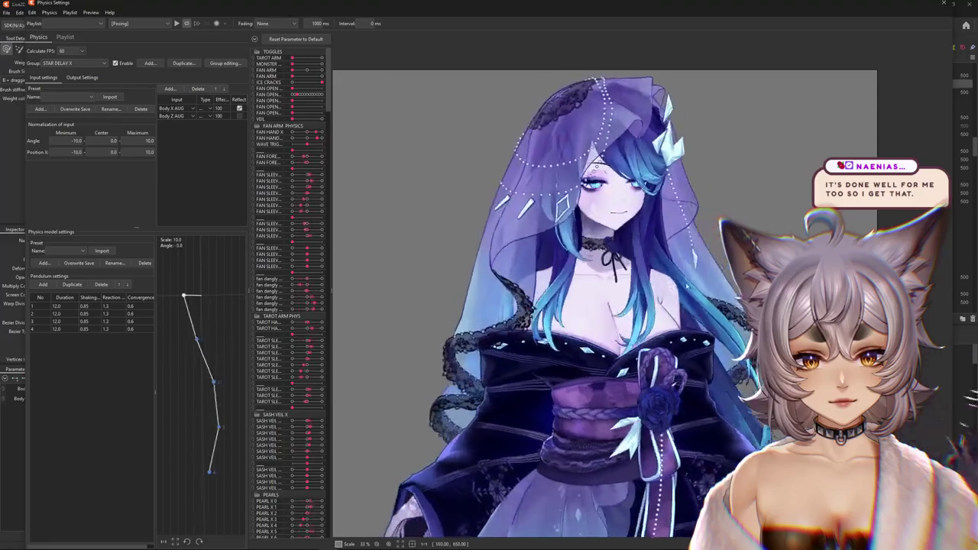
# Step: Drag the model around the Physics Settings preview to test the pendulum sway
pyautogui.moveTo(454, 293); pyautogui.dragTo(495, 302)
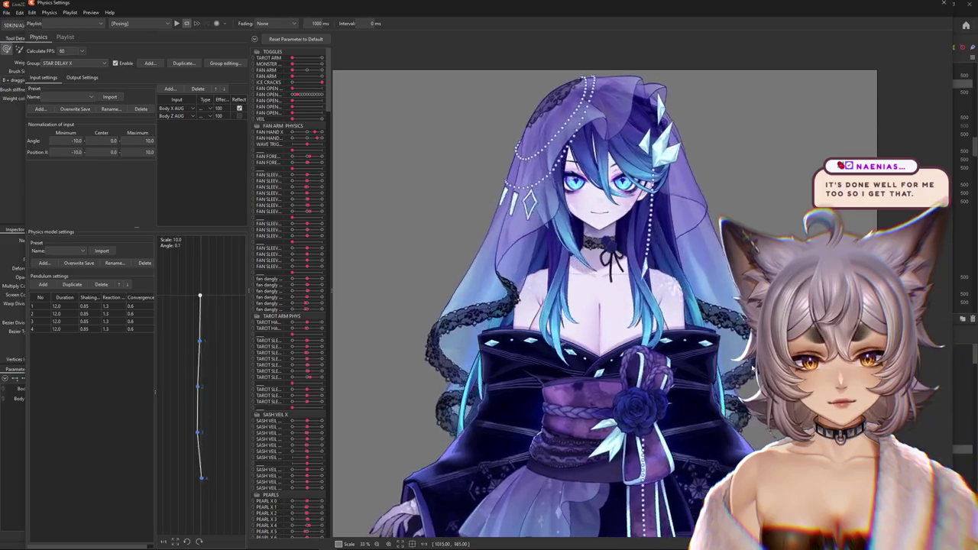
pyautogui.moveTo(630, 421)
pyautogui.mouseDown()
pyautogui.moveTo(452, 308)
pyautogui.moveTo(609, 315)
pyautogui.mouseUp()
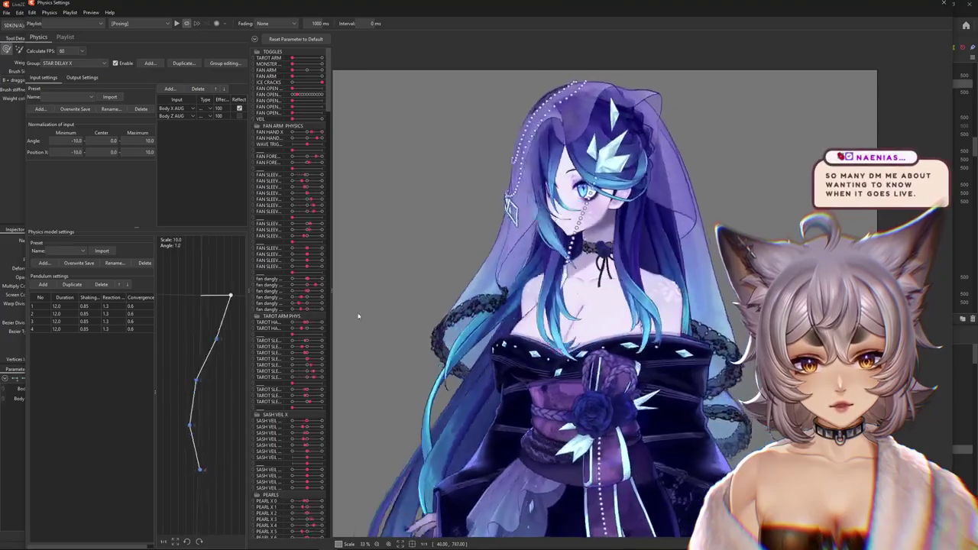
pyautogui.moveTo(669, 288)
pyautogui.mouseDown()
pyautogui.moveTo(592, 229)
pyautogui.moveTo(604, 216)
pyautogui.mouseUp()
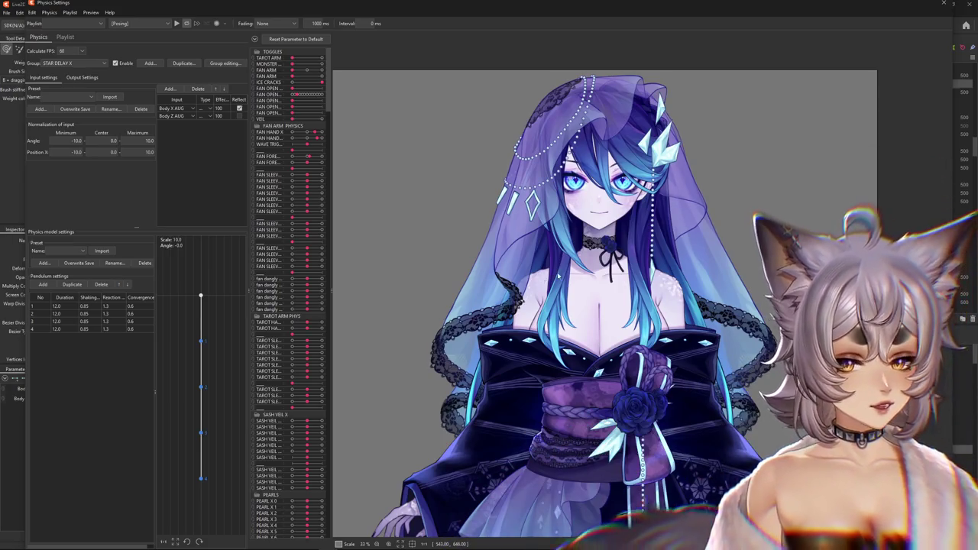
pyautogui.moveTo(550, 279); pyautogui.dragTo(699, 256)
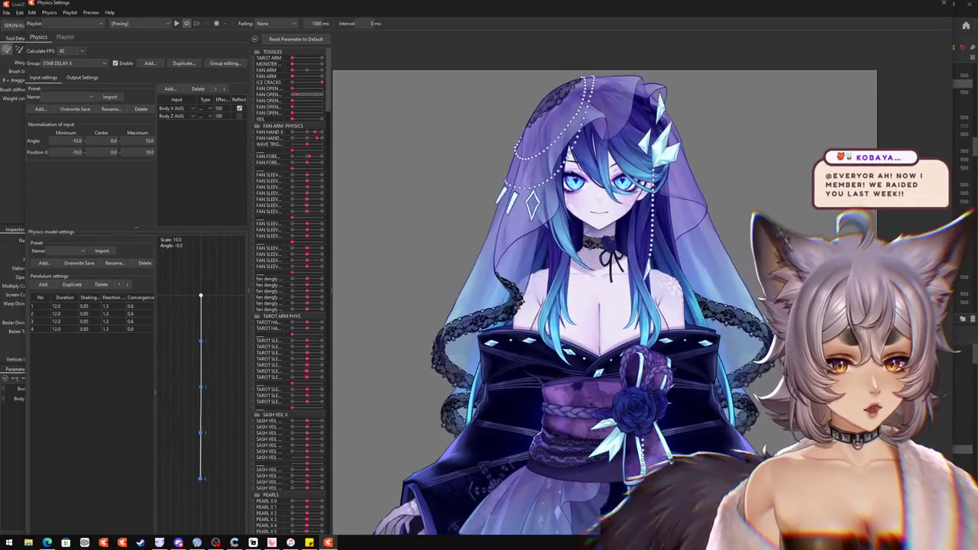
pyautogui.moveTo(586, 316); pyautogui.dragTo(469, 216)
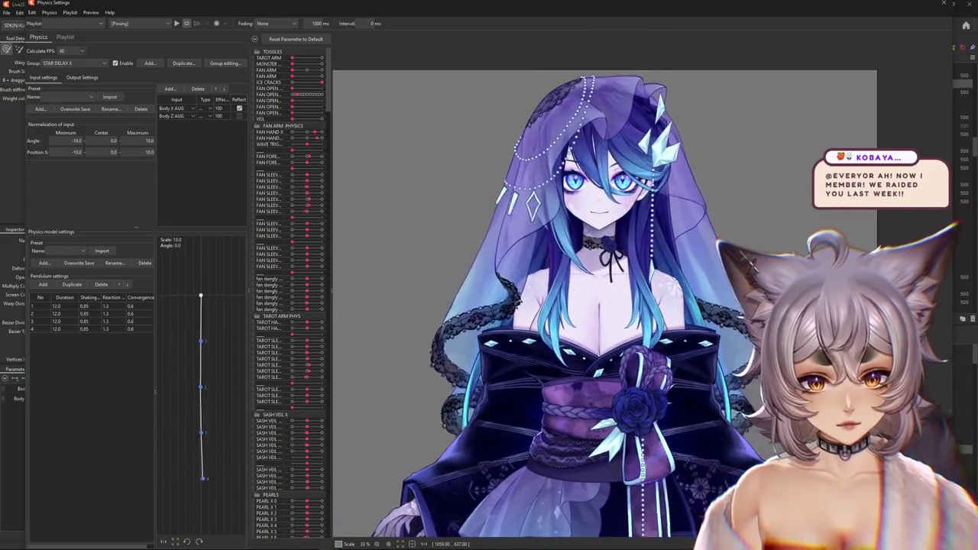
pyautogui.moveTo(752, 256)
pyautogui.mouseDown()
pyautogui.moveTo(772, 214)
pyautogui.moveTo(723, 295)
pyautogui.moveTo(585, 271)
pyautogui.mouseUp()
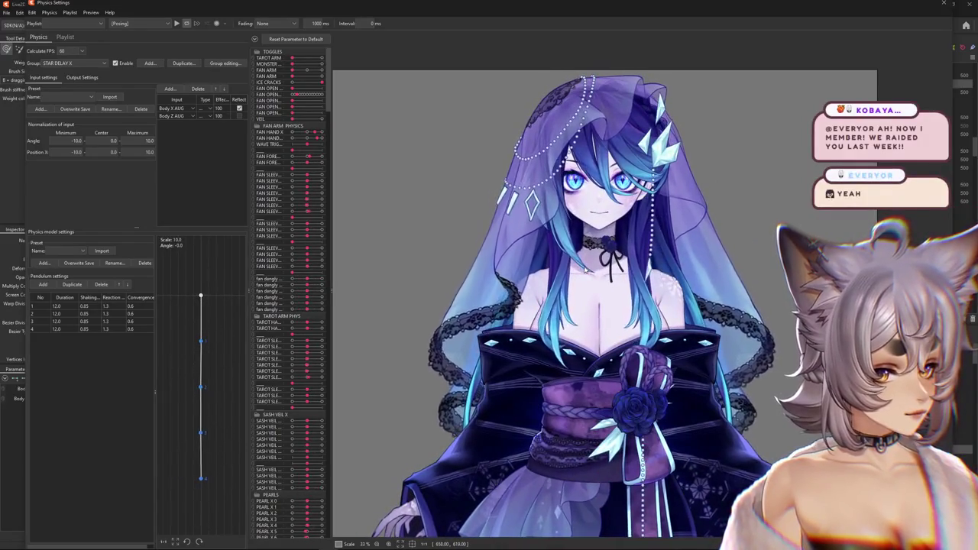
pyautogui.moveTo(742, 150)
pyautogui.mouseDown()
pyautogui.moveTo(680, 243)
pyautogui.moveTo(505, 229)
pyautogui.mouseUp()
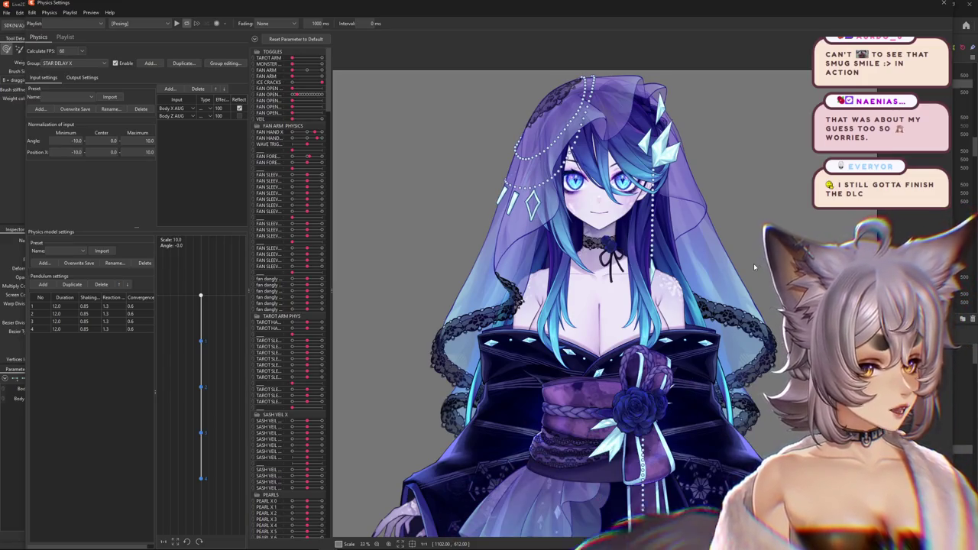
pyautogui.moveTo(639, 312)
pyautogui.mouseDown()
pyautogui.moveTo(526, 246)
pyautogui.moveTo(443, 413)
pyautogui.mouseUp()
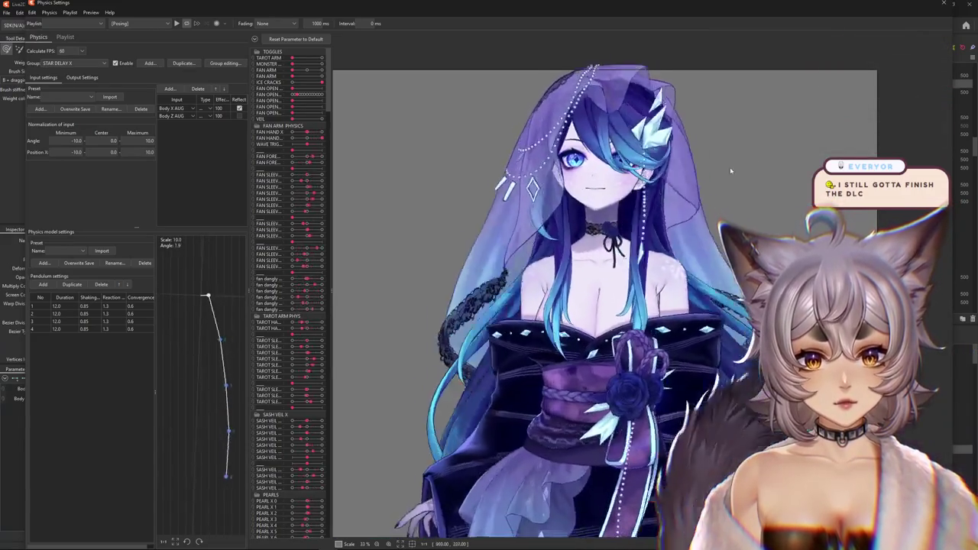
# Step: Close the physics preview and switch to the browser showing 'reanimal' search results
pyautogui.click(947, 5)
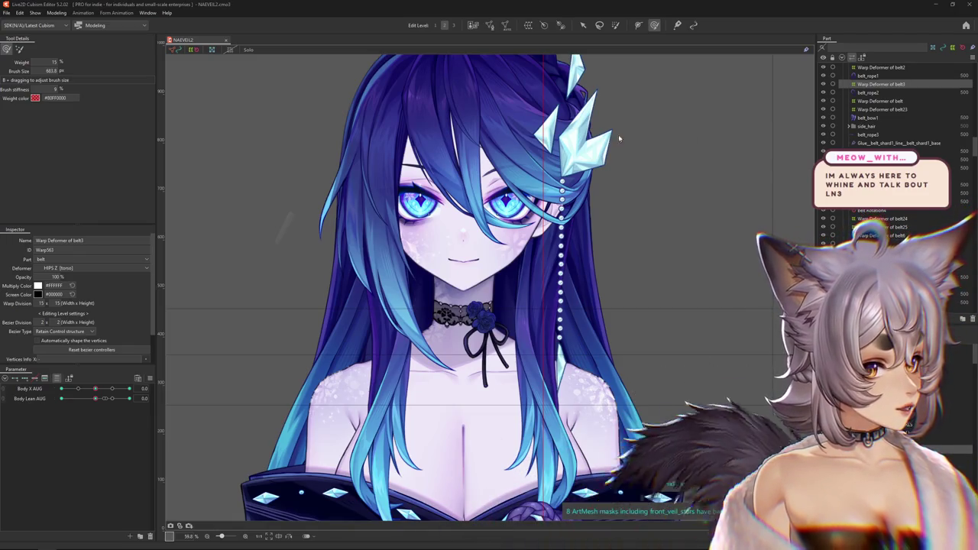
pyautogui.hotkey('alt', 'Tab')
pyautogui.scroll(-2, 537, 259)
pyautogui.scroll(2, 538, 258)
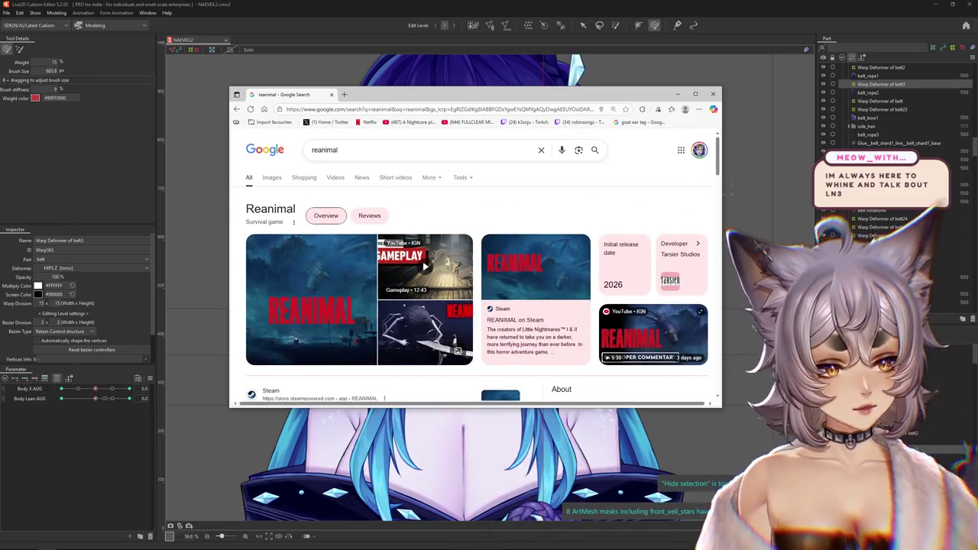
# Step: Maximize the Chrome window and scroll through the 'reanimal' results
pyautogui.click(696, 94)
pyautogui.scroll(-2, 676, 173)
pyautogui.scroll(-3, 673, 179)
pyautogui.scroll(4, 666, 187)
pyautogui.scroll(1, 663, 193)
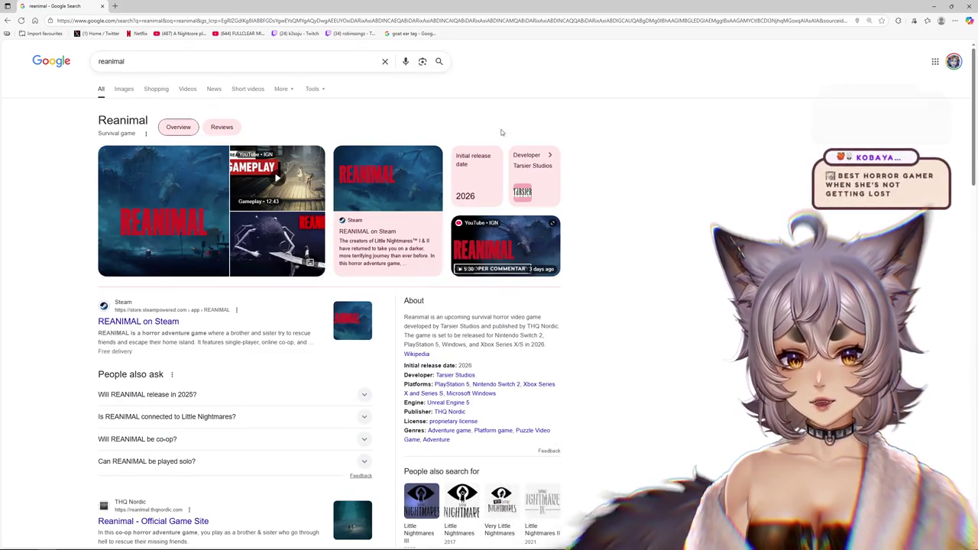
pyautogui.scroll(-3, 635, 188)
pyautogui.scroll(-1, 634, 188)
pyautogui.scroll(2, 622, 276)
pyautogui.scroll(3, 611, 230)
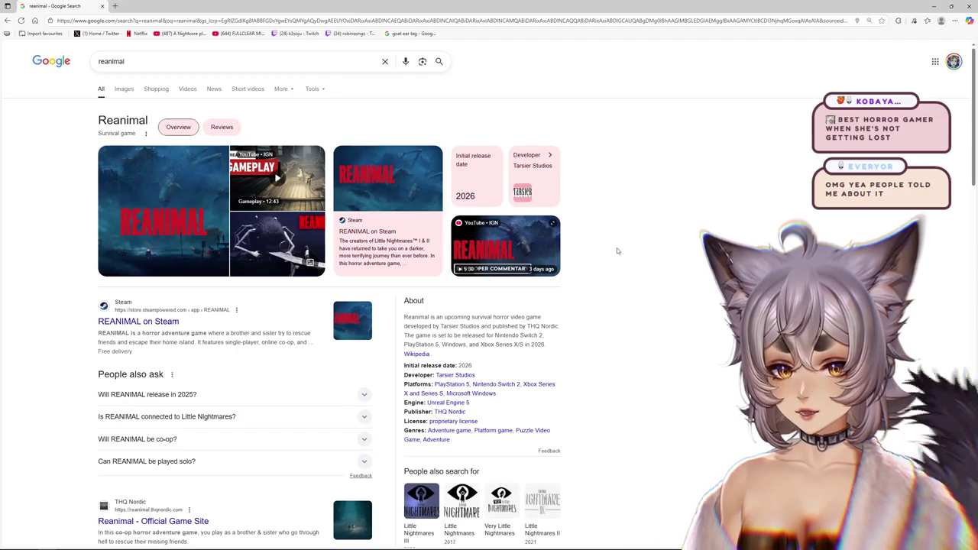
# Step: Expand 'Is REANIMAL connected to Little Nightmares?' and highlight part of the answer
pyautogui.click(229, 417)
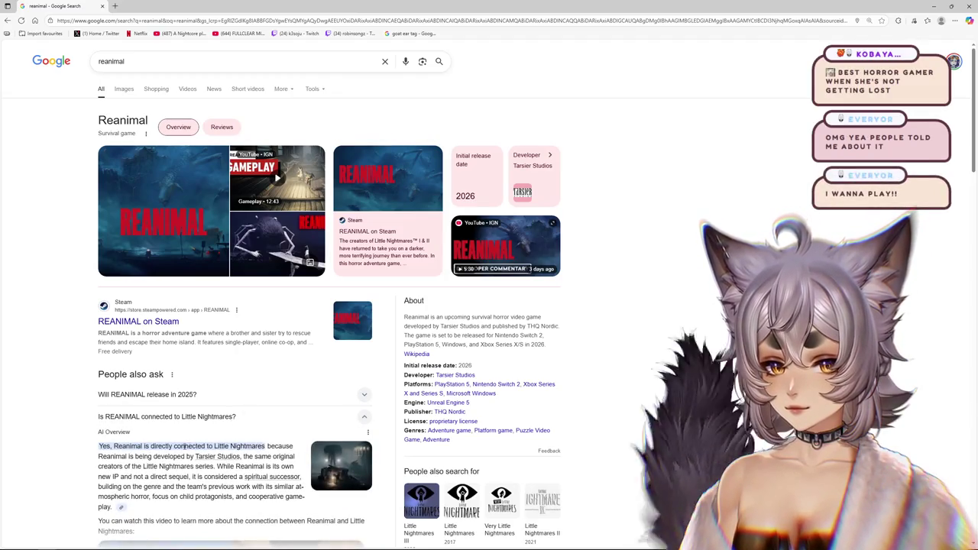
pyautogui.moveTo(152, 446); pyautogui.dragTo(213, 446)
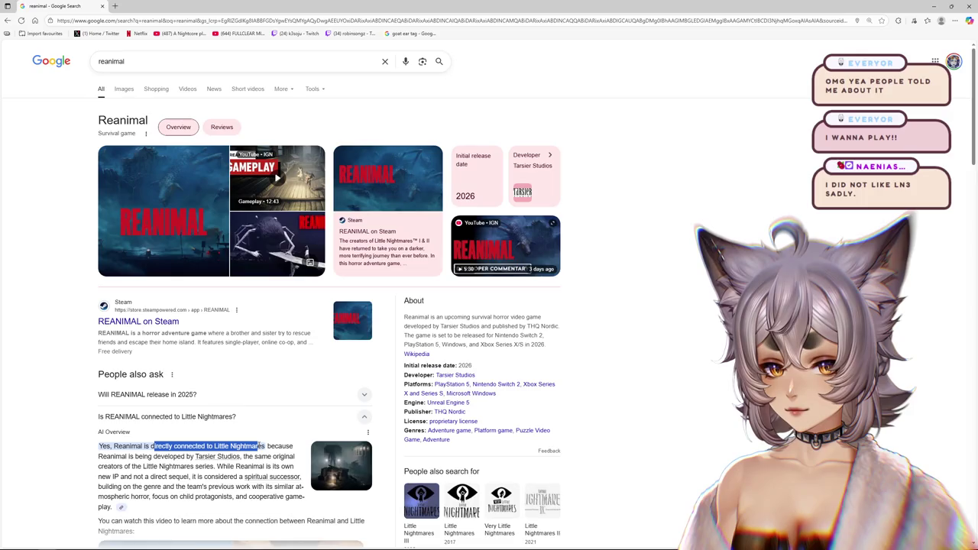
pyautogui.click(705, 414)
pyautogui.scroll(-1, 705, 414)
pyautogui.scroll(1, 623, 210)
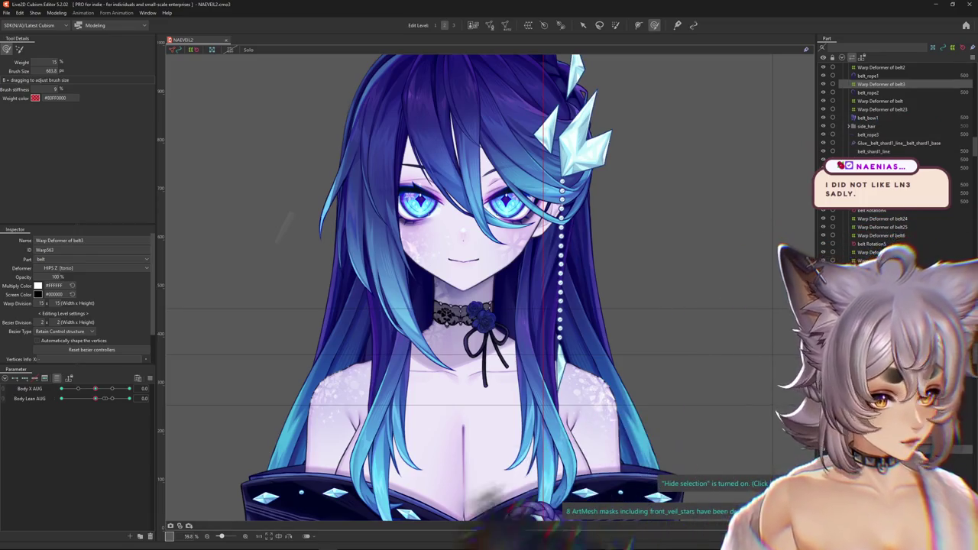
# Step: Toggle Hide selection with Ctrl+H so the canvas shows no selection outlines
pyautogui.hotkey('ctrl', 'h')
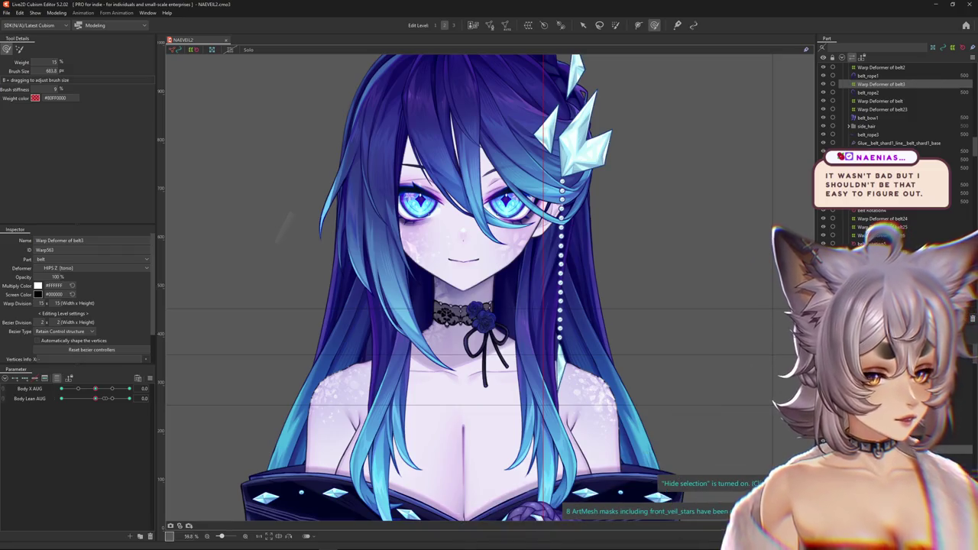
pyautogui.hotkey('ctrl', 'h')
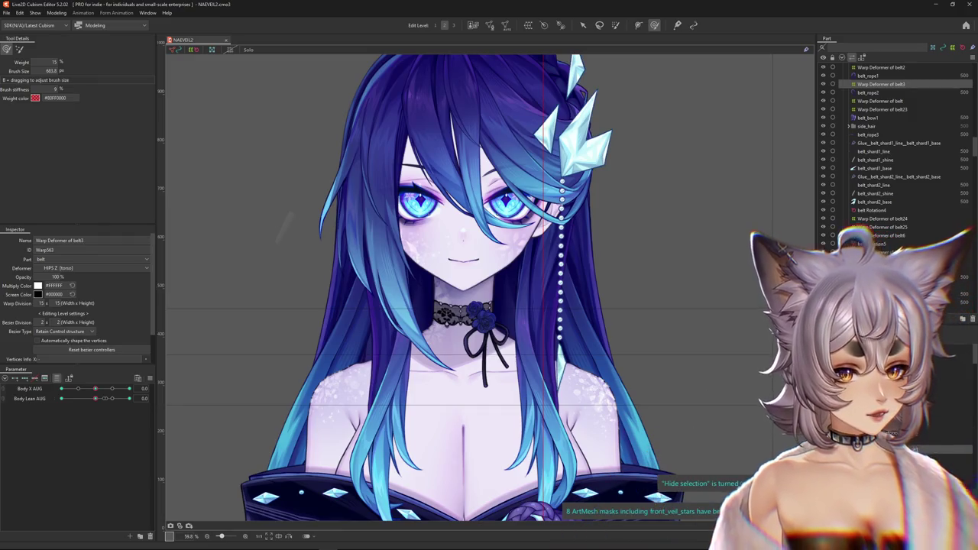
pyautogui.scroll(-2, 549, 107)
# Step: Raise the Body X AUG parameter to 10.0
pyautogui.scroll(-3, 535, 114)
pyautogui.scroll(4, 512, 126)
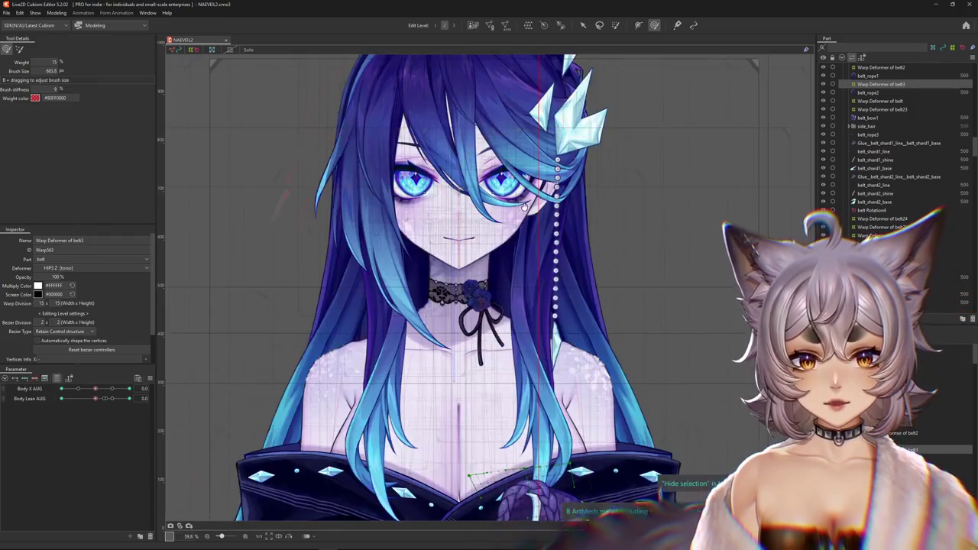
pyautogui.scroll(1, 501, 130)
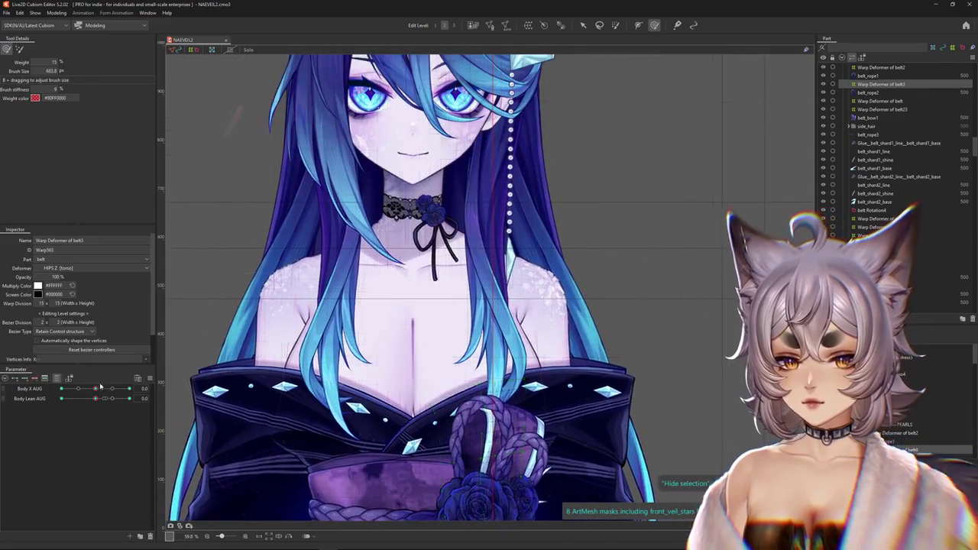
pyautogui.moveTo(100, 387); pyautogui.dragTo(153, 388)
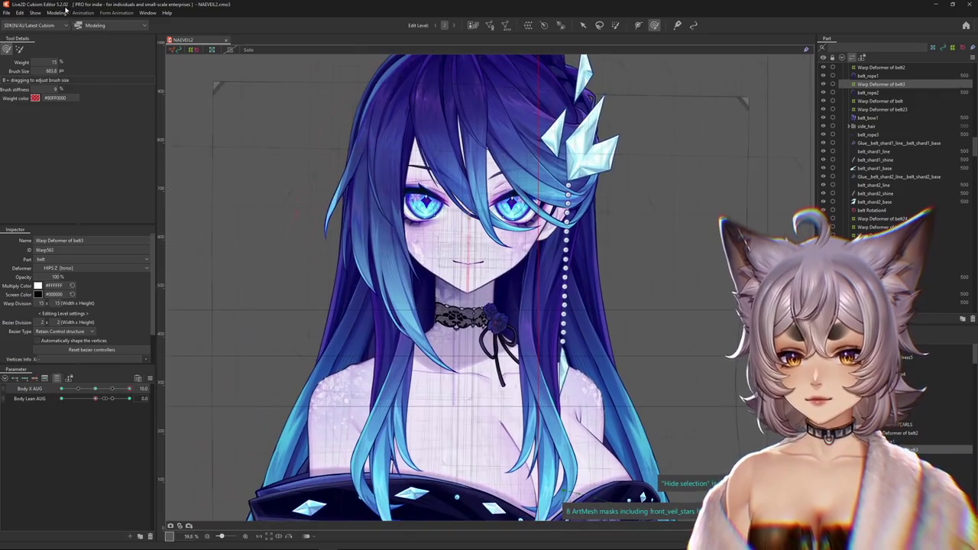
# Step: Test the model's swing in Modeling > Physics Settings, then close the window
pyautogui.click(56, 13)
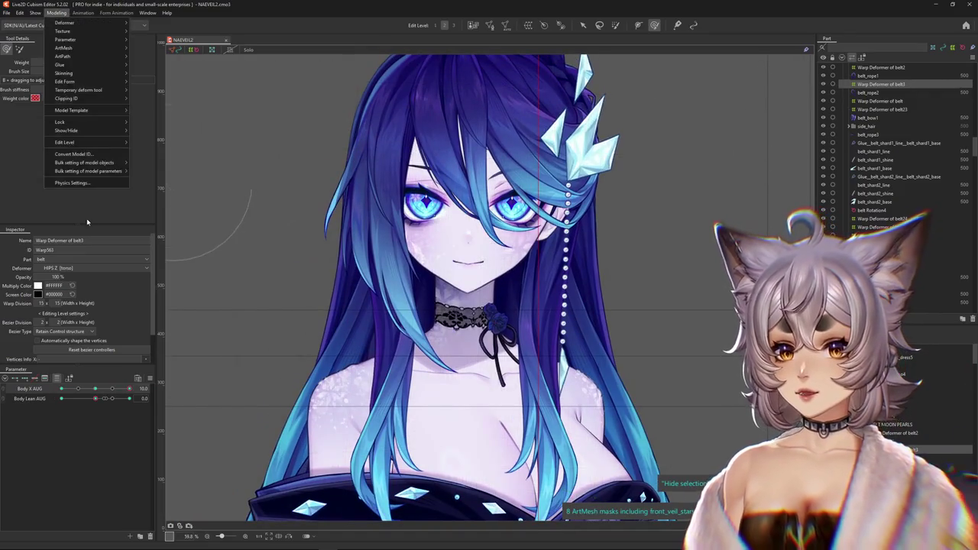
pyautogui.click(93, 185)
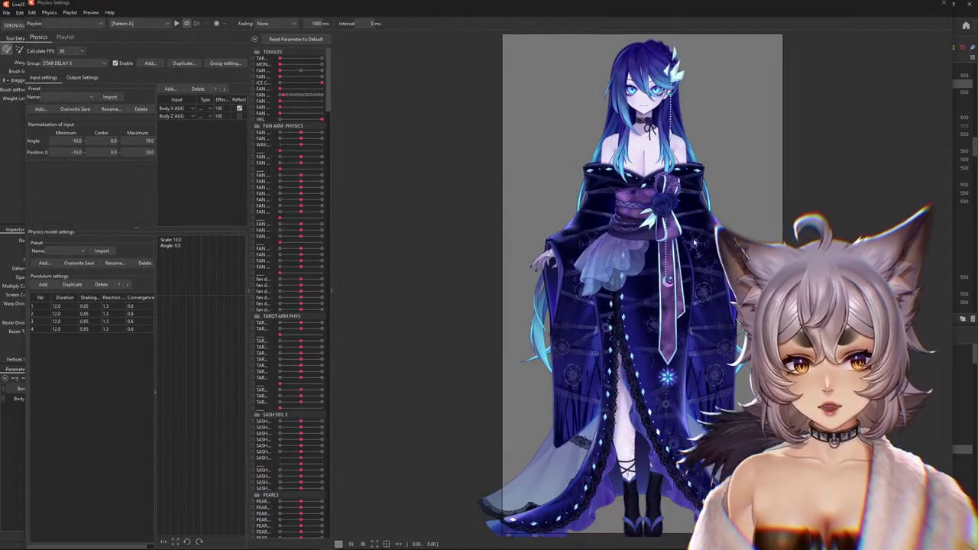
pyautogui.scroll(5, 715, 224)
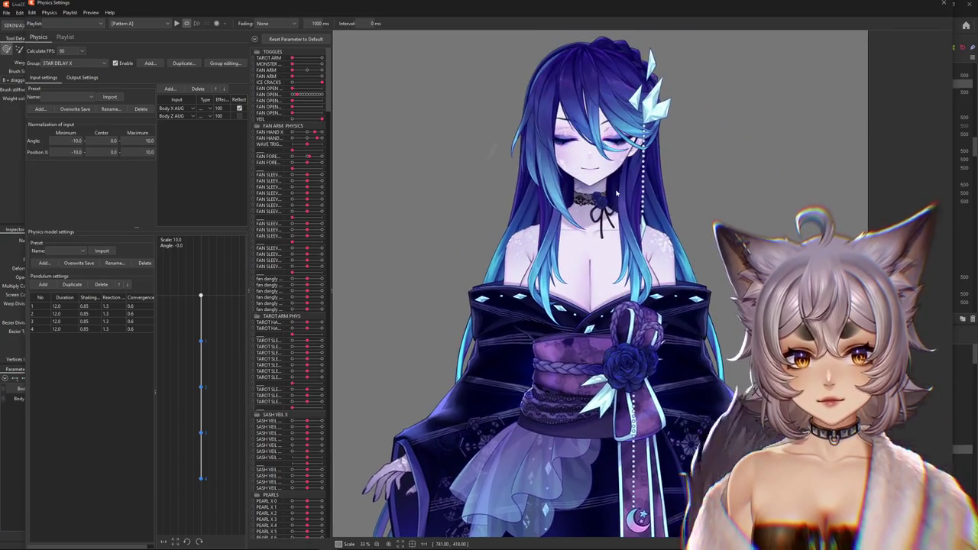
pyautogui.keyDown('ctrl'); pyautogui.scroll(2, 619, 220); pyautogui.keyUp('ctrl')
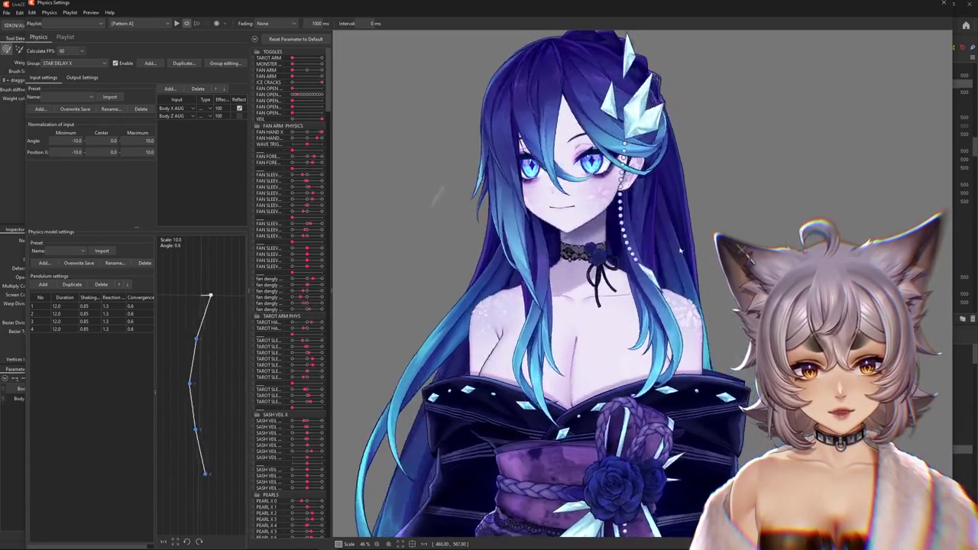
pyautogui.scroll(-2, 456, 254)
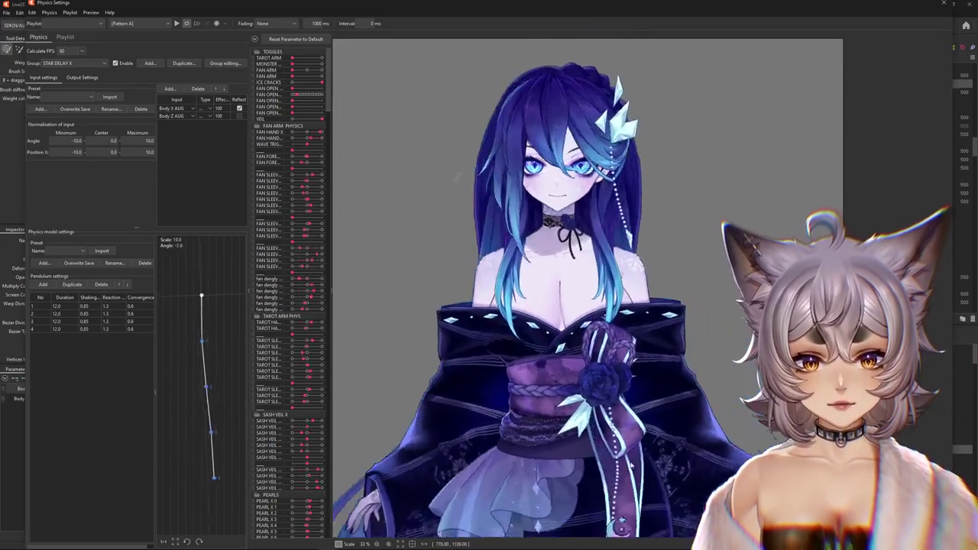
pyautogui.moveTo(691, 263); pyautogui.dragTo(702, 303)
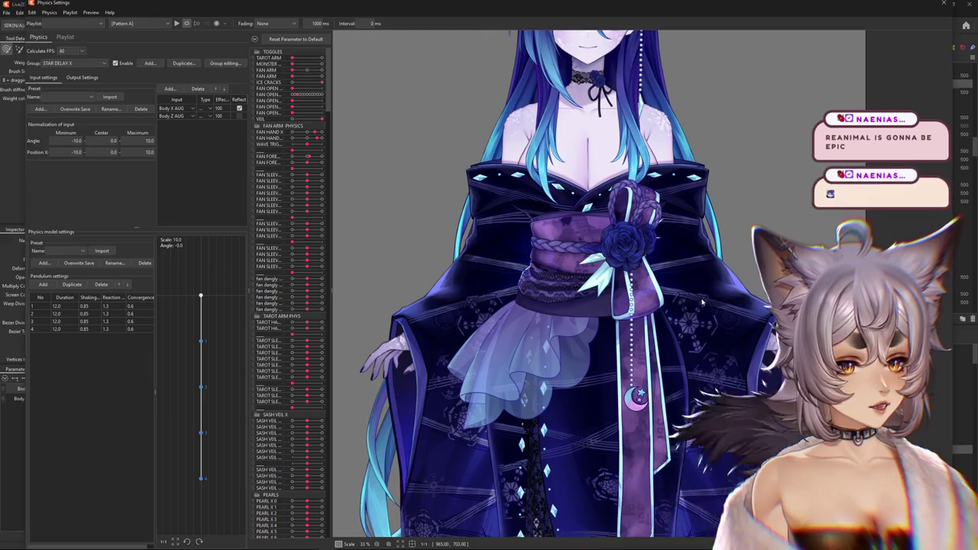
pyautogui.click(945, 5)
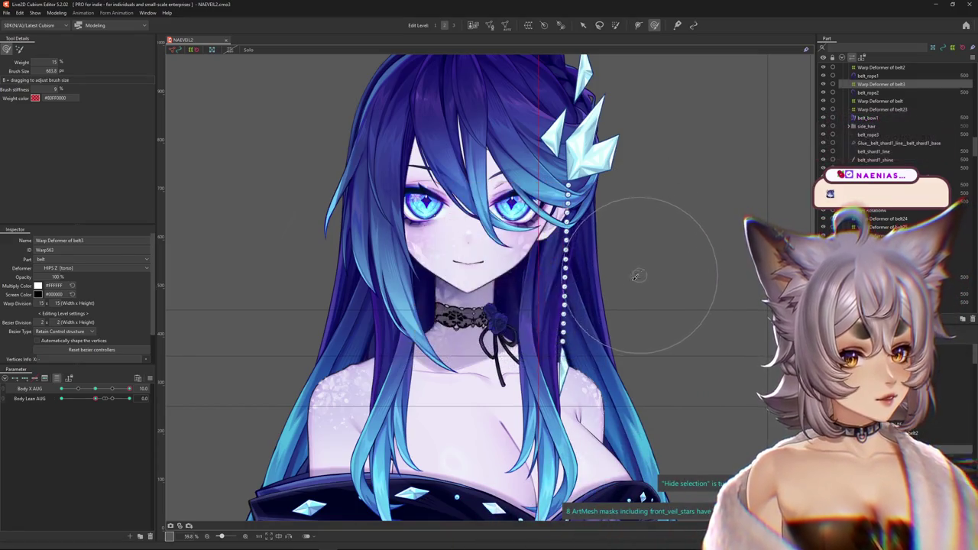
# Step: Return Body X AUG to 0 and expand the parameter groups in neutral pose
pyautogui.scroll(-2, 558, 393)
pyautogui.scroll(2, 269, 391)
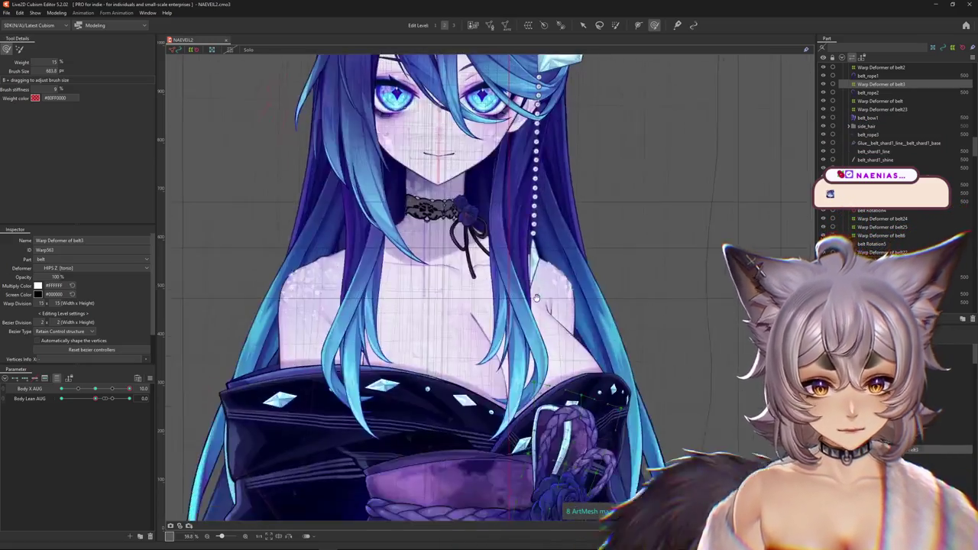
pyautogui.scroll(-1, 269, 390)
pyautogui.scroll(1, 269, 391)
pyautogui.moveTo(94, 389); pyautogui.dragTo(90, 403)
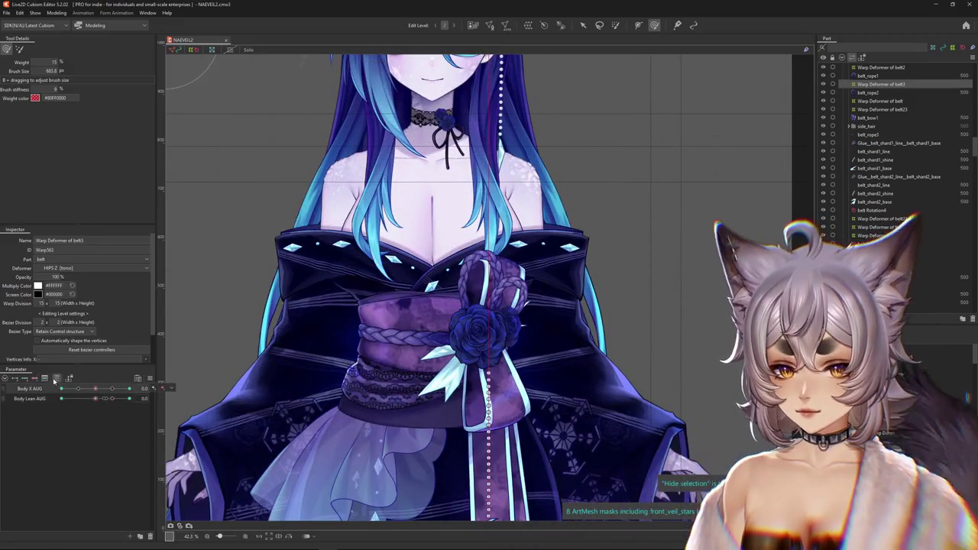
pyautogui.click(7, 399)
pyautogui.click(5, 382)
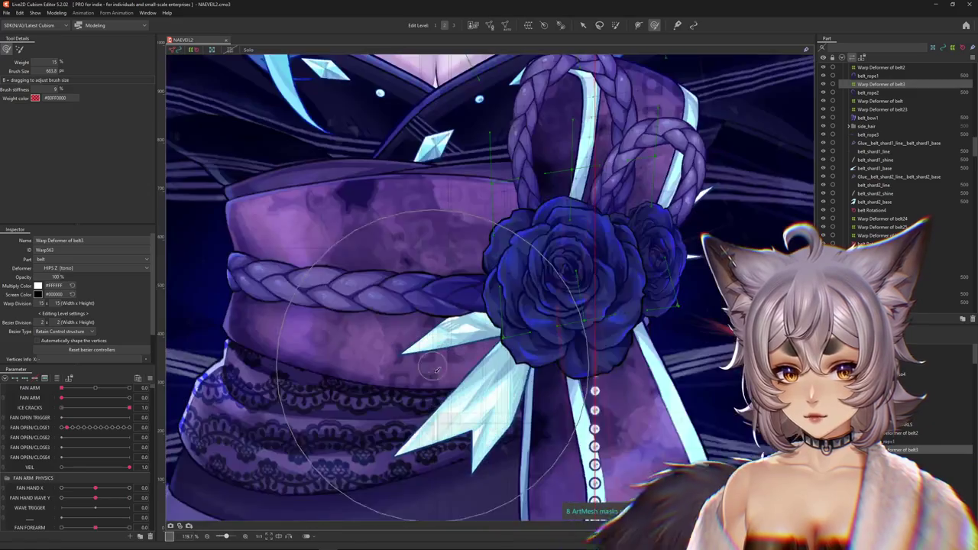
# Step: Pan onto the rose and pick belt_shard2_base from the overlapping-mesh list
pyautogui.scroll(5, 470, 397)
pyautogui.moveTo(470, 397); pyautogui.dragTo(360, 373, button='middle')
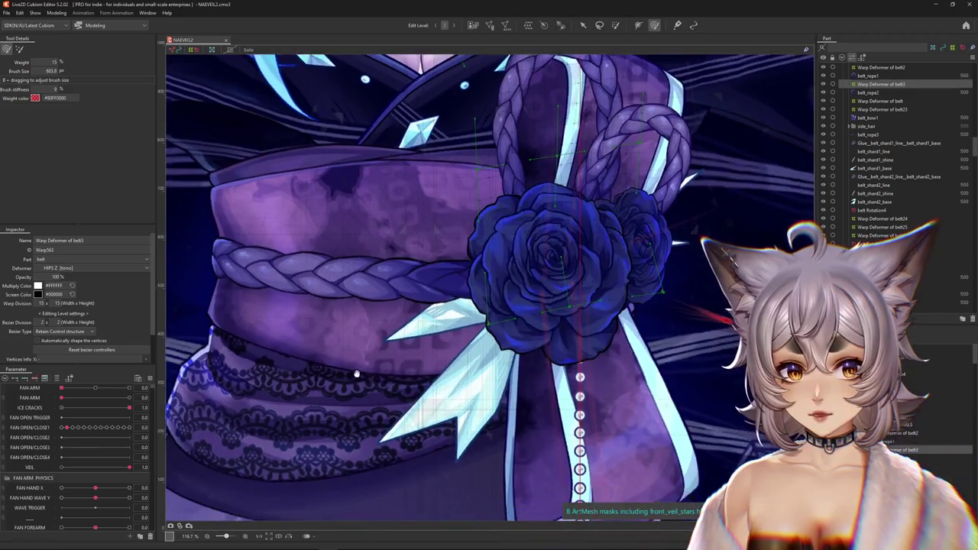
pyautogui.rightClick(407, 379)
pyautogui.click(443, 342)
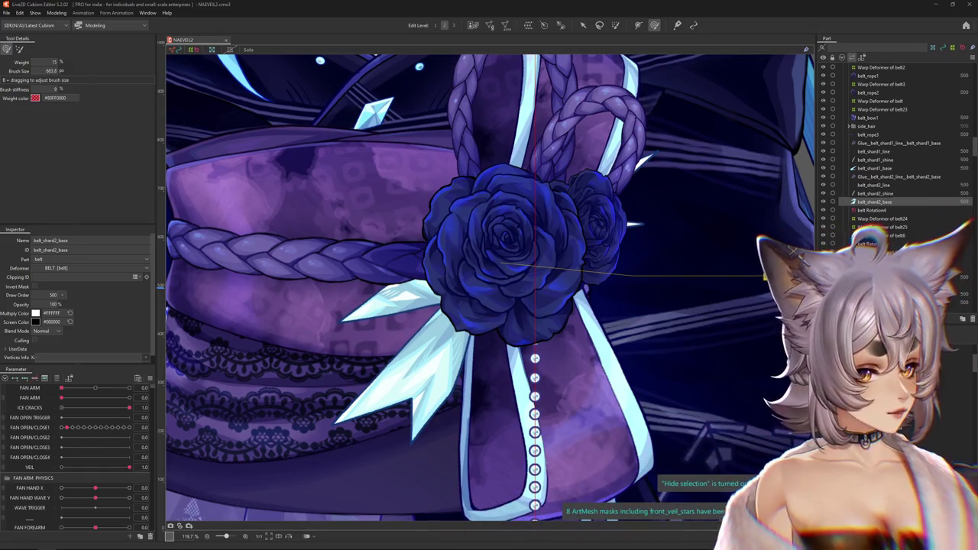
pyautogui.rightClick(437, 345)
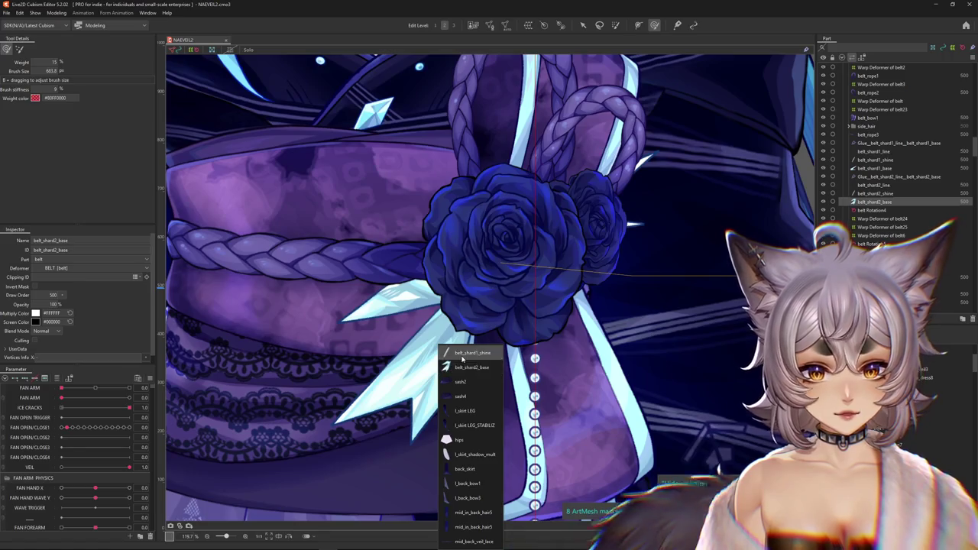
# Step: Select belt_shard1_line through belt_shard2_base and wrap them in Warp Deformer of belt31
pyautogui.click(460, 365)
pyautogui.scroll(-5, 461, 365)
pyautogui.scroll(3, 461, 365)
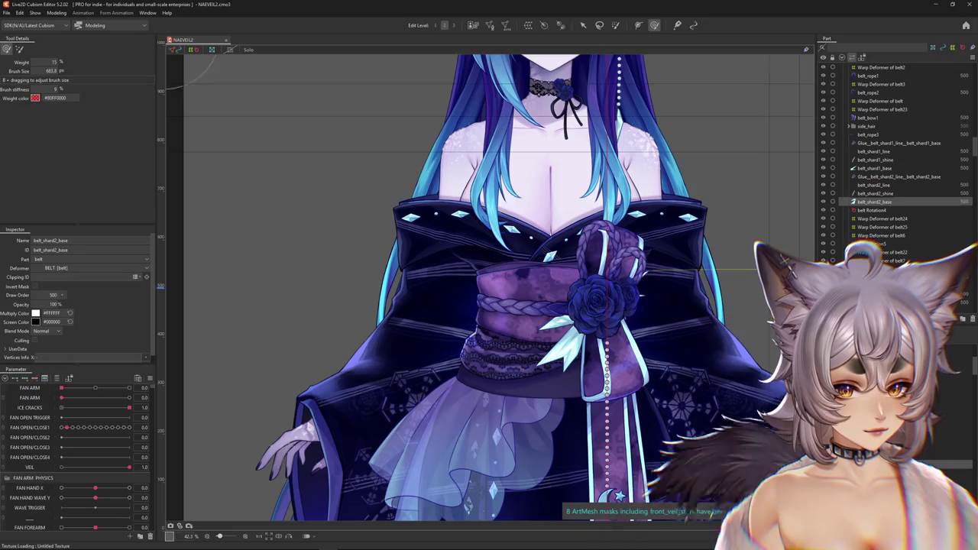
pyautogui.click(873, 152)
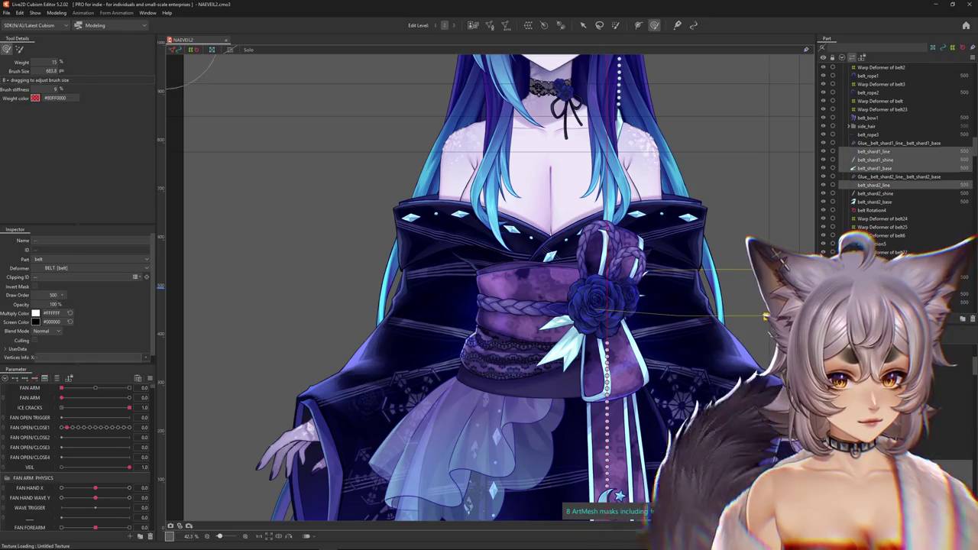
pyautogui.keyDown('shift'); pyautogui.click(873, 201); pyautogui.keyUp('shift')
pyautogui.scroll(2, 622, 413)
pyautogui.moveTo(621, 413); pyautogui.dragTo(609, 329, button='middle')
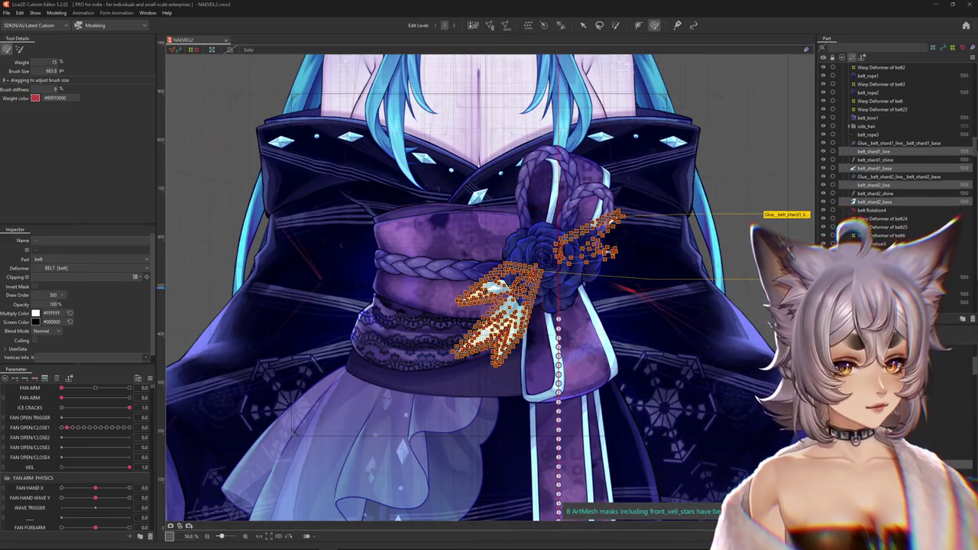
pyautogui.hotkey('ctrl', 'z')
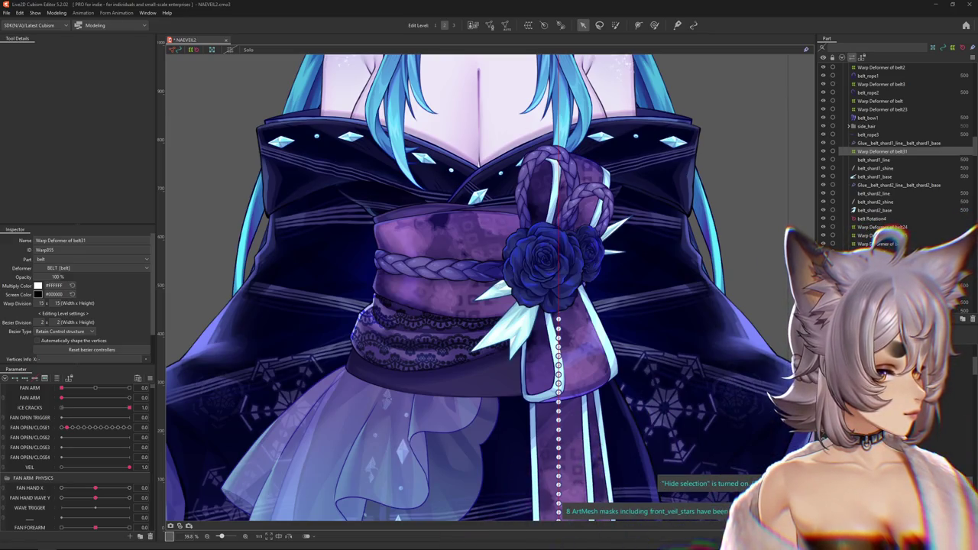
pyautogui.hotkey('ctrl', 'h')
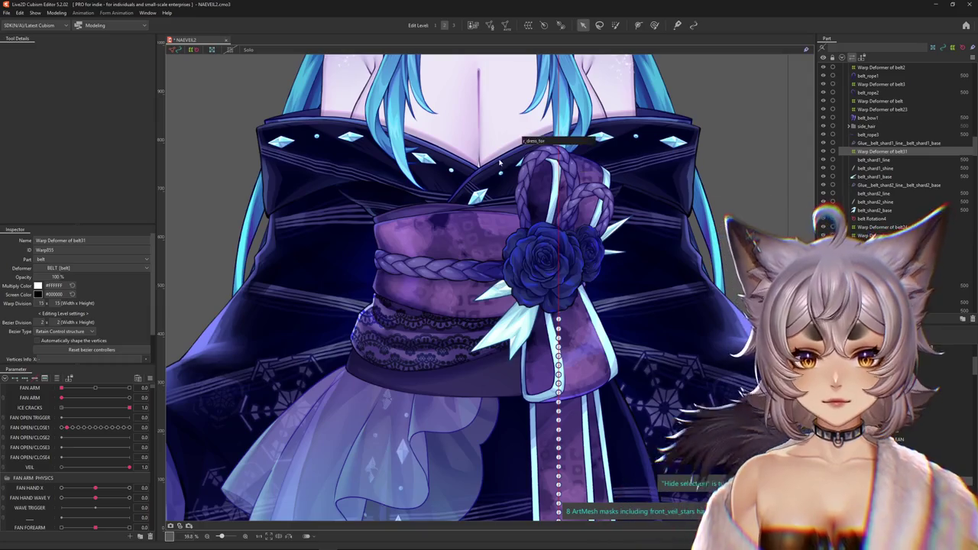
# Step: Select the rose's warp deformer and expand the body angles group to show Body X AUG and Body Lean AUG
pyautogui.click(555, 243)
pyautogui.scroll(-3, 556, 243)
pyautogui.scroll(3, 535, 252)
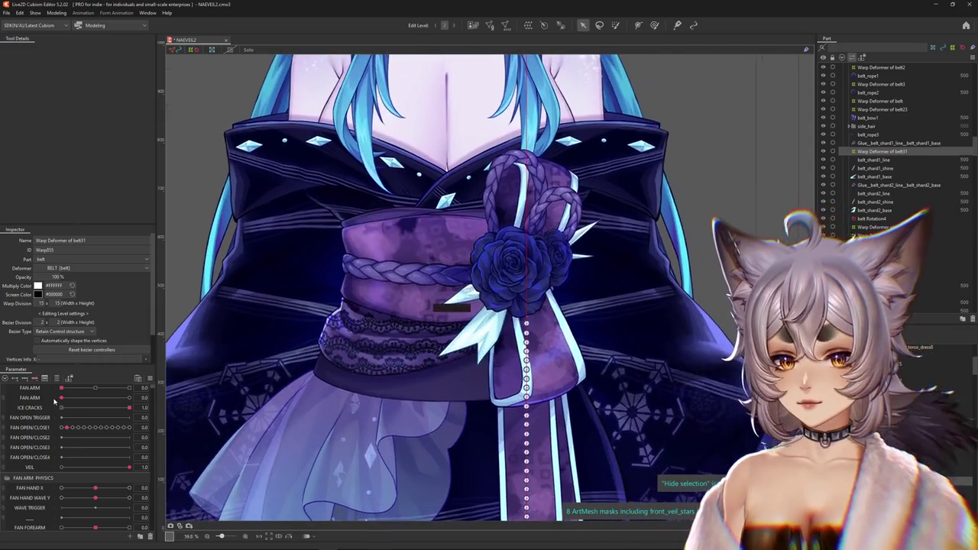
pyautogui.scroll(-5, 13, 413)
pyautogui.click(7, 487)
pyautogui.scroll(-2, 42, 497)
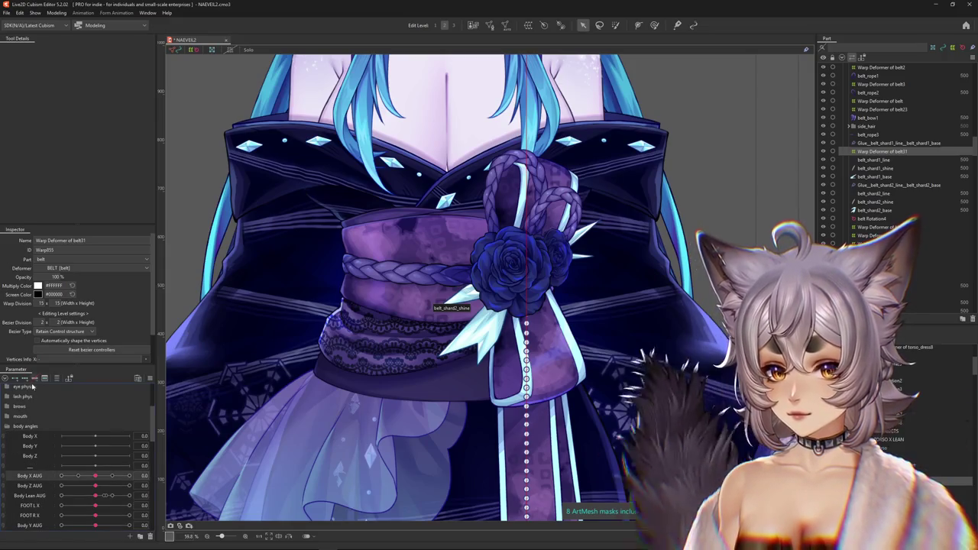
# Step: Push Body X AUG to 10 and back to preview the body turn on the belt
pyautogui.moveTo(93, 485); pyautogui.dragTo(171, 484)
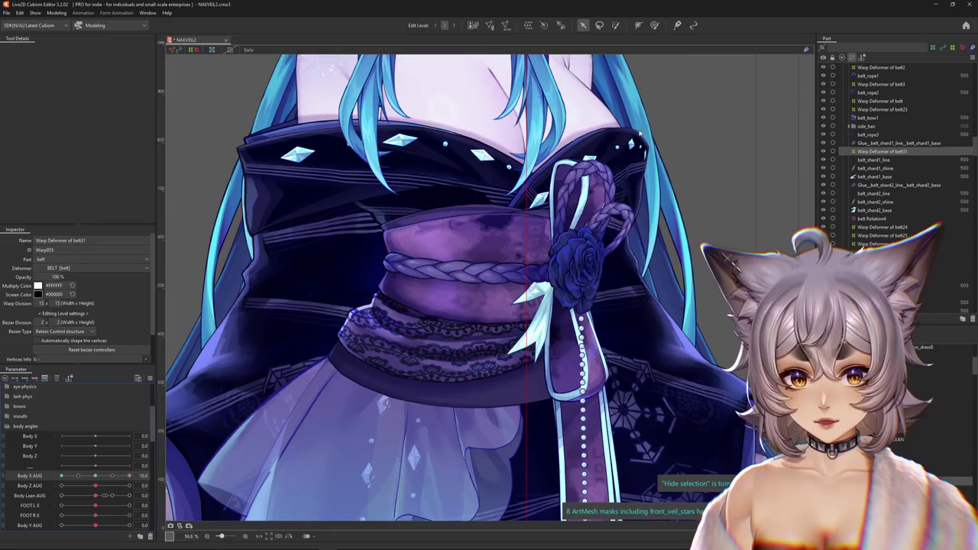
pyautogui.click(654, 24)
pyautogui.moveTo(129, 475)
pyautogui.mouseDown()
pyautogui.moveTo(140, 467)
pyautogui.moveTo(95, 475)
pyautogui.mouseUp()
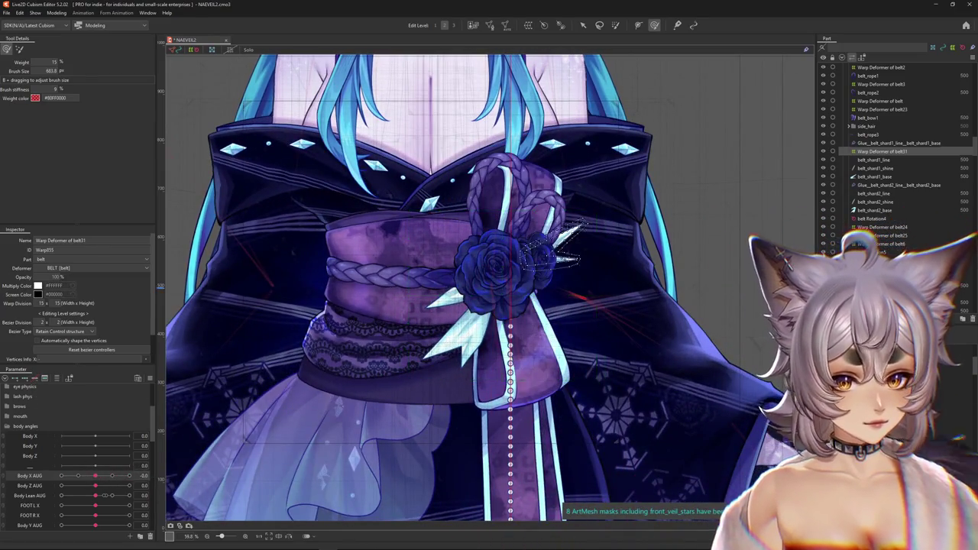
# Step: Give the upper shard's Warp Deformer of belt32 a warp division height of 8
pyautogui.click(566, 252)
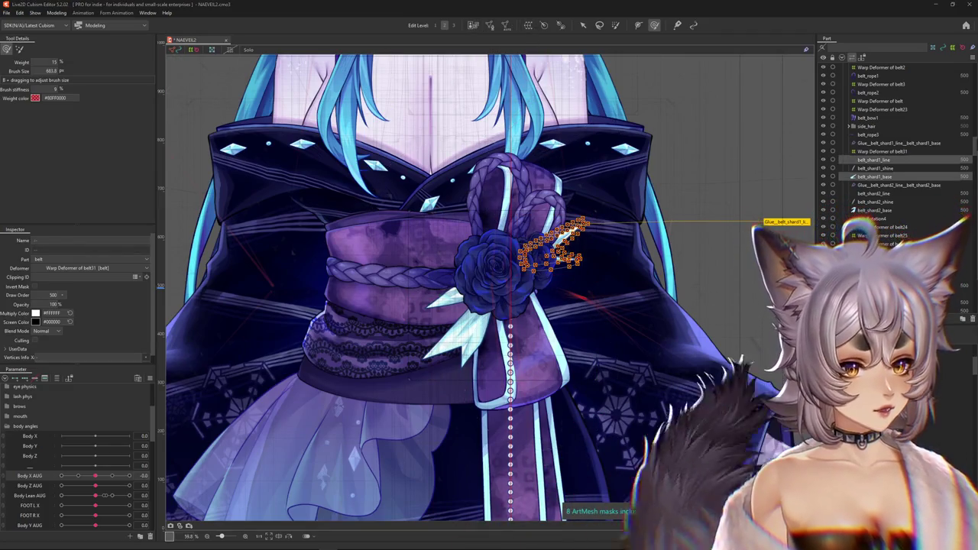
pyautogui.click(664, 309)
pyautogui.scroll(3, 405, 219)
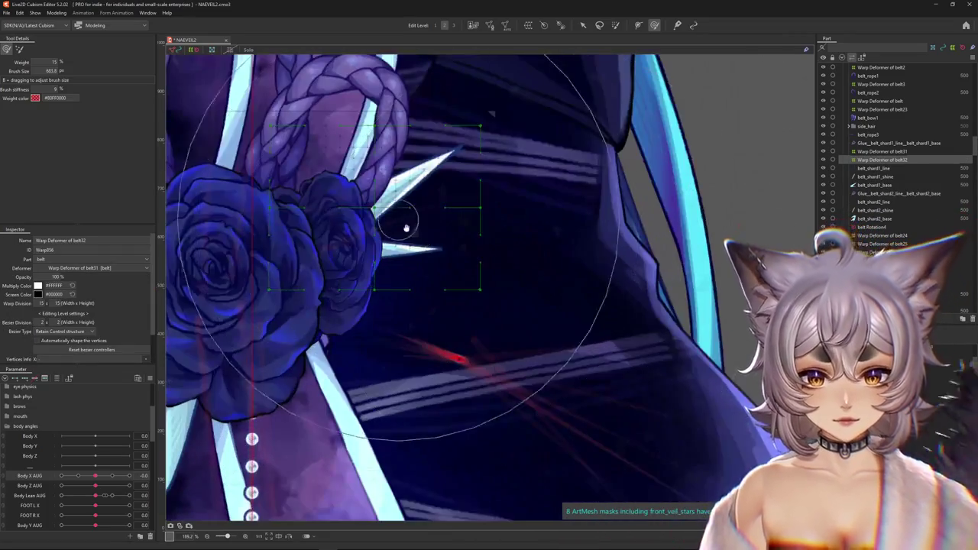
pyautogui.scroll(2, 510, 296)
pyautogui.write('8')
pyautogui.press('Return')
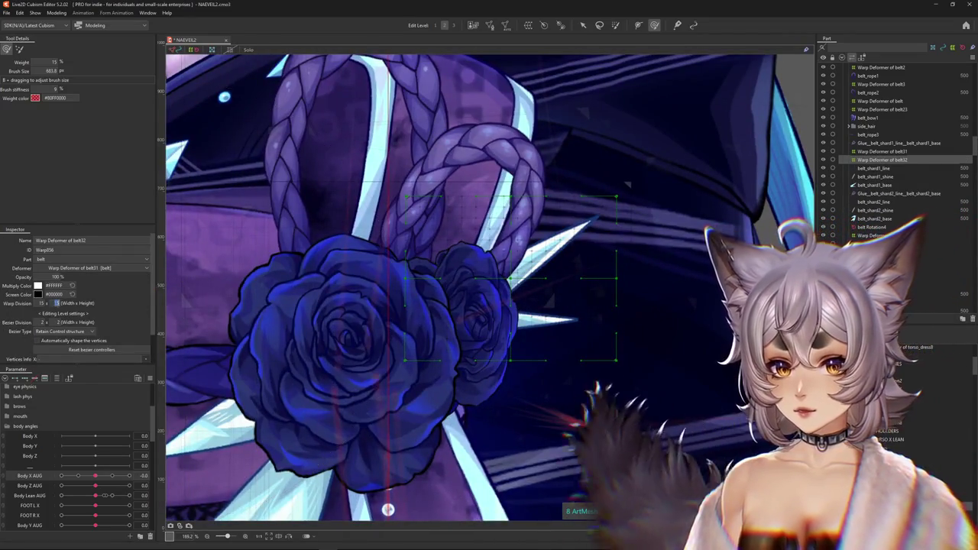
pyautogui.scroll(-2, 186, 315)
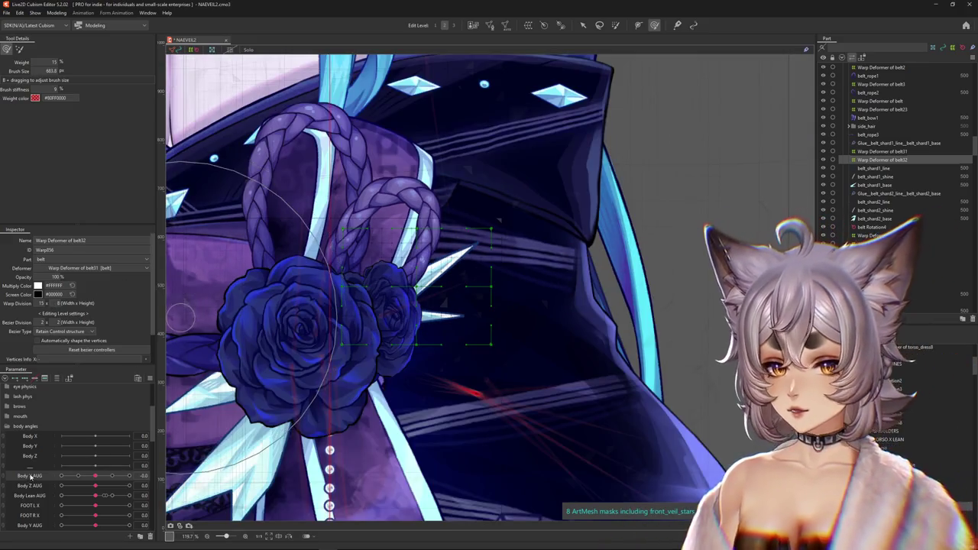
pyautogui.moveTo(95, 476); pyautogui.dragTo(135, 479)
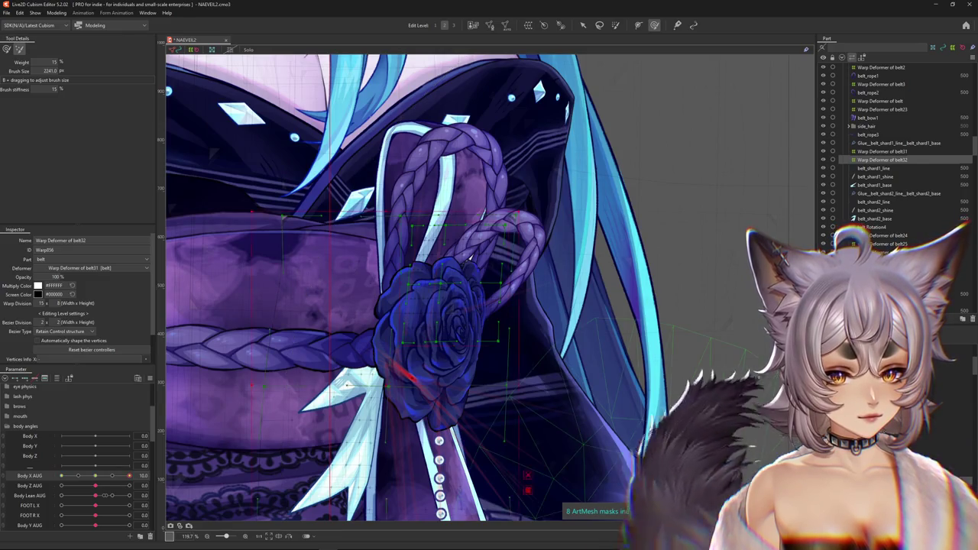
pyautogui.click(347, 385)
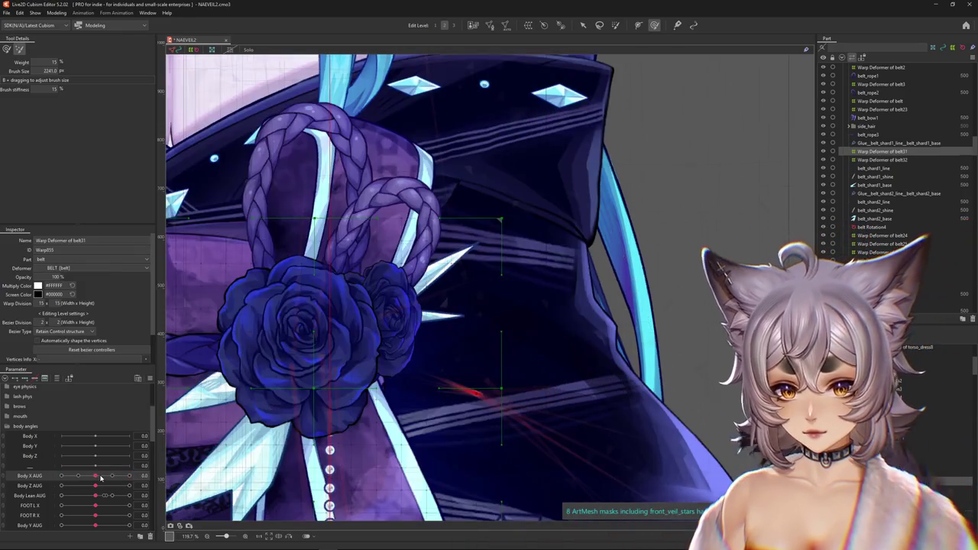
pyautogui.click(152, 475)
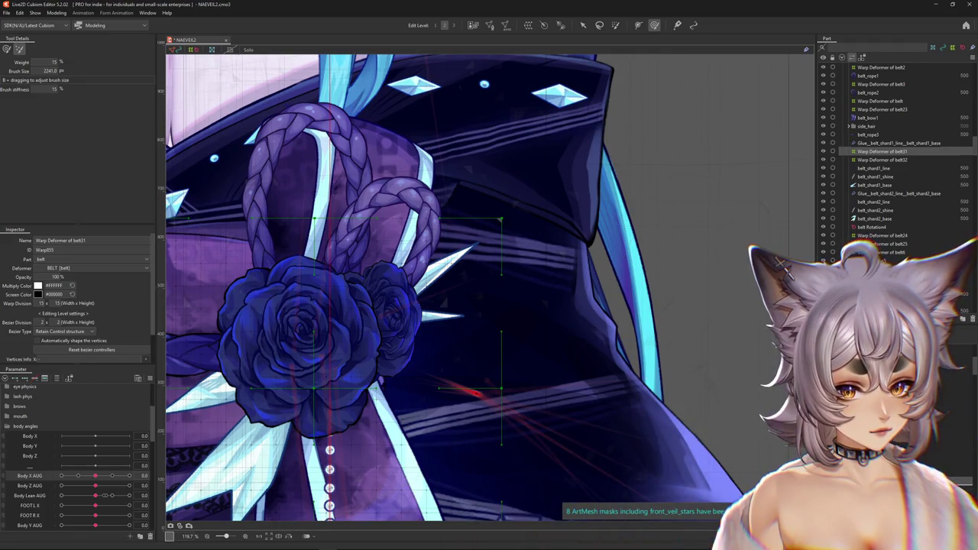
pyautogui.click(540, 323)
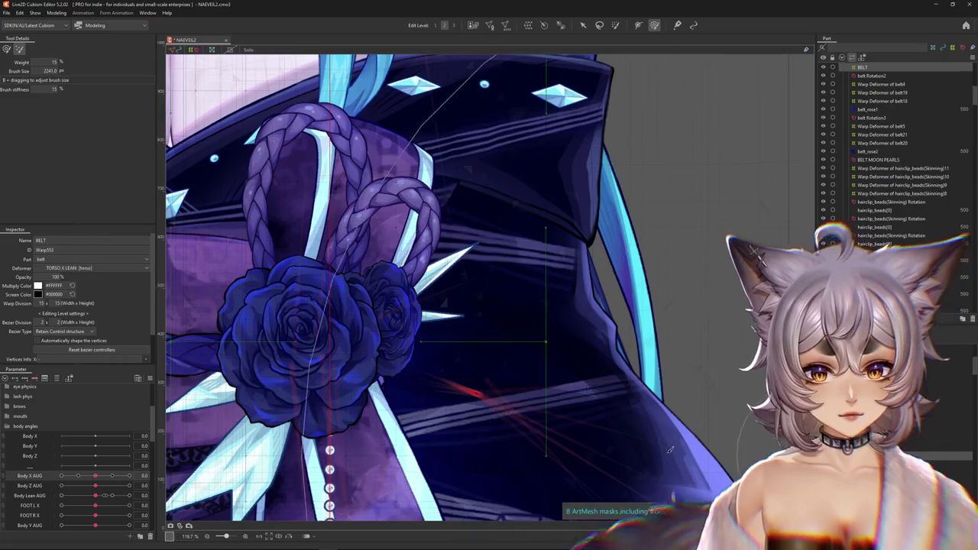
pyautogui.scroll(-3, 540, 322)
pyautogui.moveTo(487, 322); pyautogui.dragTo(483, 325)
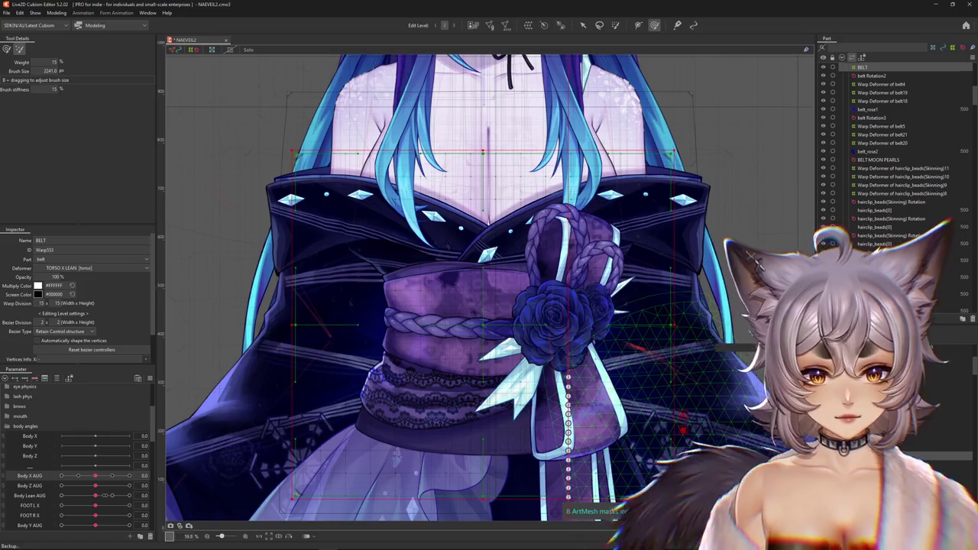
# Step: Undo the accidental BELT deformer move and select Warp Deformer of belt31
pyautogui.hotkey('ctrl', 'z')
pyautogui.click(61, 378)
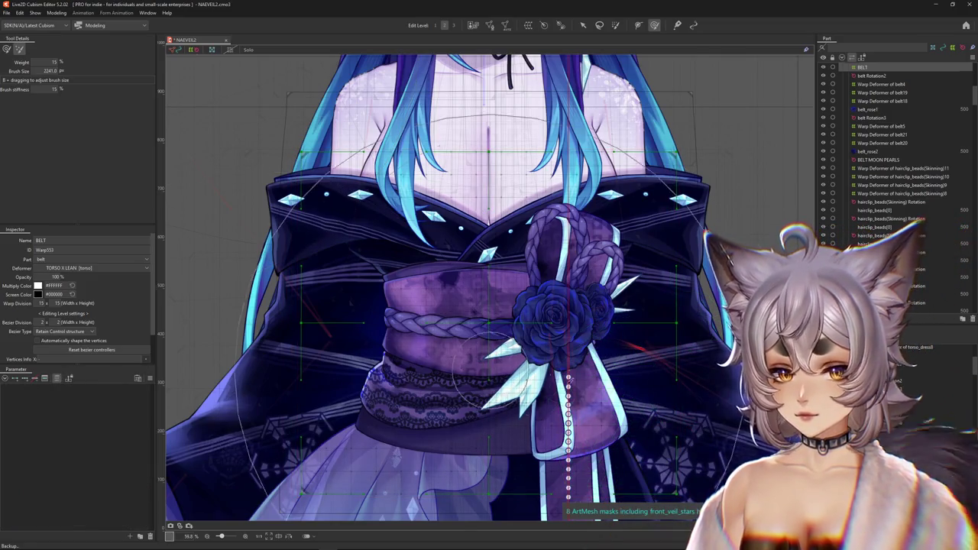
pyautogui.click(520, 367)
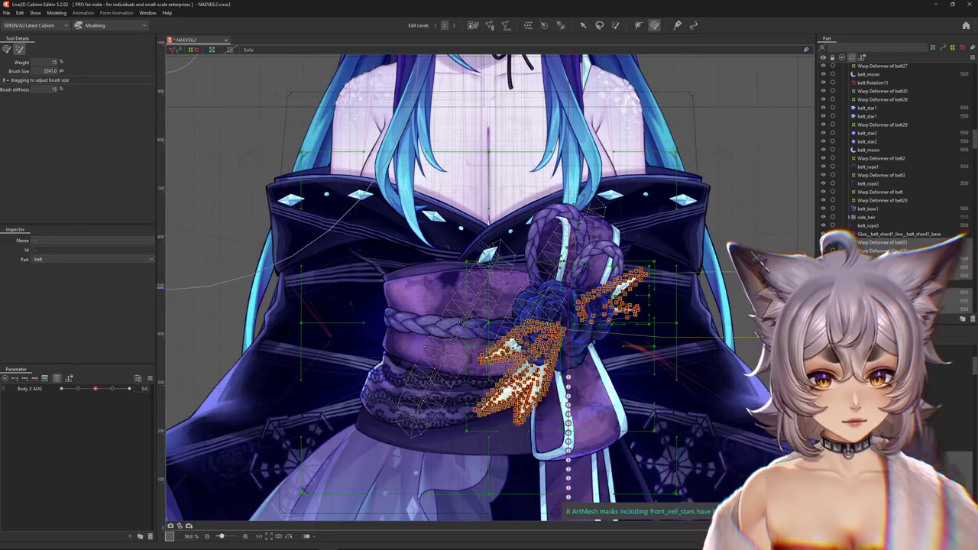
pyautogui.click(520, 359)
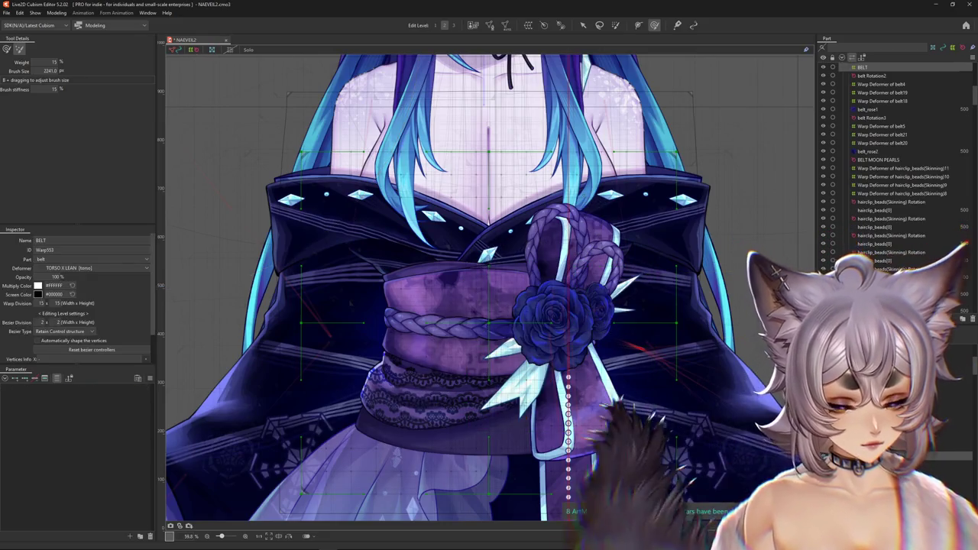
pyautogui.press('Escape')
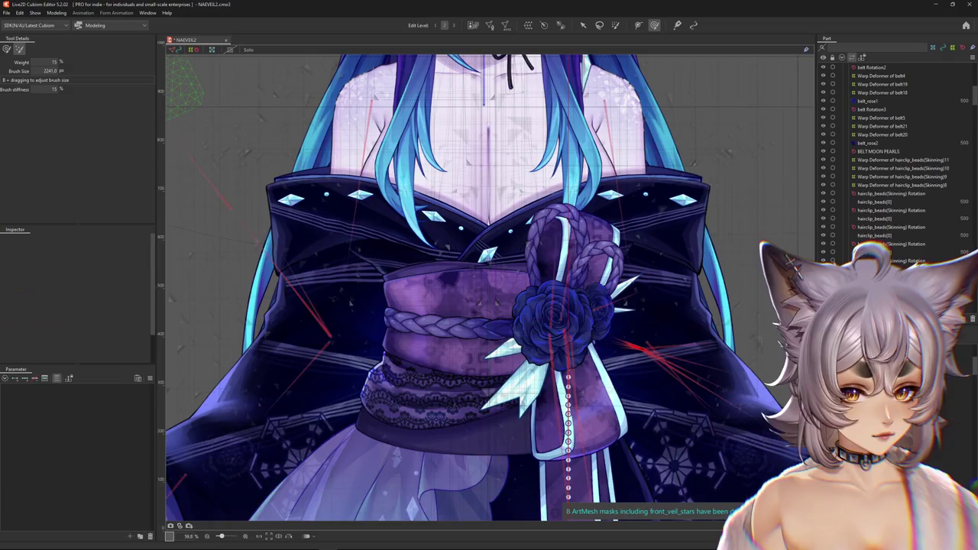
pyautogui.click(650, 382)
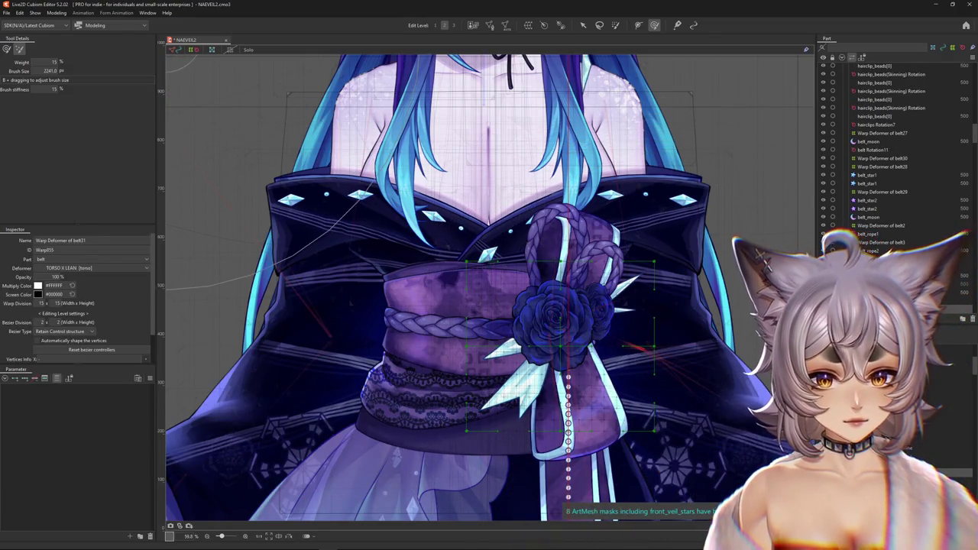
# Step: Set Body X AUG to 10 and select the crystal shard's warp deformer by the rose
pyautogui.click(57, 379)
pyautogui.click(57, 379)
pyautogui.scroll(5, 569, 436)
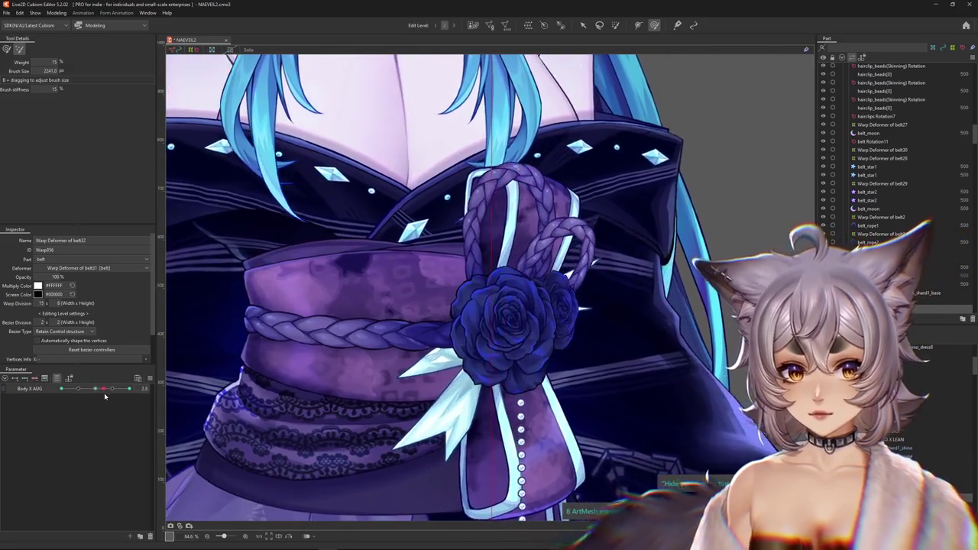
pyautogui.moveTo(106, 395); pyautogui.dragTo(140, 392)
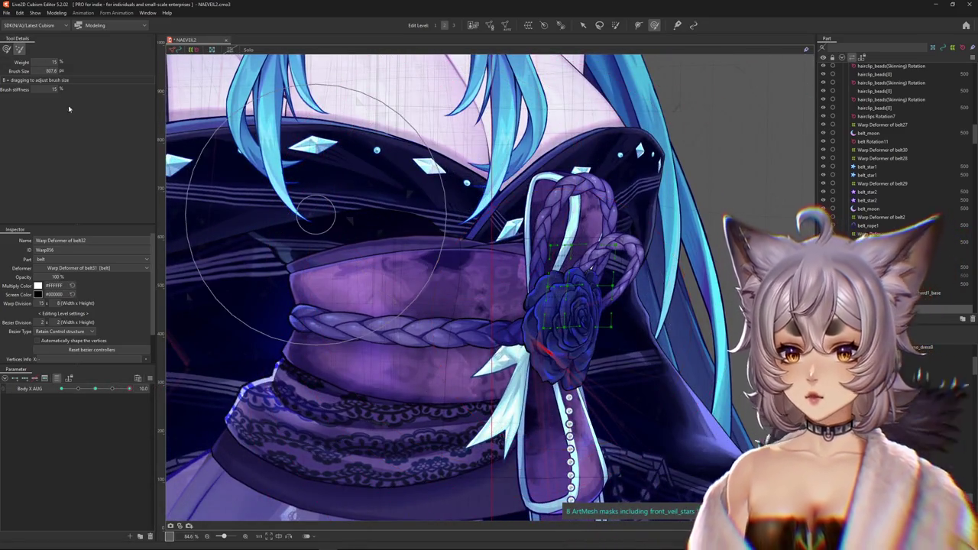
pyautogui.moveTo(538, 241); pyautogui.dragTo(615, 330)
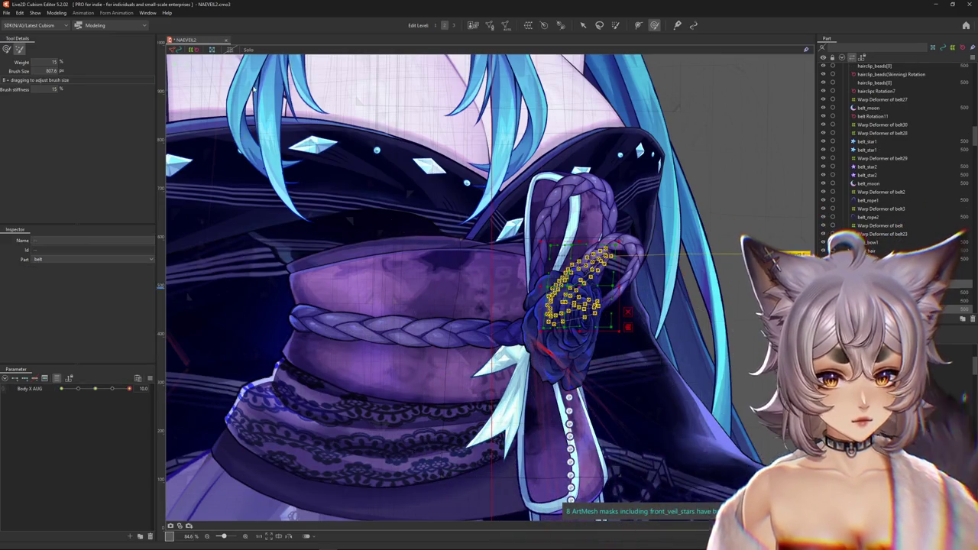
pyautogui.click(577, 286)
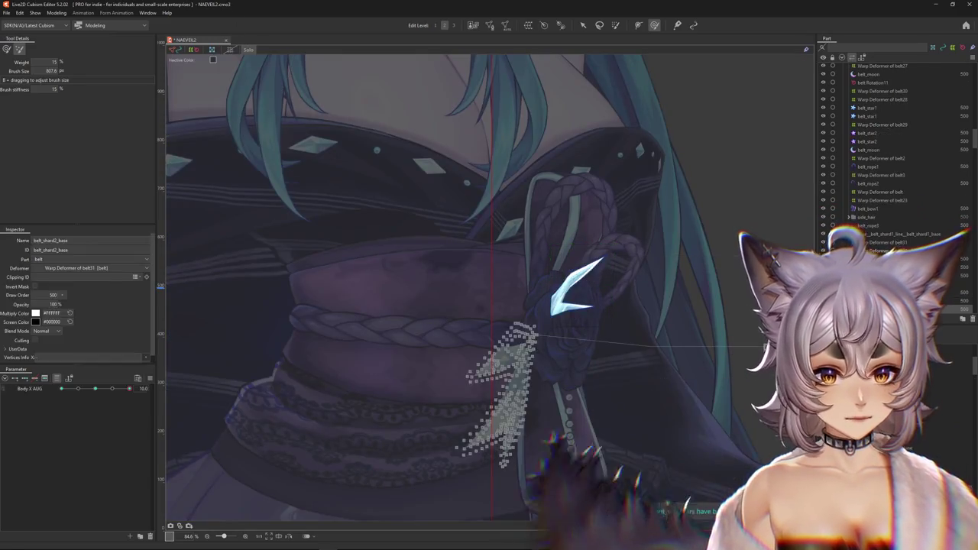
# Step: Resize the Deform Brush and begin reshaping Warp Deformer of belt32 for the turned body pose
pyautogui.moveTo(129, 389); pyautogui.dragTo(89, 390)
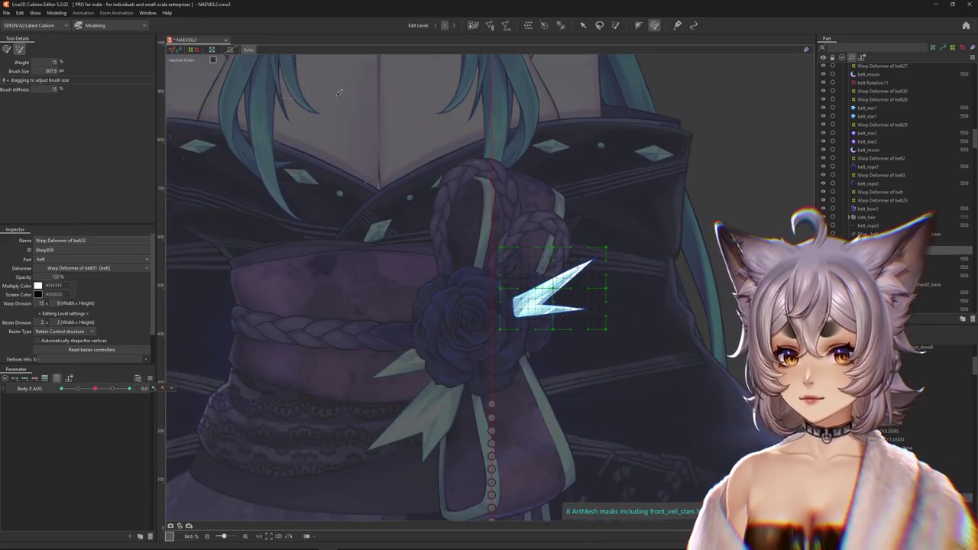
pyautogui.moveTo(483, 119); pyautogui.dragTo(562, 269)
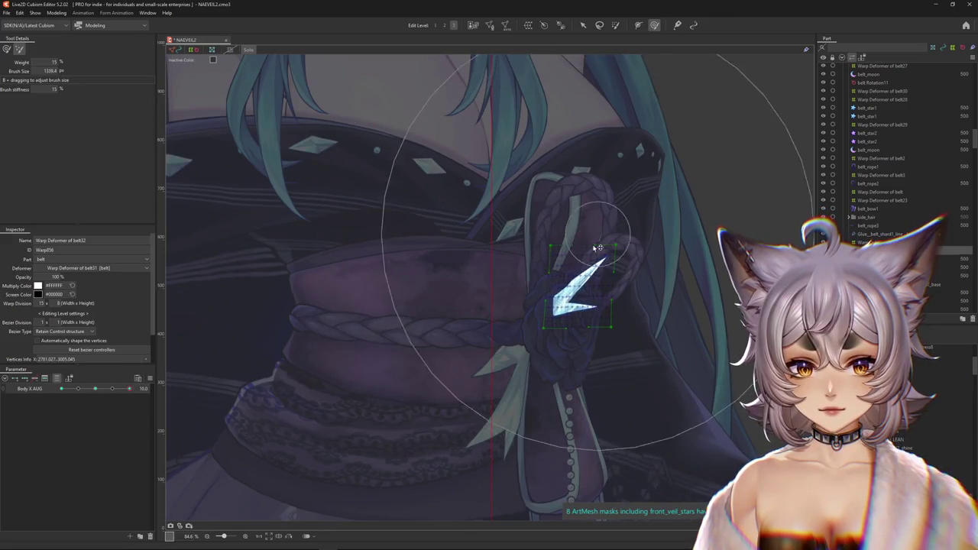
pyautogui.moveTo(129, 388); pyautogui.dragTo(61, 390)
pyautogui.moveTo(461, 283)
pyautogui.mouseDown()
pyautogui.moveTo(499, 197)
pyautogui.moveTo(506, 218)
pyautogui.mouseUp()
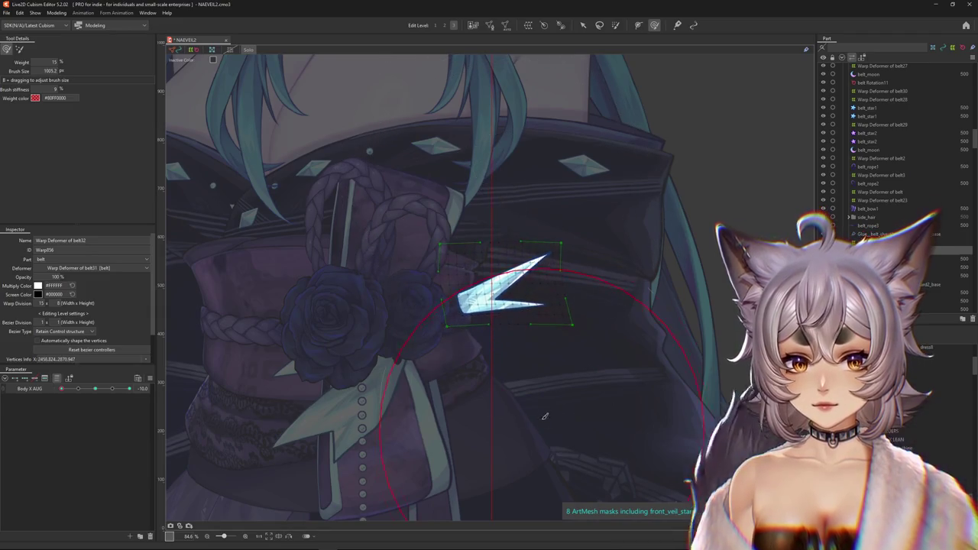
pyautogui.moveTo(492, 353); pyautogui.dragTo(516, 302)
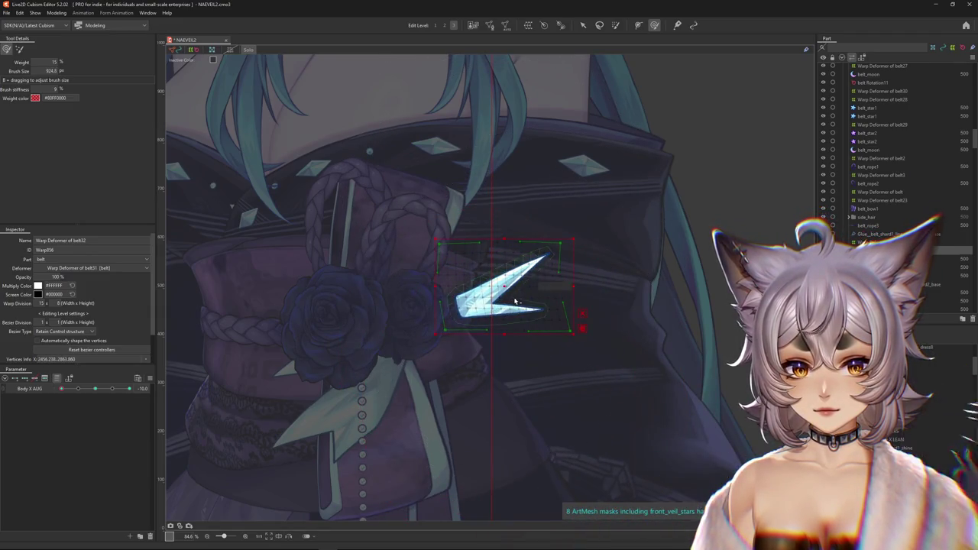
pyautogui.click(358, 326)
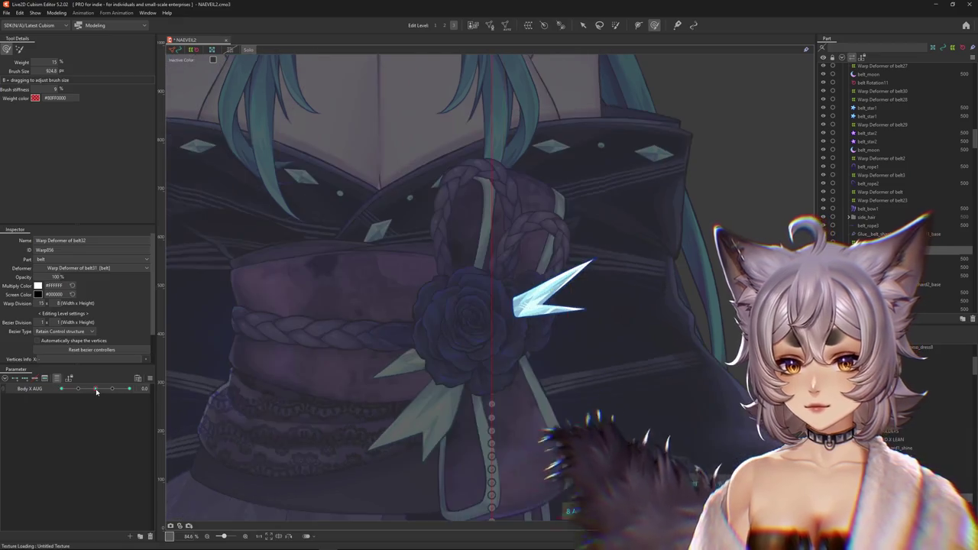
pyautogui.click(464, 293)
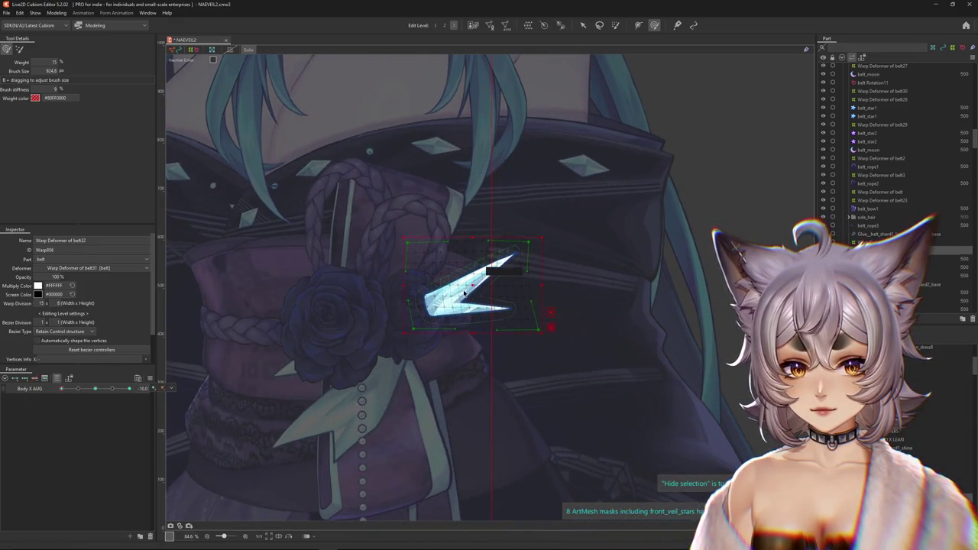
pyautogui.moveTo(480, 185); pyautogui.dragTo(415, 280)
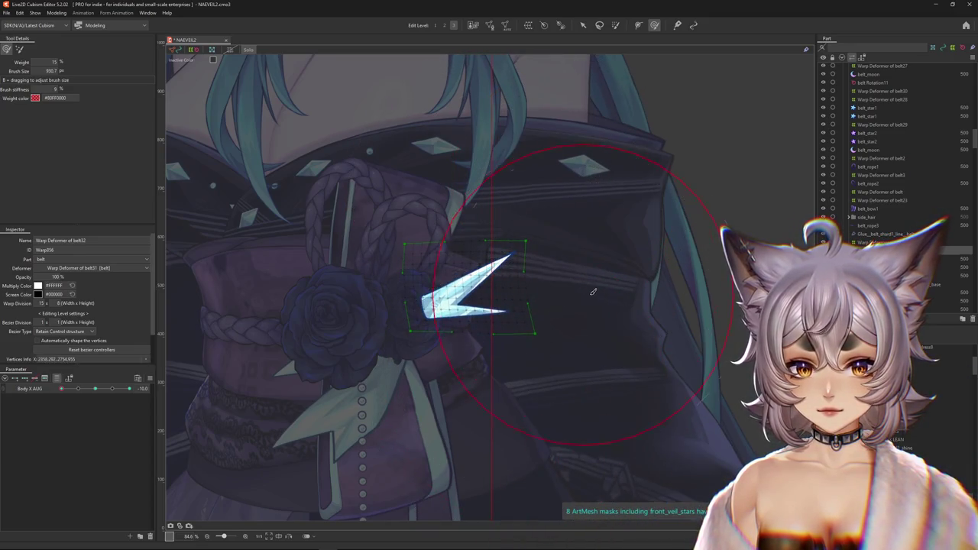
pyautogui.moveTo(343, 283); pyautogui.dragTo(264, 336)
# Step: Push the shard's lattice right for Body X AUG -10 and scrub the slider to test
pyautogui.hotkey('ctrl', 'h')
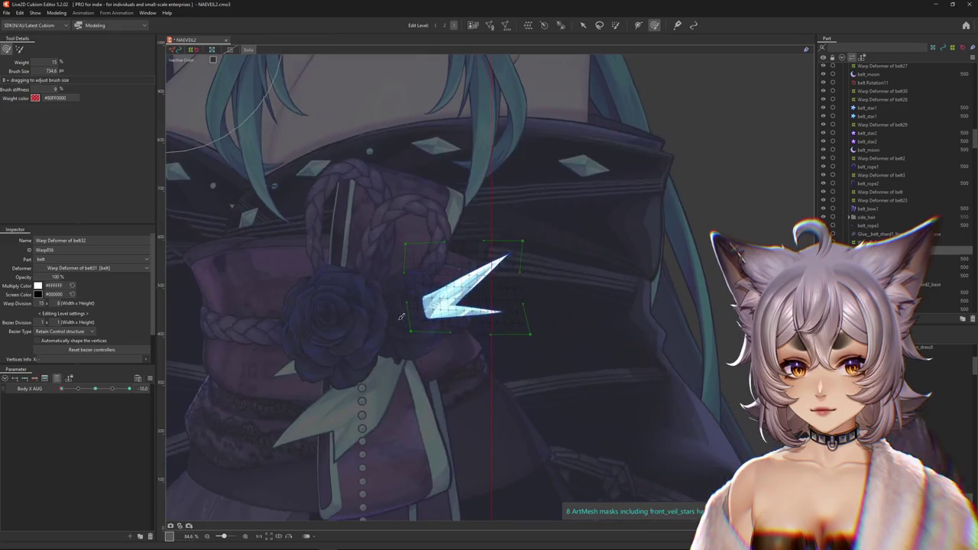
pyautogui.scroll(4, 458, 305)
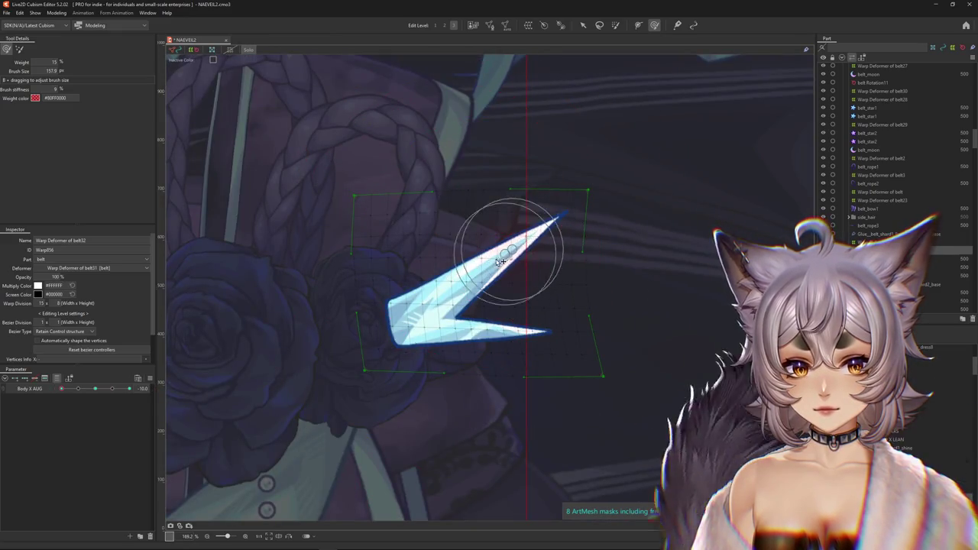
pyautogui.moveTo(399, 302); pyautogui.dragTo(509, 327)
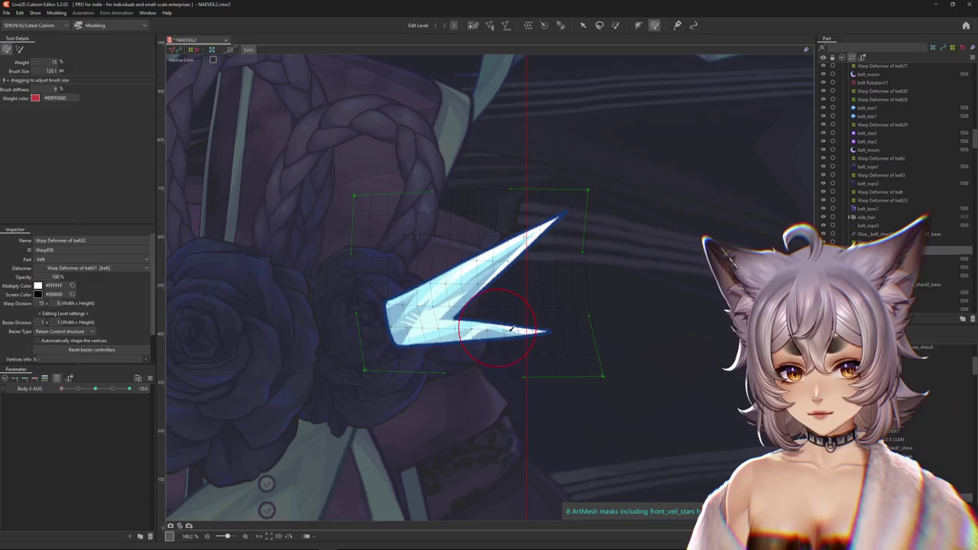
pyautogui.moveTo(426, 330); pyautogui.dragTo(574, 405)
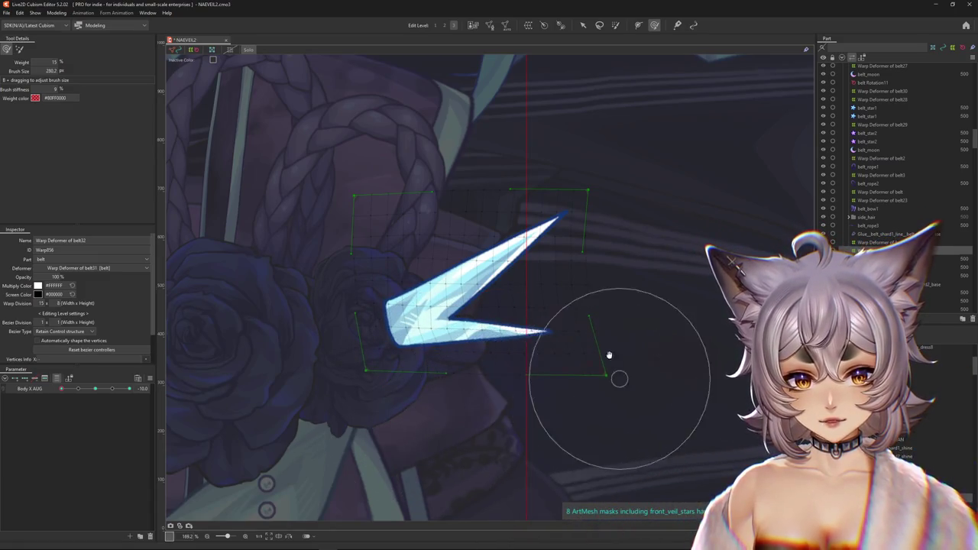
pyautogui.scroll(2, 609, 357)
pyautogui.moveTo(436, 212)
pyautogui.mouseDown()
pyautogui.moveTo(338, 212)
pyautogui.moveTo(519, 186)
pyautogui.moveTo(516, 308)
pyautogui.mouseUp()
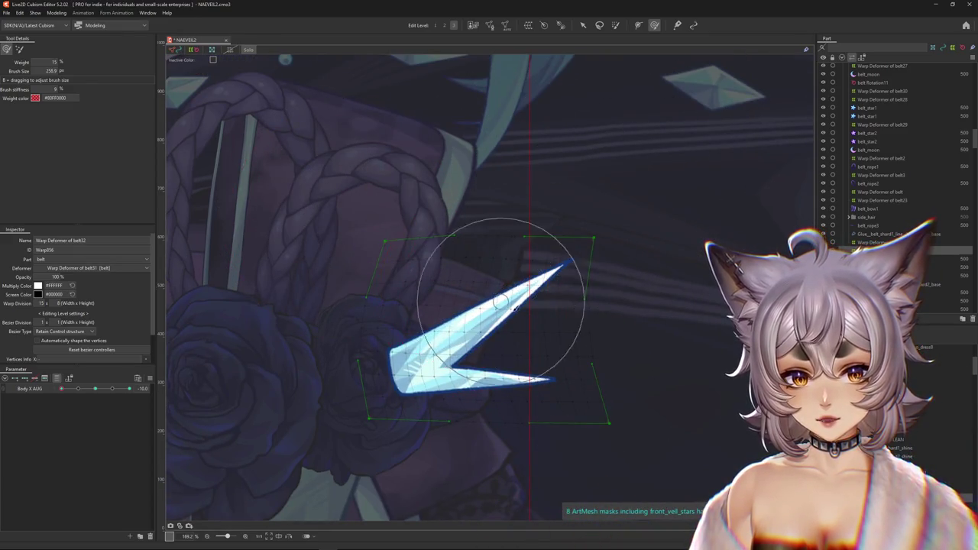
pyautogui.moveTo(541, 267); pyautogui.dragTo(457, 324)
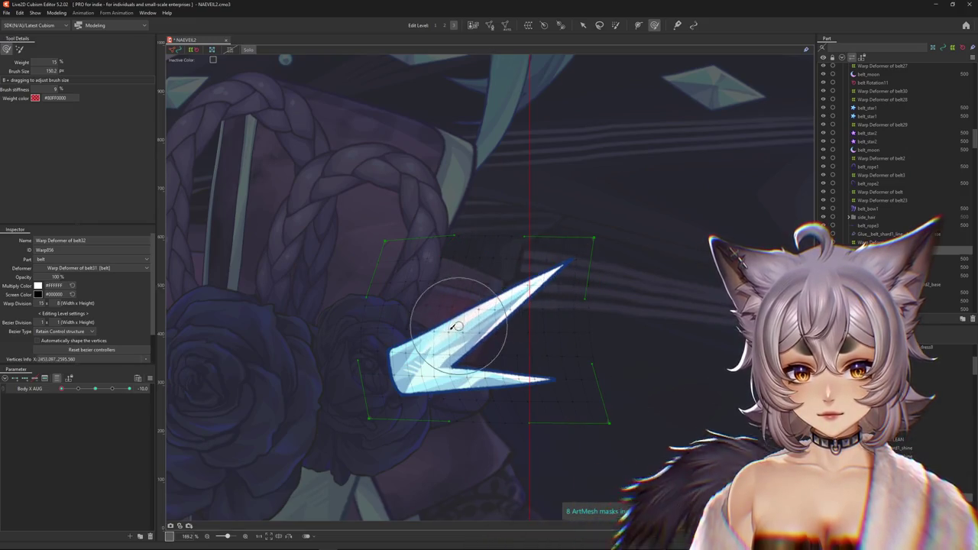
pyautogui.scroll(-2, 428, 363)
pyautogui.scroll(-3, 382, 351)
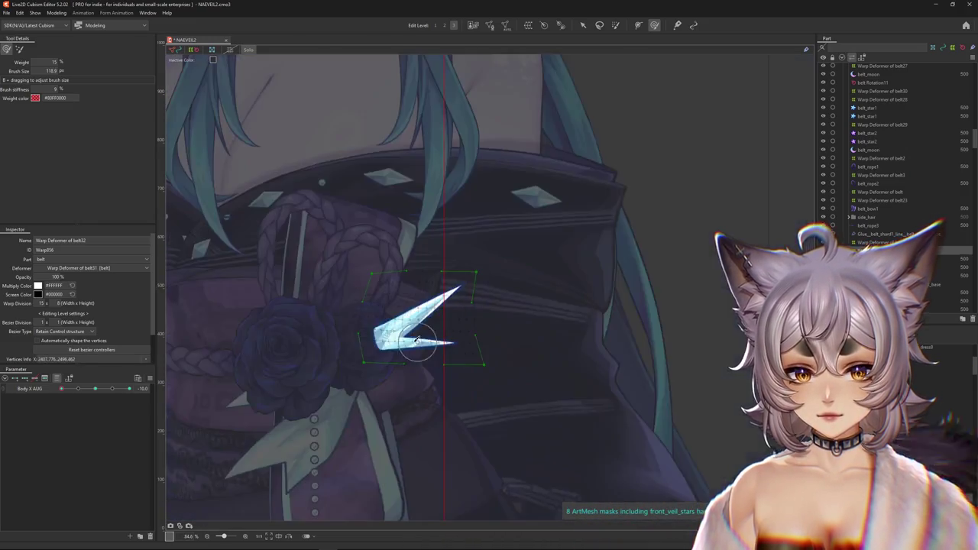
pyautogui.moveTo(84, 389); pyautogui.dragTo(95, 389)
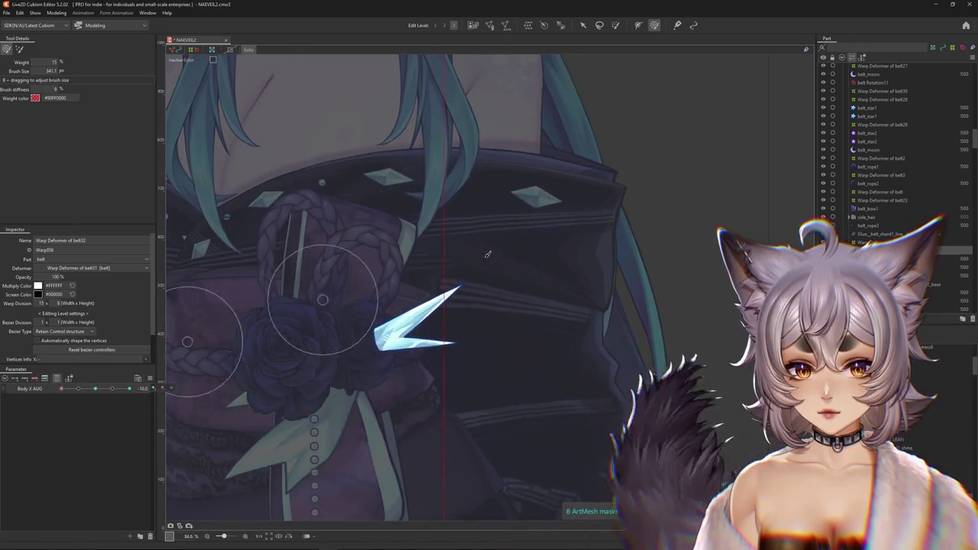
pyautogui.scroll(-3, 512, 286)
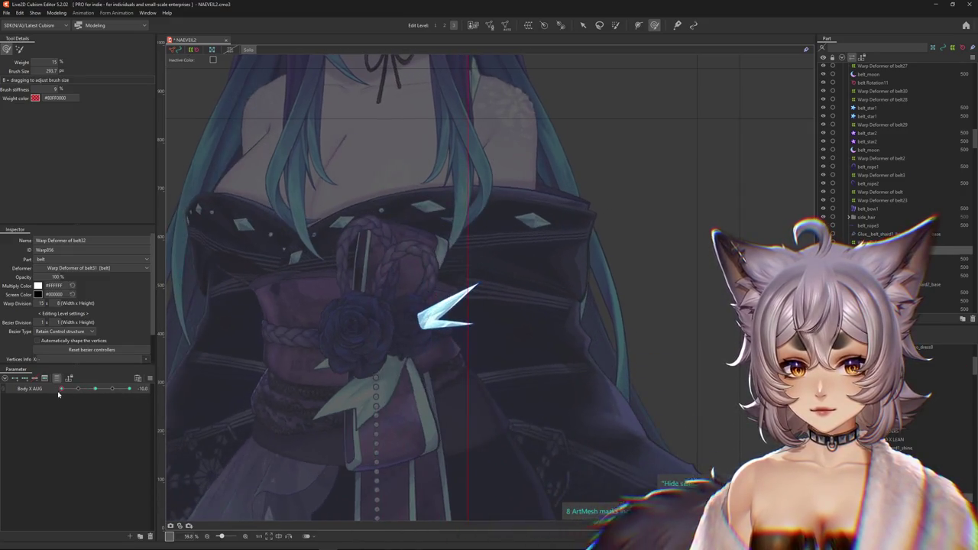
# Step: Swing the body to the opposite Body X AUG extreme and tune the deform brush size over the shard
pyautogui.moveTo(91, 394); pyautogui.dragTo(270, 382)
pyautogui.scroll(5, 518, 304)
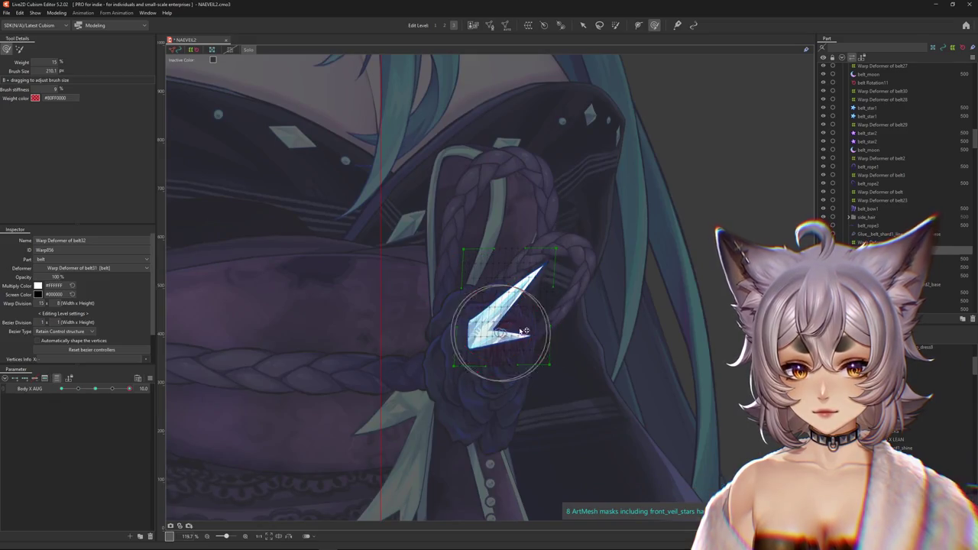
pyautogui.moveTo(518, 314)
pyautogui.mouseDown()
pyautogui.moveTo(546, 263)
pyautogui.moveTo(530, 257)
pyautogui.moveTo(569, 342)
pyautogui.moveTo(480, 337)
pyautogui.moveTo(512, 306)
pyautogui.mouseUp()
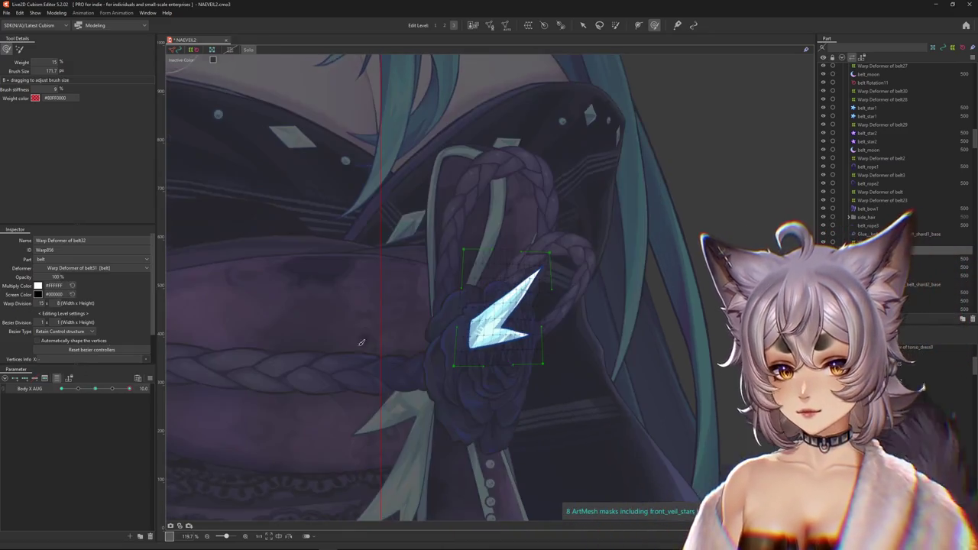
pyautogui.moveTo(505, 291); pyautogui.dragTo(501, 270)
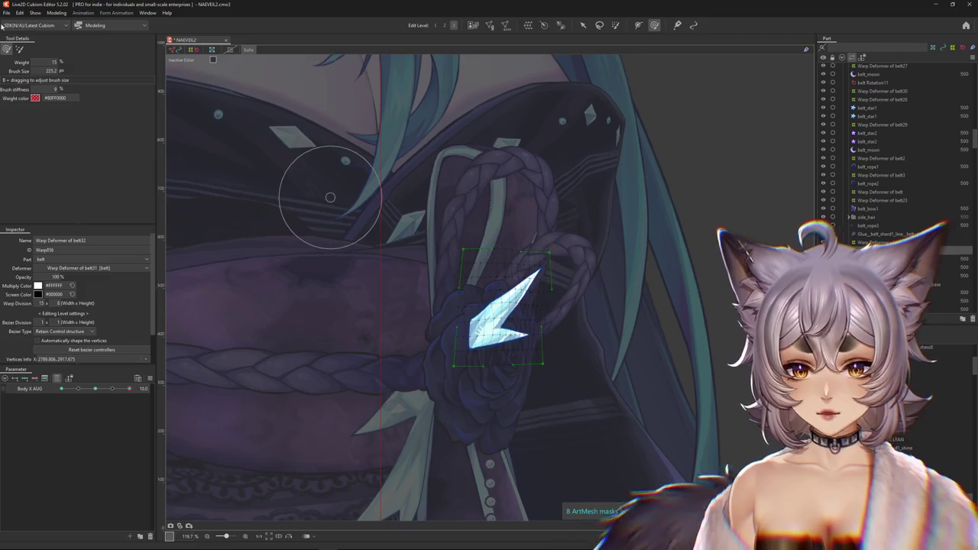
pyautogui.scroll(2, 501, 314)
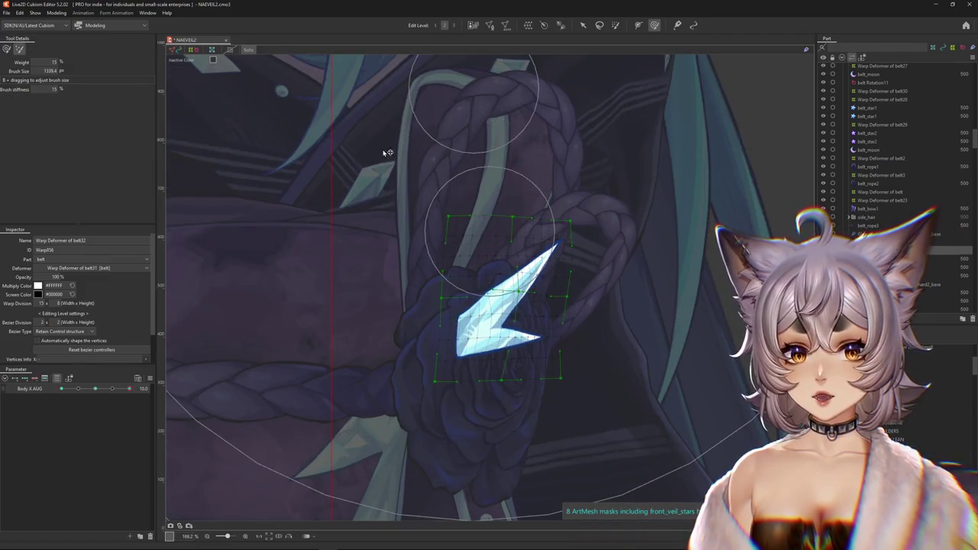
pyautogui.moveTo(411, 177); pyautogui.dragTo(497, 179)
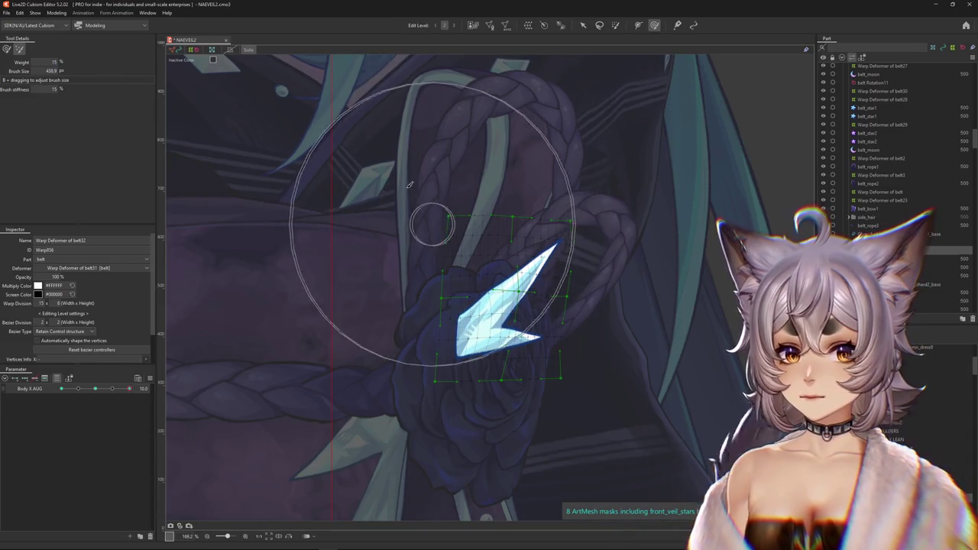
pyautogui.moveTo(415, 195); pyautogui.dragTo(435, 196)
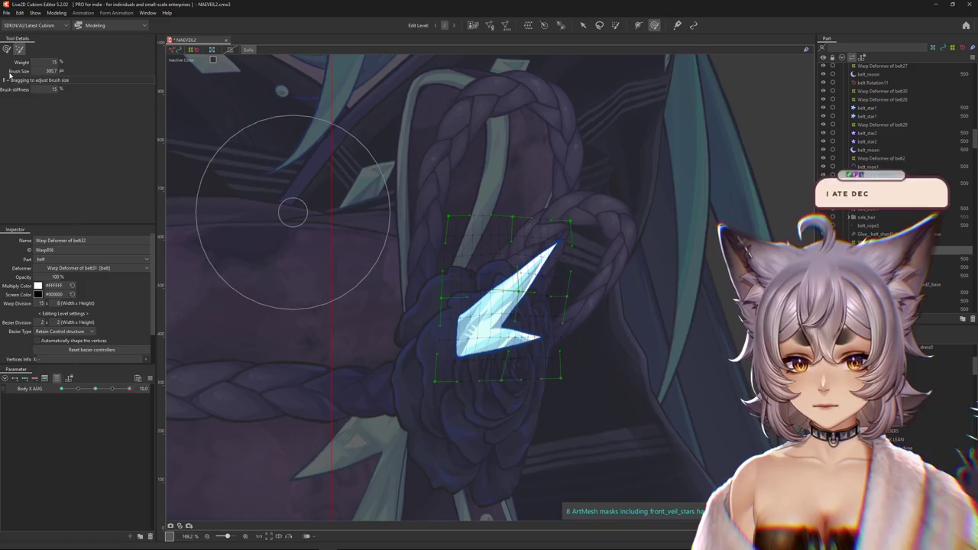
pyautogui.moveTo(293, 212); pyautogui.dragTo(210, 135)
pyautogui.moveTo(456, 250); pyautogui.dragTo(404, 273)
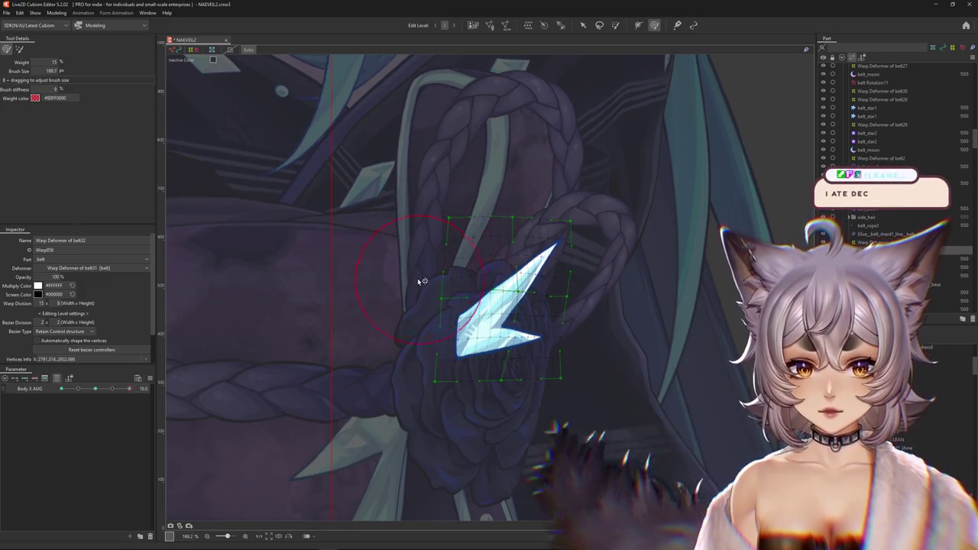
pyautogui.moveTo(472, 261); pyautogui.dragTo(438, 281, button='middle')
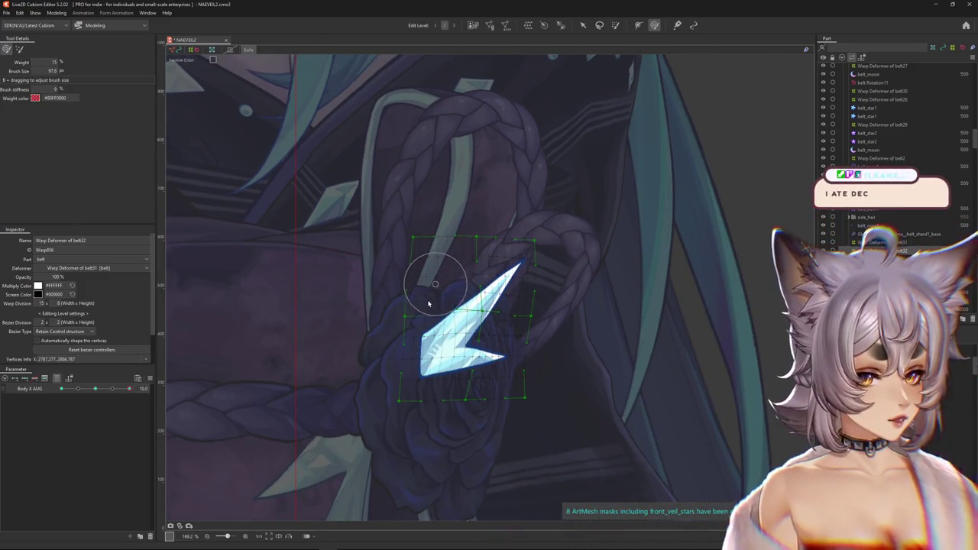
pyautogui.scroll(2, 442, 289)
# Step: Preview a midway body turn and nudge the shard's warp lattice slightly left with the brush
pyautogui.moveTo(129, 388); pyautogui.dragTo(145, 391)
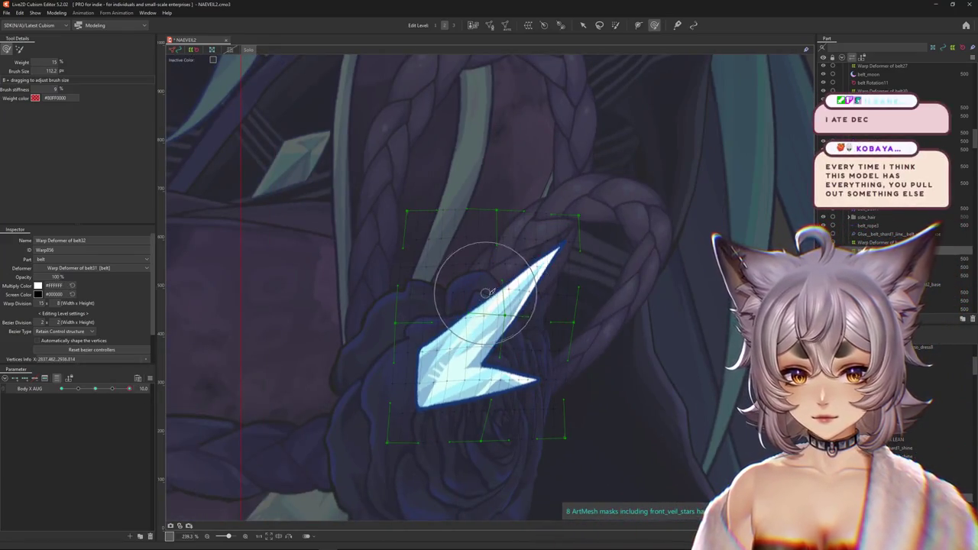
pyautogui.moveTo(486, 291); pyautogui.dragTo(596, 331)
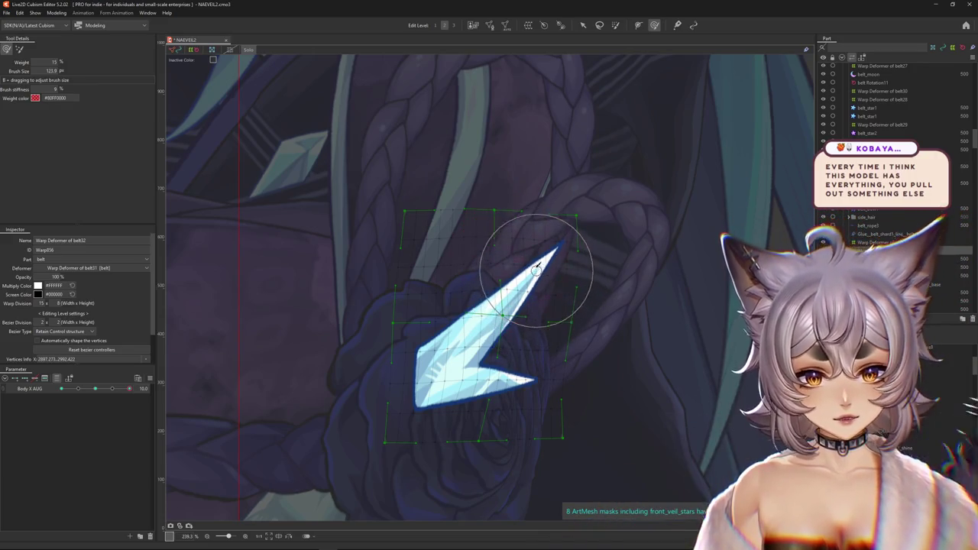
pyautogui.moveTo(532, 325); pyautogui.dragTo(612, 224)
pyautogui.scroll(-3, 565, 267)
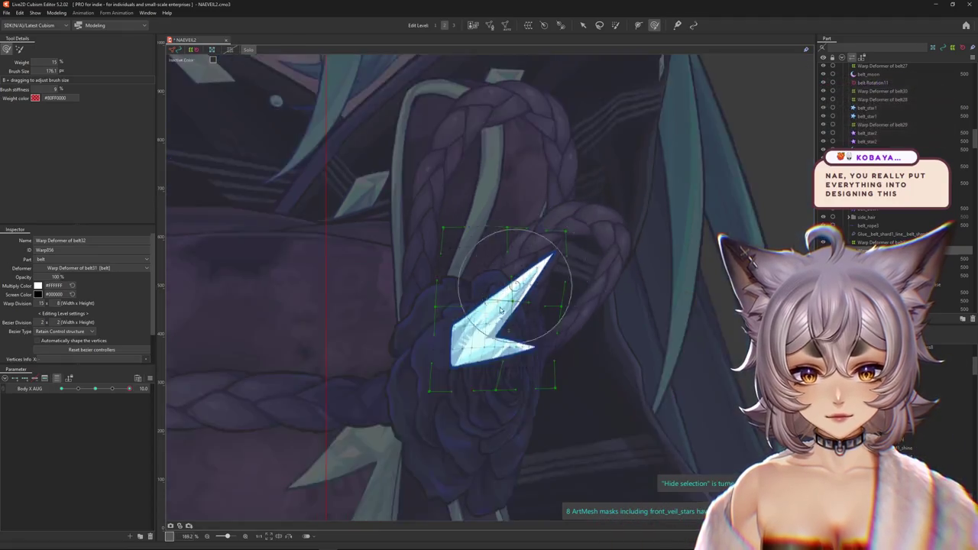
pyautogui.scroll(-3, 510, 314)
pyautogui.scroll(2, 487, 318)
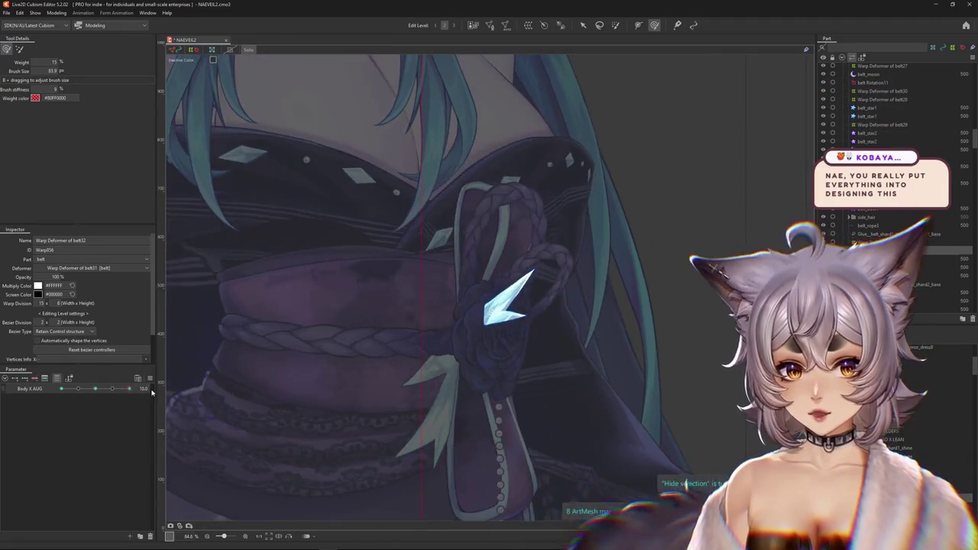
pyautogui.scroll(3, 487, 318)
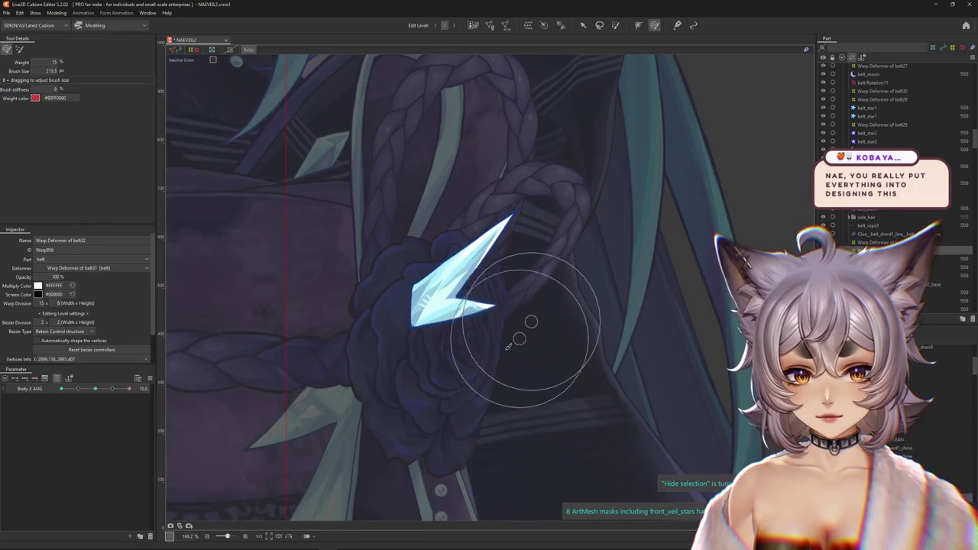
pyautogui.click(453, 295)
pyautogui.moveTo(453, 306); pyautogui.dragTo(454, 331)
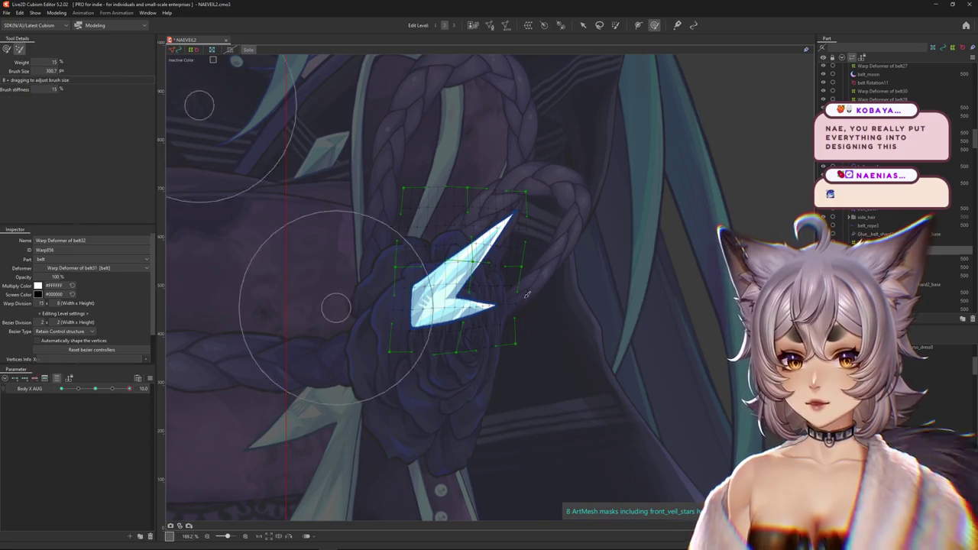
pyautogui.moveTo(495, 267); pyautogui.dragTo(479, 319)
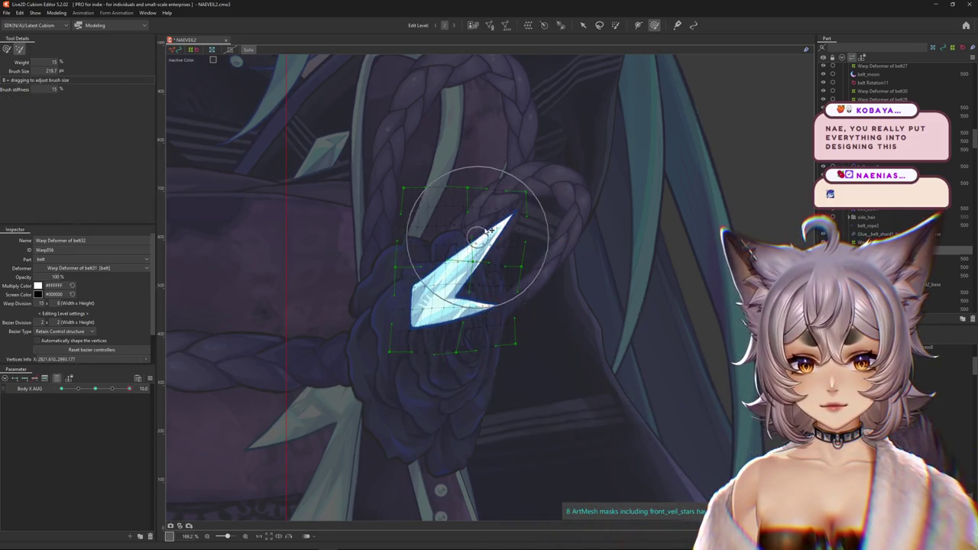
pyautogui.moveTo(505, 194); pyautogui.dragTo(473, 272, button='middle')
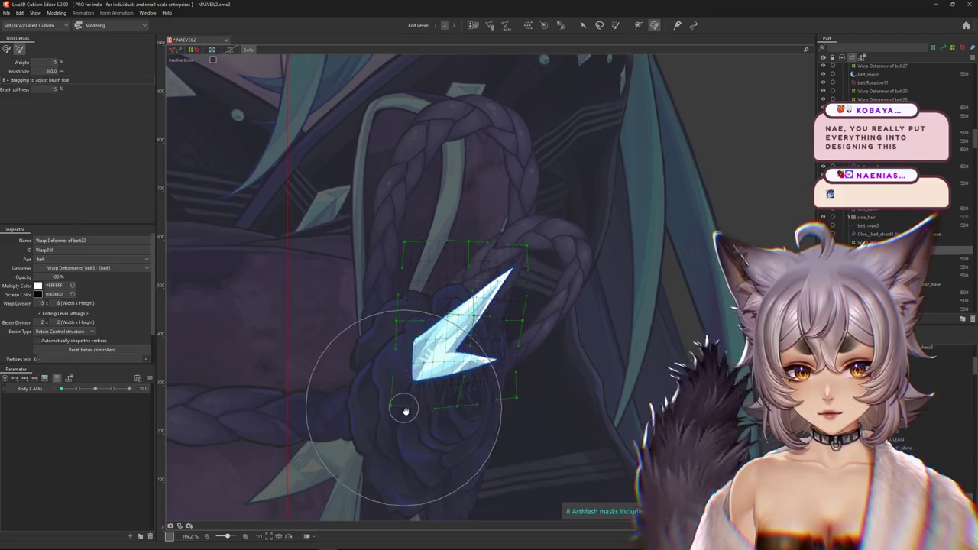
# Step: Recentre and zoom out on the shard, refine the brush size, and turn Body X AUG to -10
pyautogui.moveTo(416, 353); pyautogui.dragTo(175, 315, button='middle')
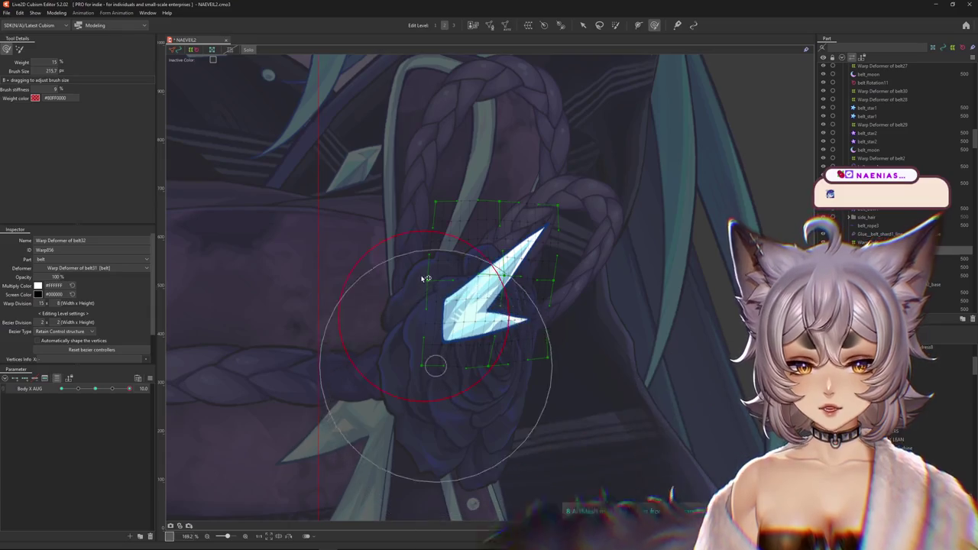
pyautogui.moveTo(433, 367); pyautogui.dragTo(415, 262)
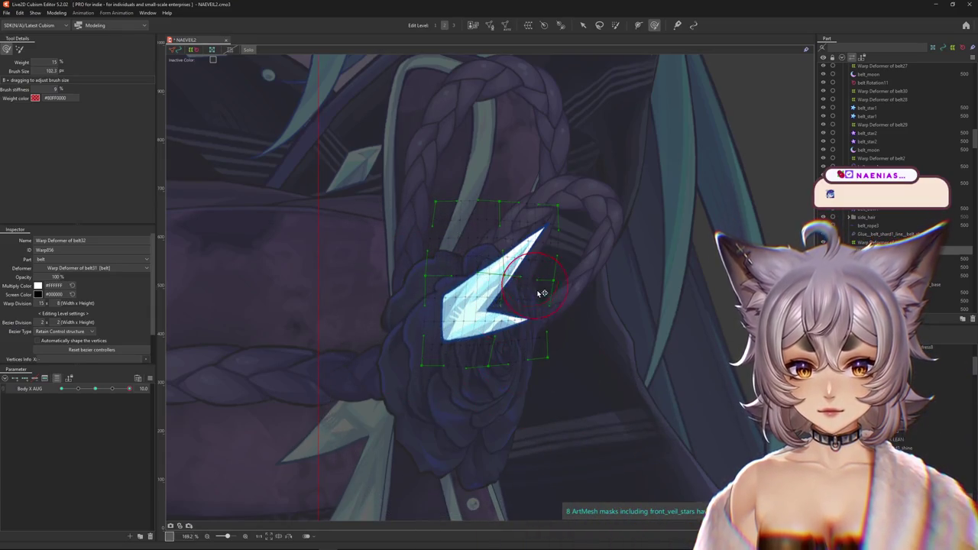
pyautogui.moveTo(526, 283); pyautogui.dragTo(523, 306, button='middle')
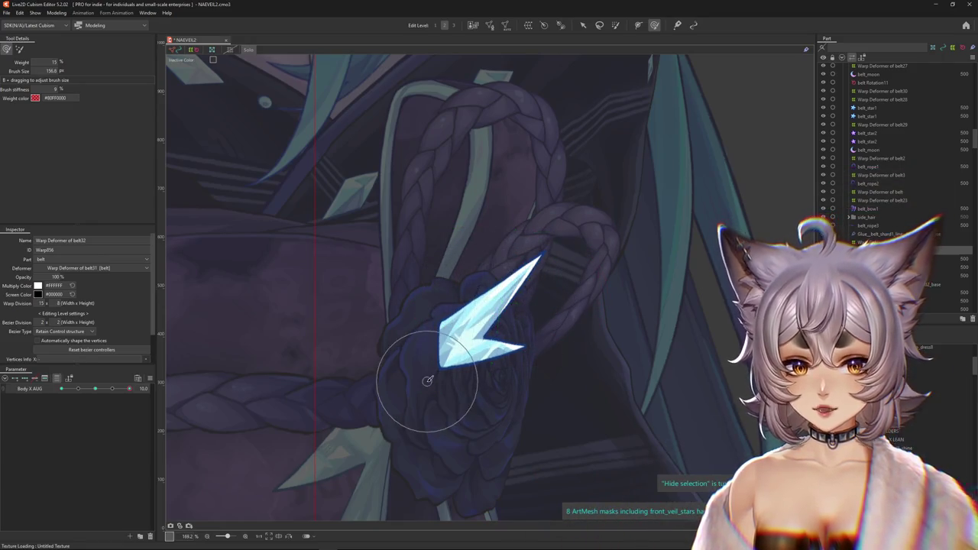
pyautogui.scroll(-2, 413, 389)
pyautogui.scroll(-2, 371, 406)
pyautogui.scroll(-2, 306, 398)
pyautogui.scroll(-2, 229, 393)
pyautogui.moveTo(140, 390); pyautogui.dragTo(257, 370)
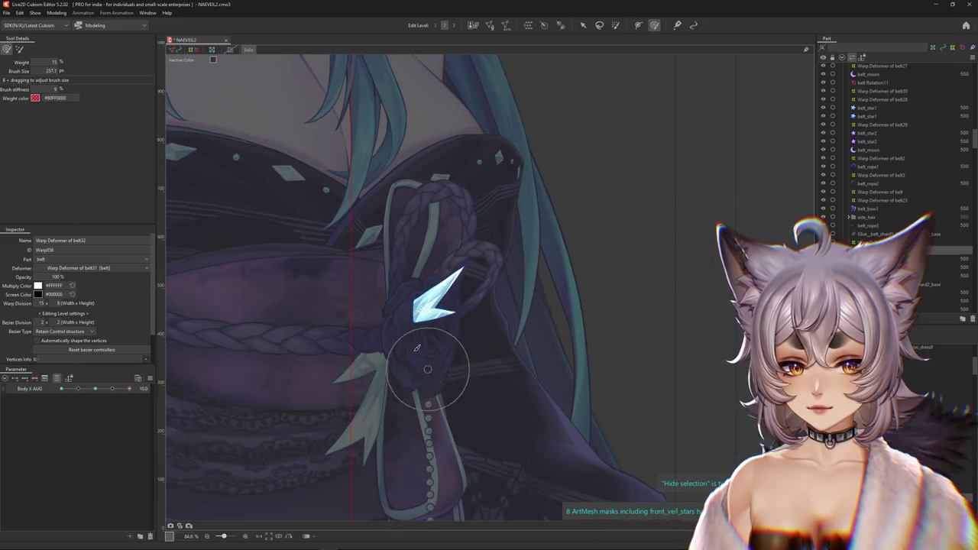
pyautogui.moveTo(418, 349); pyautogui.dragTo(413, 324)
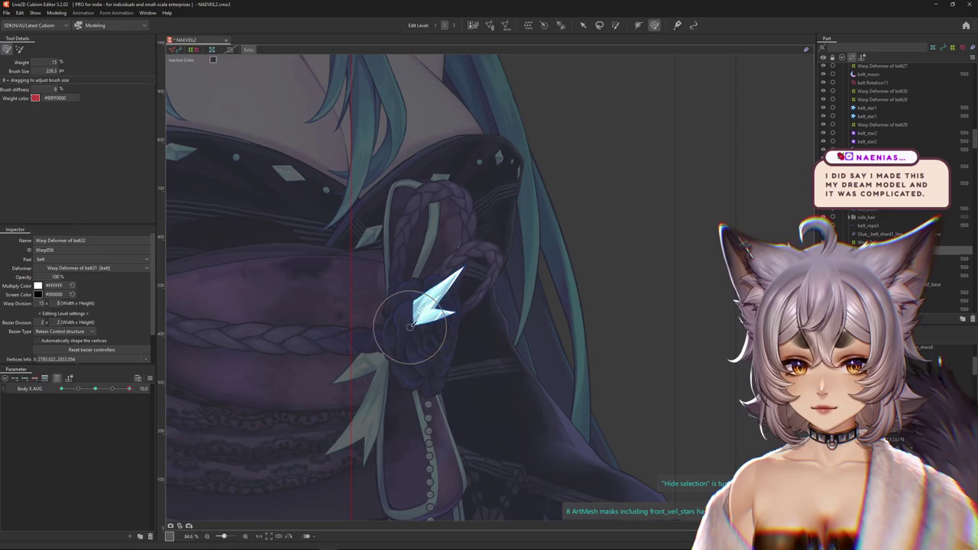
pyautogui.moveTo(134, 389); pyautogui.dragTo(31, 395)
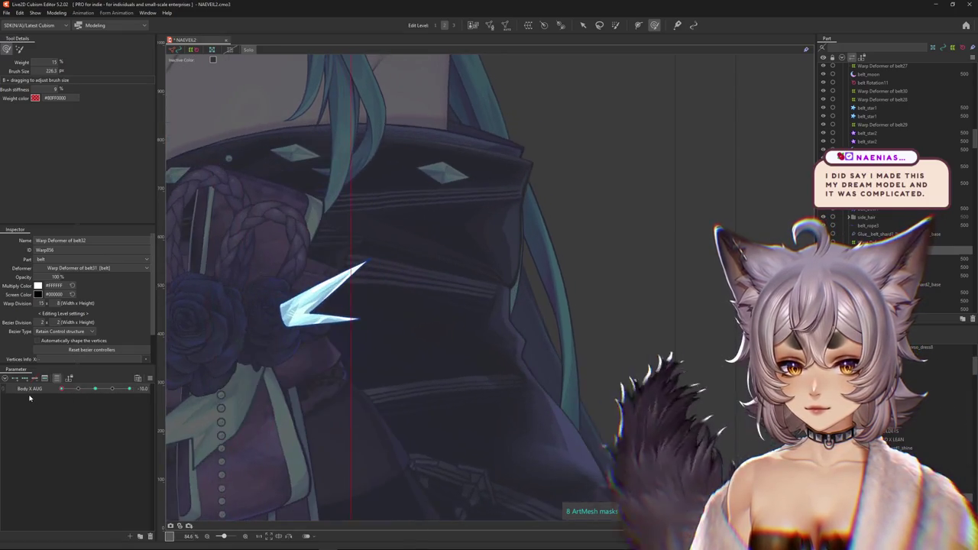
# Step: Select the shard's warp deformer at Body X AUG -10, scrub the parameter, and resize the brush
pyautogui.click(330, 337)
pyautogui.moveTo(329, 328); pyautogui.dragTo(370, 263, button='middle')
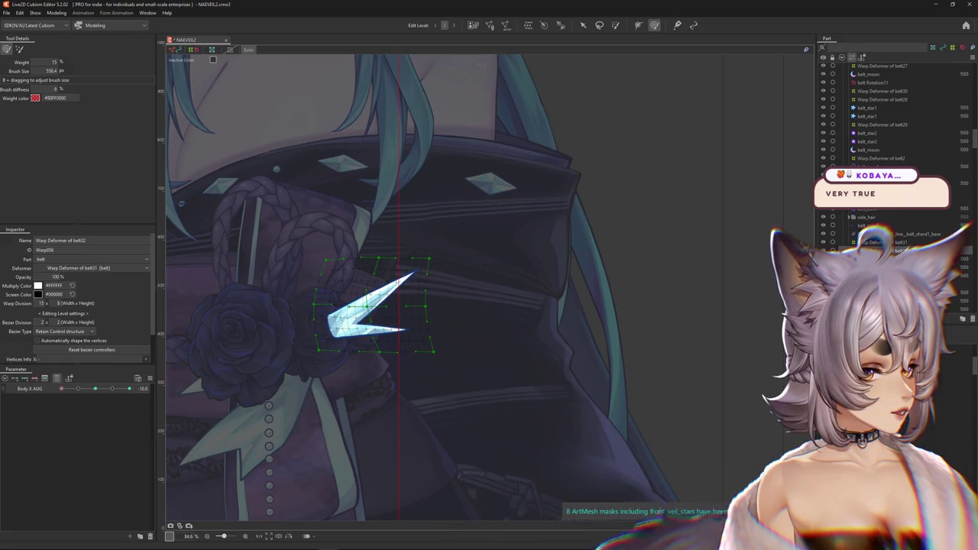
pyautogui.moveTo(122, 389); pyautogui.dragTo(58, 389)
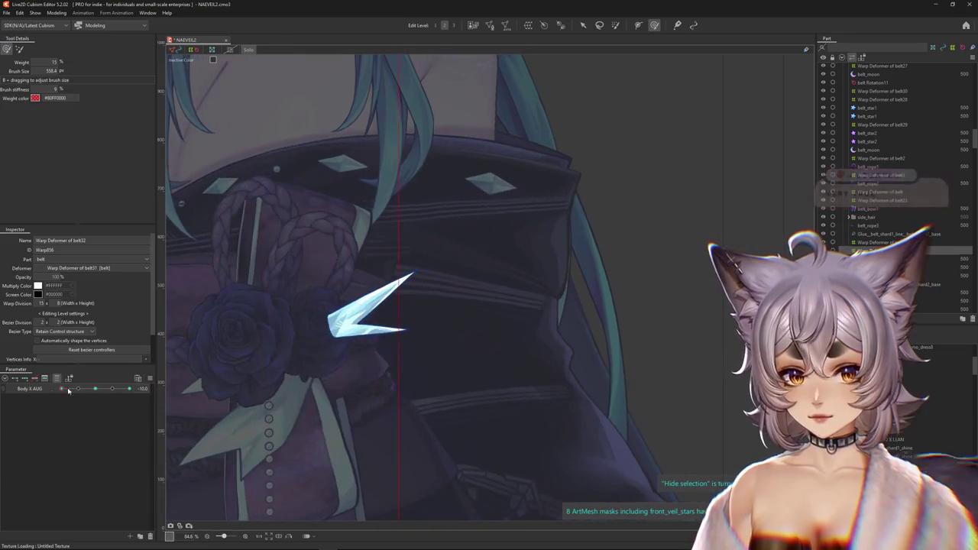
pyautogui.moveTo(382, 361); pyautogui.dragTo(370, 350)
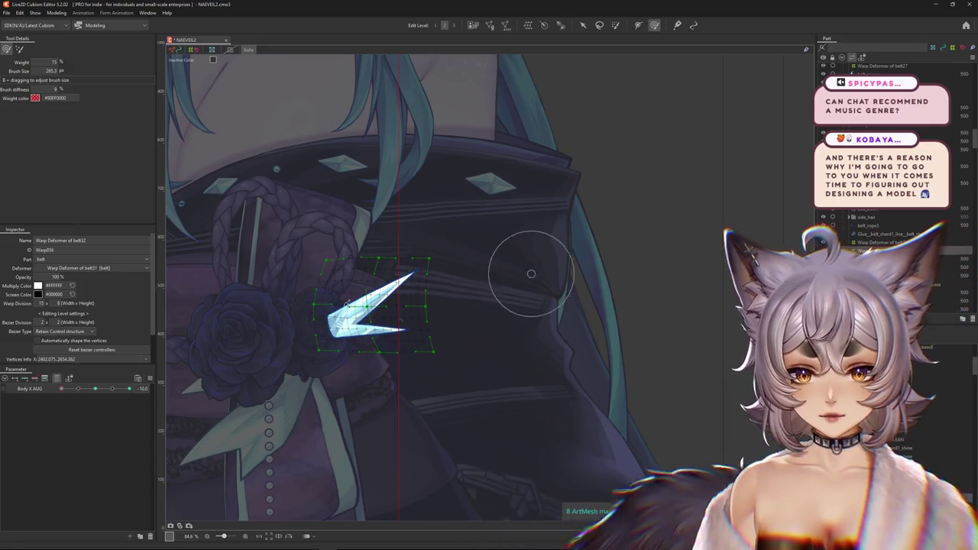
# Step: Centre and zoom in on the shard, then reset Body X AUG and set it to -10
pyautogui.moveTo(378, 320); pyautogui.dragTo(465, 323, button='middle')
pyautogui.scroll(3, 465, 321)
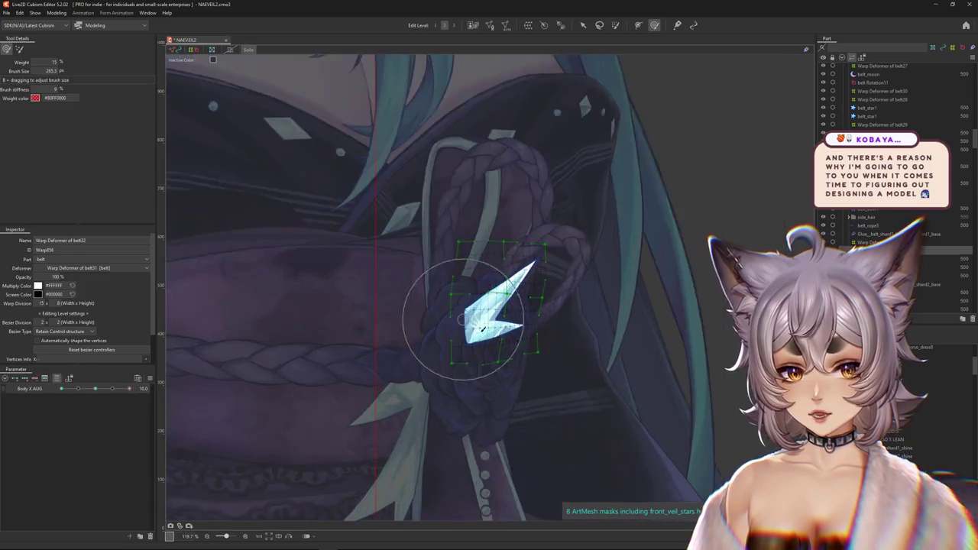
pyautogui.scroll(3, 474, 325)
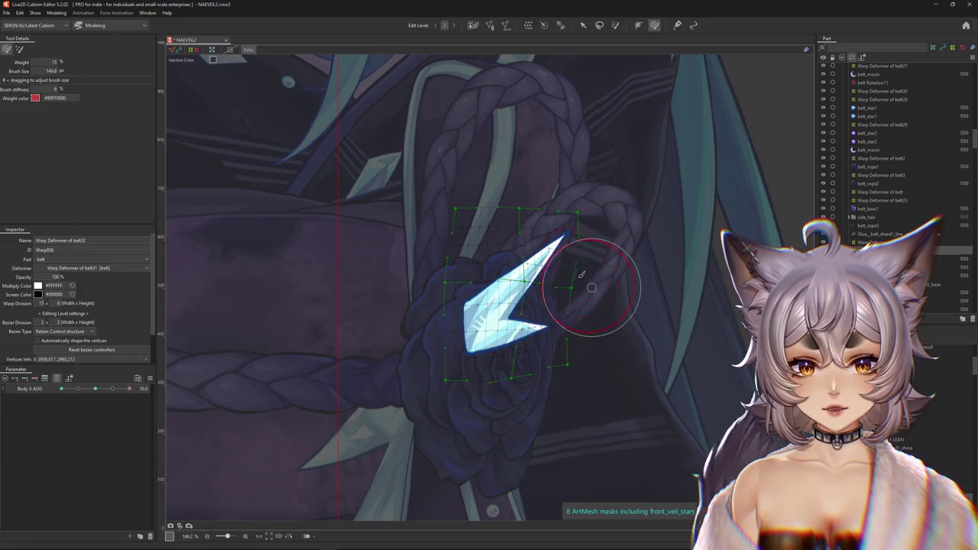
pyautogui.press('b')
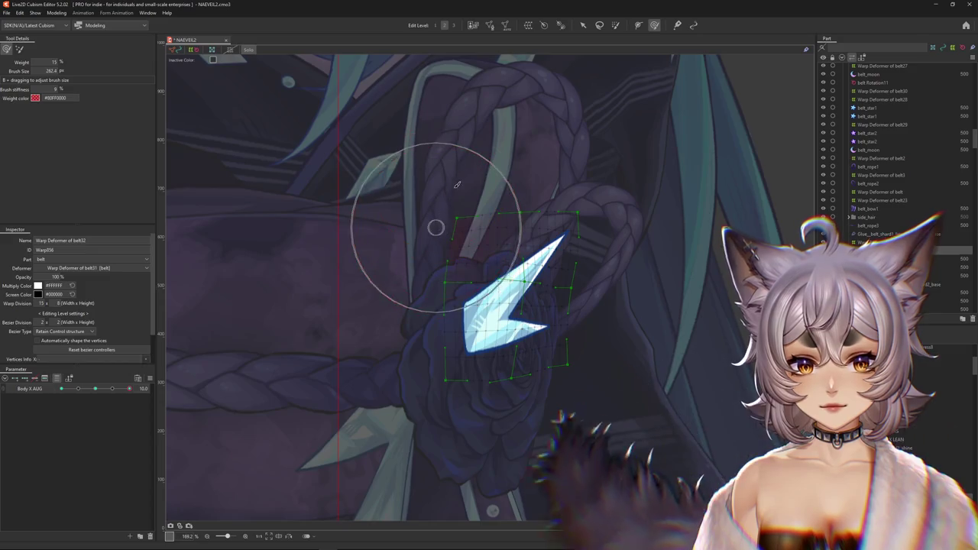
pyautogui.click(94, 390)
pyautogui.moveTo(94, 391); pyautogui.dragTo(61, 389)
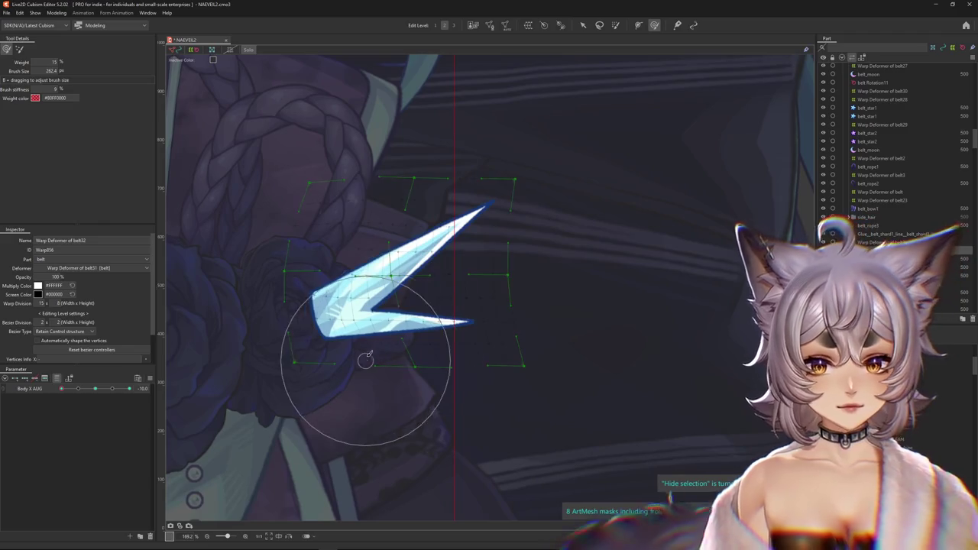
# Step: Return to Body X AUG -10 and enlarge the deform brush to cover the whole shard
pyautogui.moveTo(360, 352); pyautogui.dragTo(382, 275)
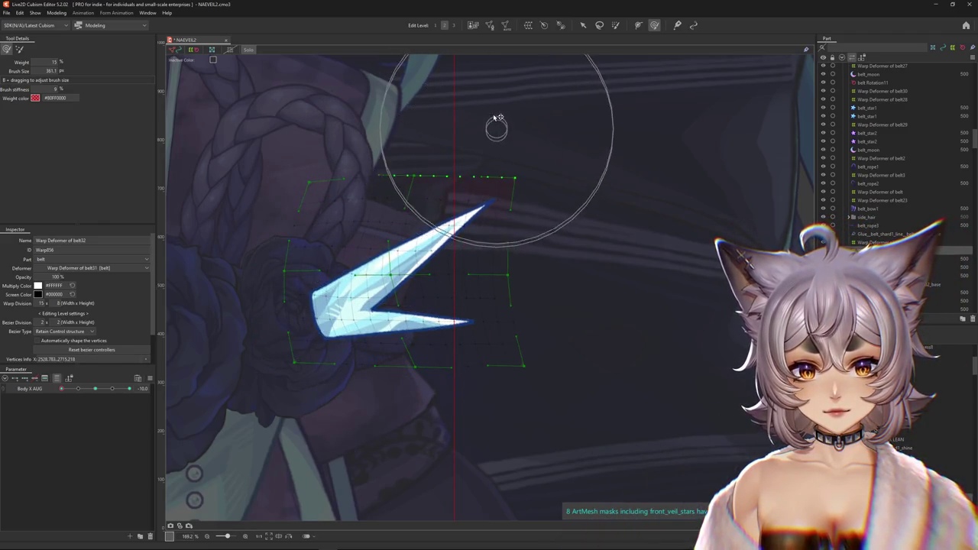
pyautogui.scroll(-3, 290, 273)
pyautogui.click(94, 389)
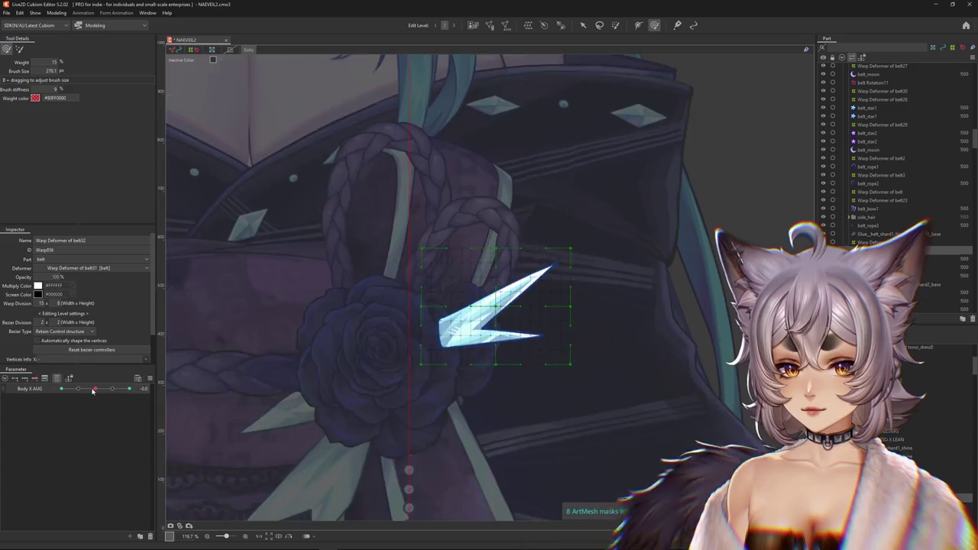
pyautogui.moveTo(94, 390); pyautogui.dragTo(62, 389)
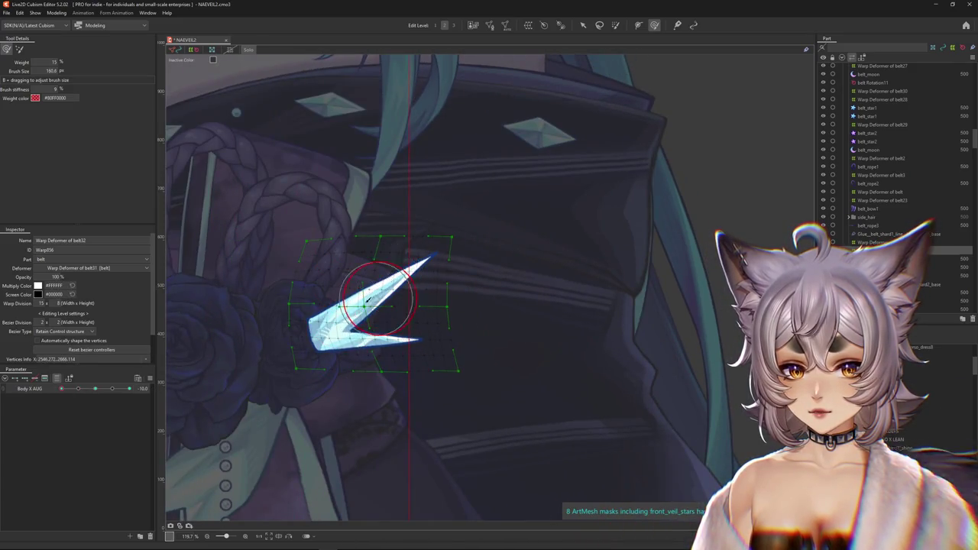
pyautogui.moveTo(370, 300); pyautogui.dragTo(359, 300)
pyautogui.moveTo(359, 300); pyautogui.dragTo(421, 294, button='middle')
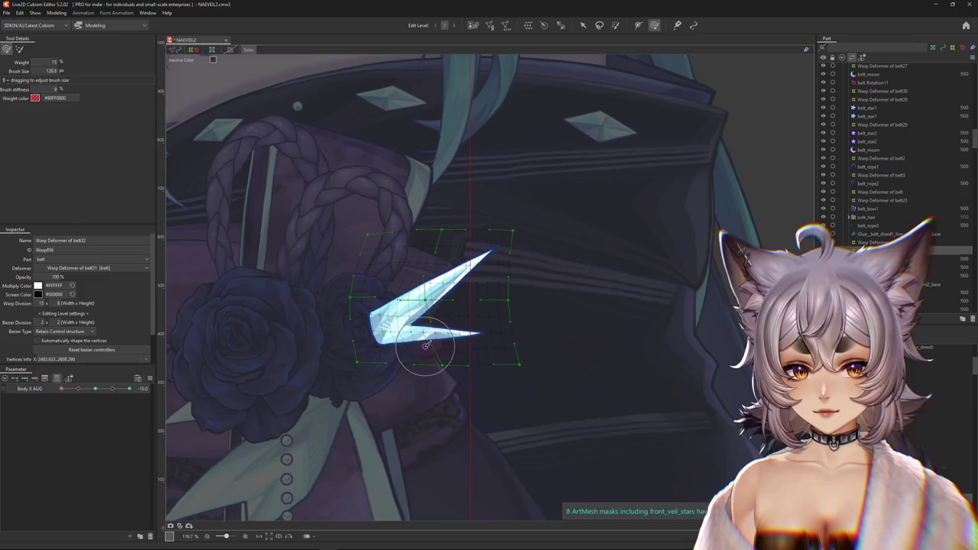
pyautogui.moveTo(472, 359); pyautogui.dragTo(542, 345, button='middle')
pyautogui.moveTo(542, 345); pyautogui.dragTo(562, 399)
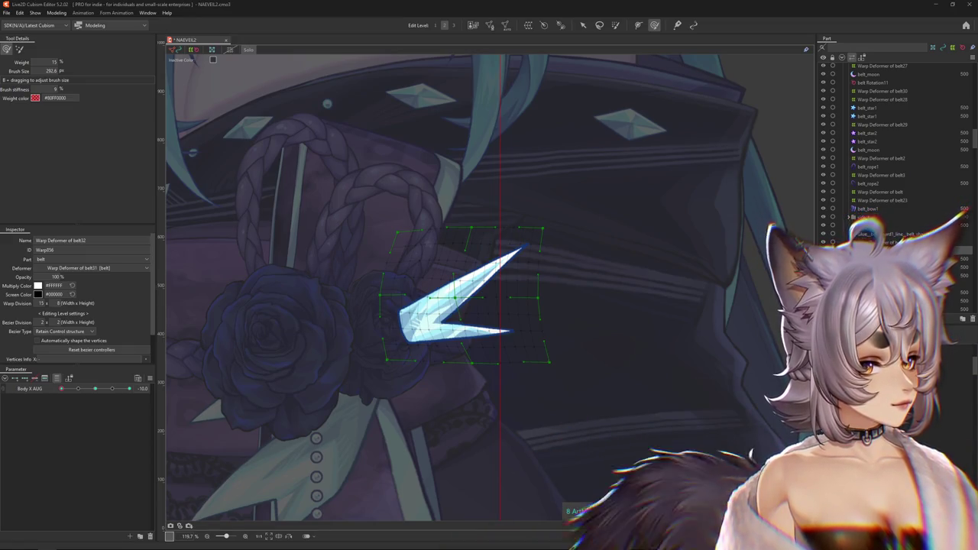
# Step: Maximise the browser and play Paul Allen's Mix from the 'jungle mix' YouTube results
pyautogui.hotkey('alt', 'Tab')
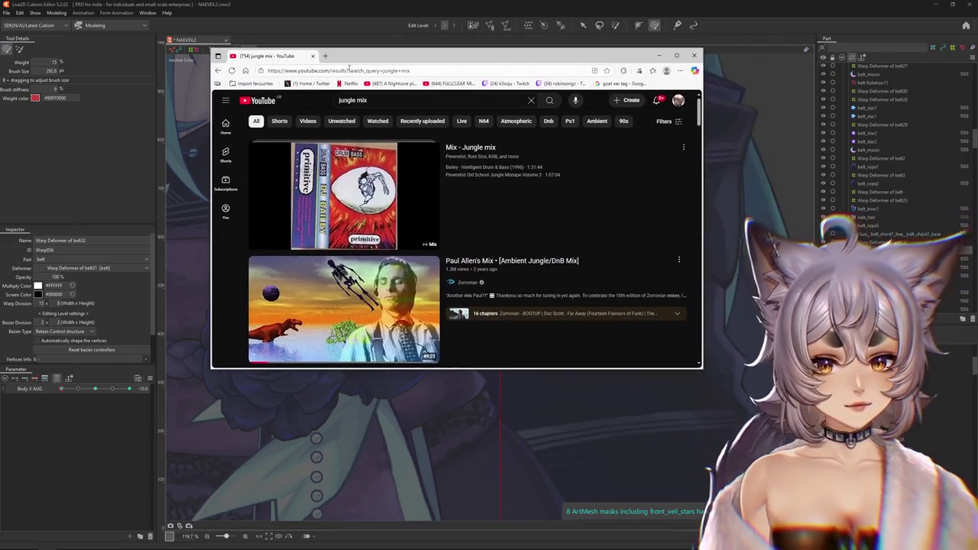
pyautogui.press('super+Up')
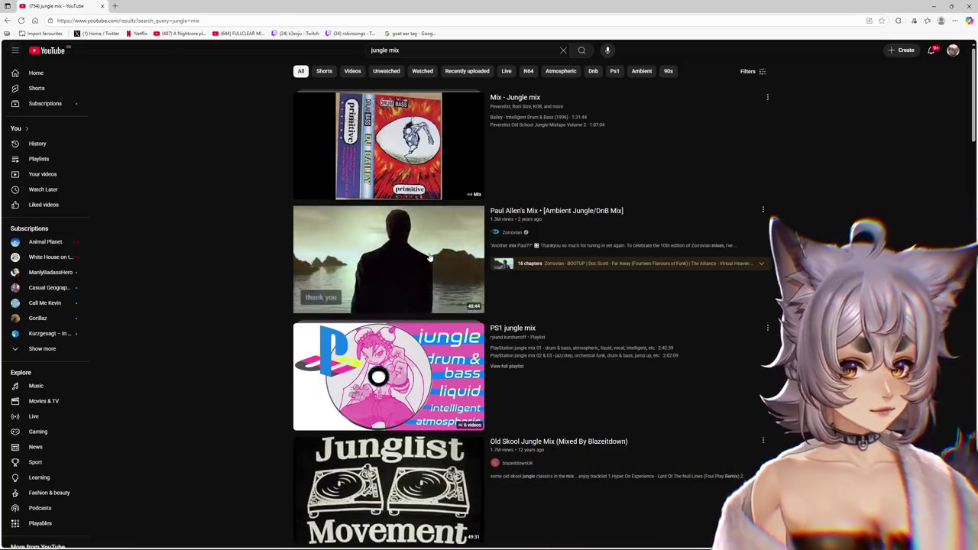
pyautogui.click(388, 260)
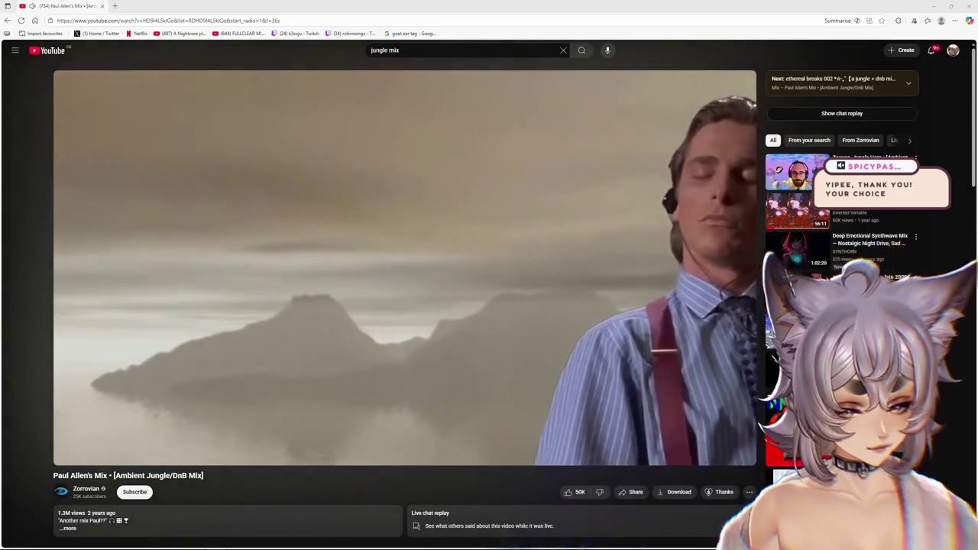
pyautogui.scroll(-2, 551, 218)
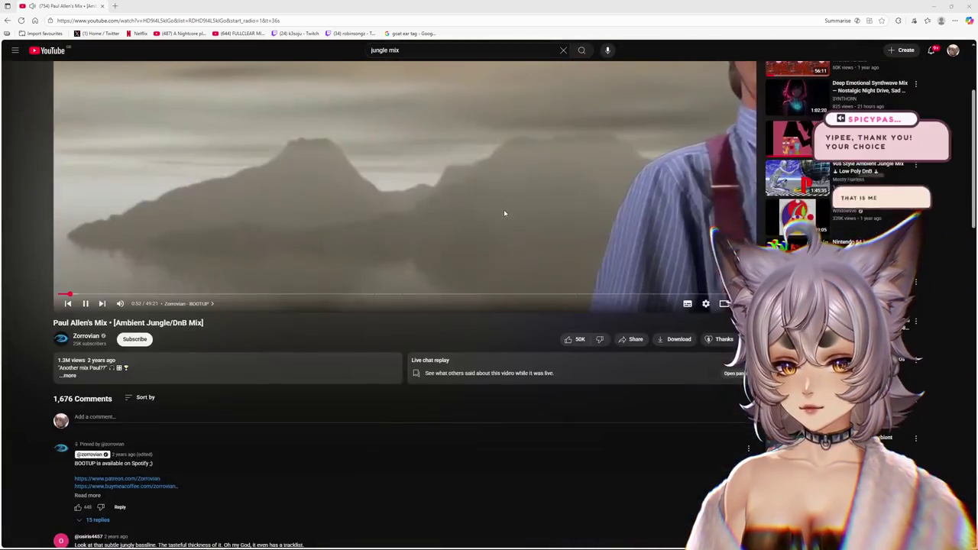
pyautogui.scroll(-2, 504, 210)
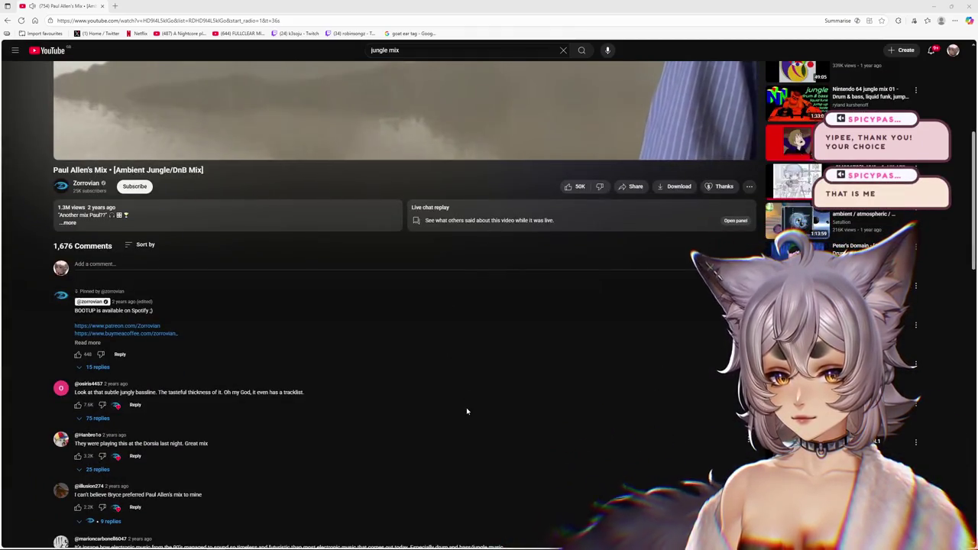
pyautogui.scroll(4, 466, 408)
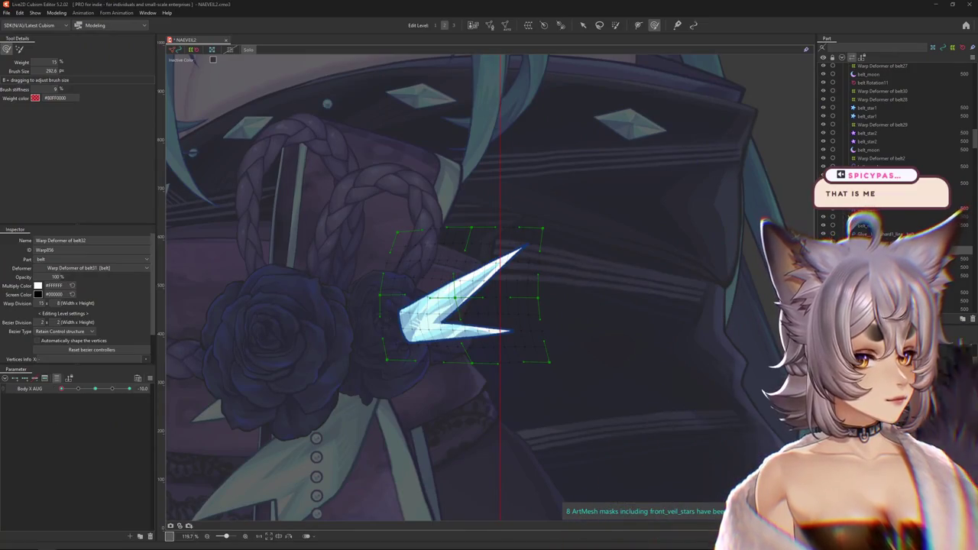
# Step: Move Warp Deformer of belt3 in the part list, then bring the music browser forward
pyautogui.moveTo(841, 175); pyautogui.dragTo(840, 175)
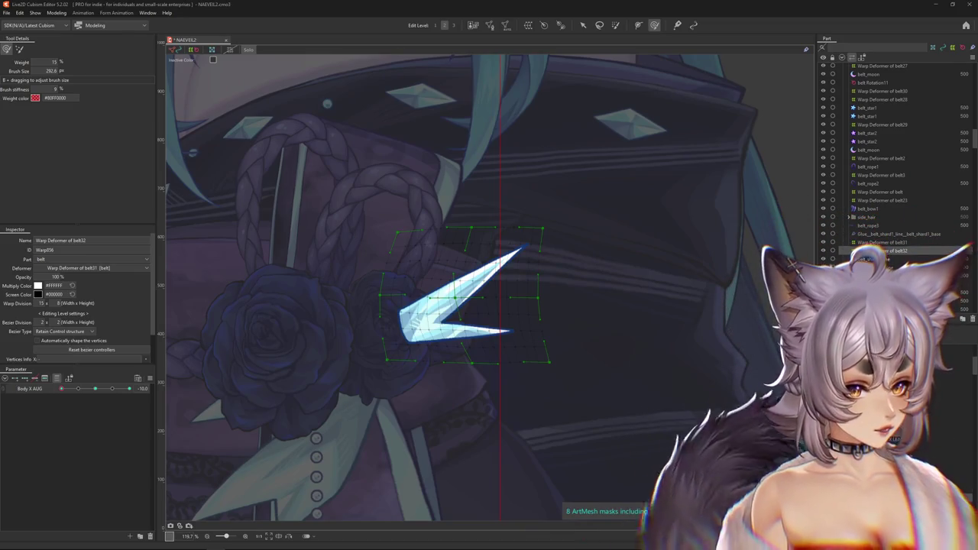
pyautogui.hotkey('alt', 'Tab')
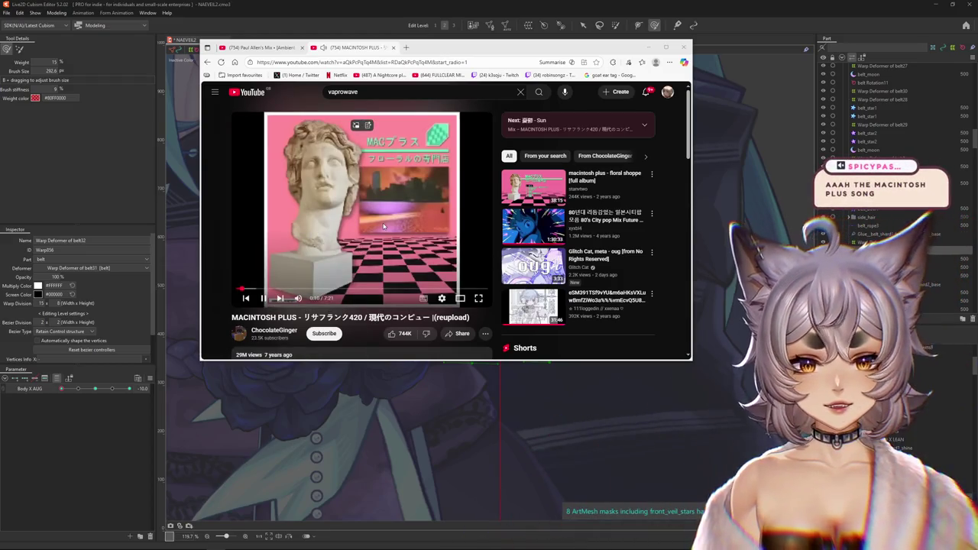
# Step: Close the MACINTOSH PLUS tab and minimise the browser to reveal the Cubism canvas
pyautogui.scroll(-1, 370, 221)
pyautogui.scroll(-2, 375, 220)
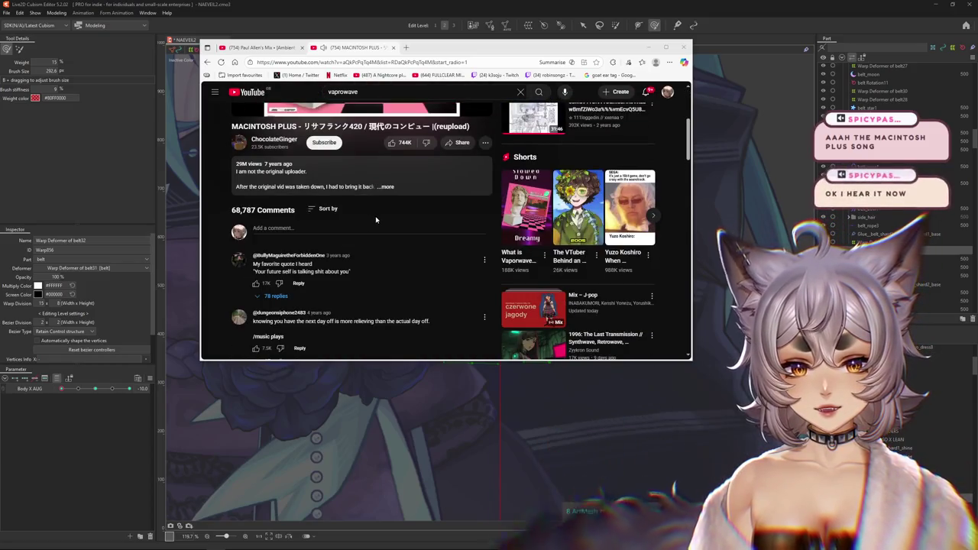
pyautogui.scroll(3, 377, 220)
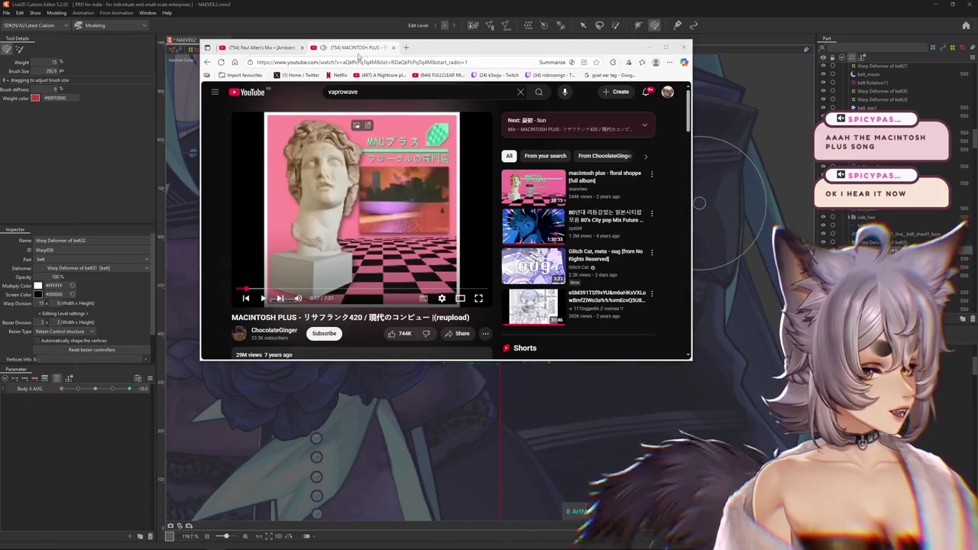
pyautogui.click(473, 119)
pyautogui.hotkey('ctrl', 'w')
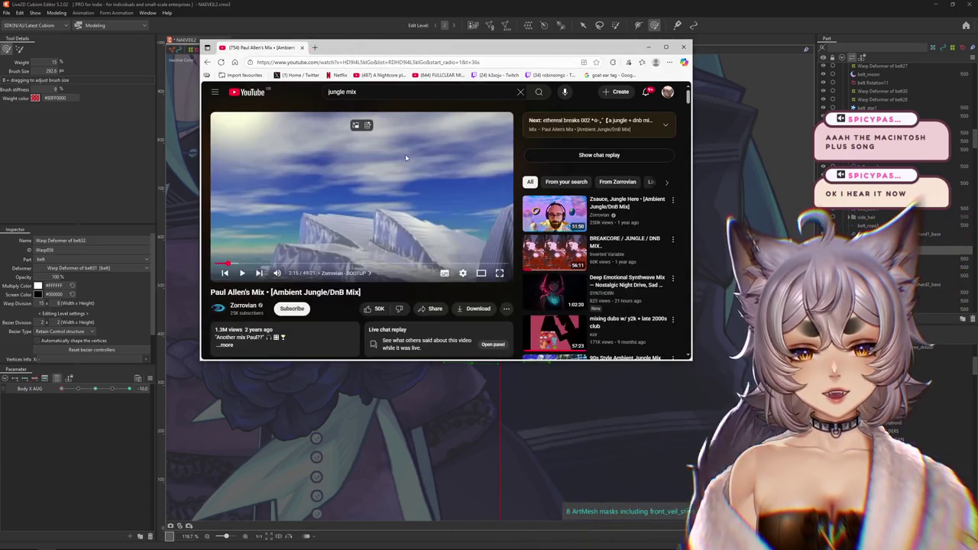
pyautogui.click(649, 47)
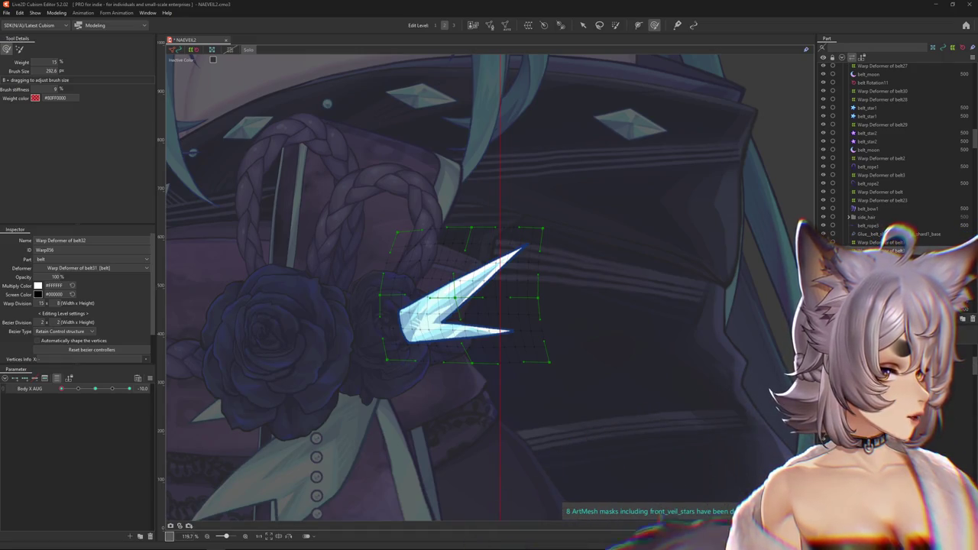
# Step: Turn Body X AUG to 10, then about 8, shrinking the deform brush around the blade shard
pyautogui.moveTo(101, 393); pyautogui.dragTo(516, 336)
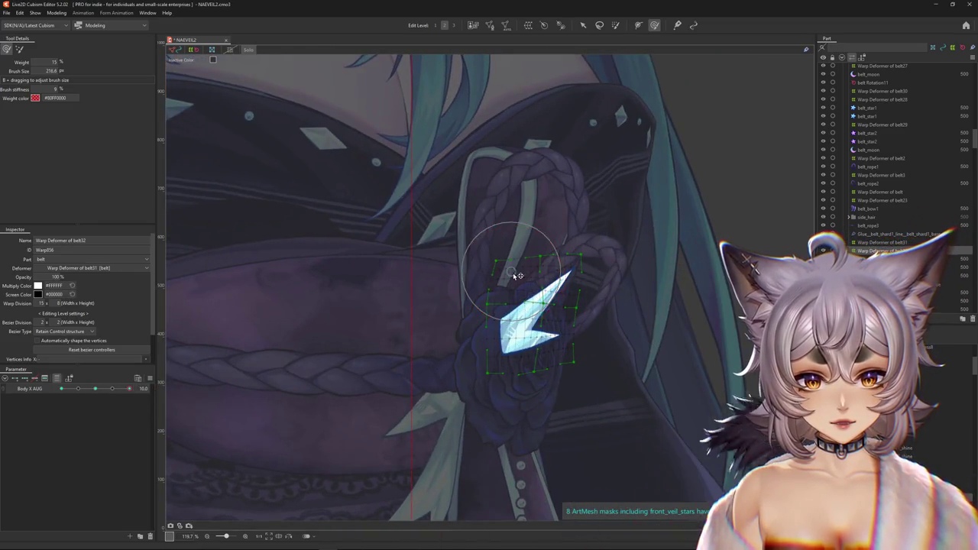
pyautogui.moveTo(483, 296); pyautogui.dragTo(578, 350)
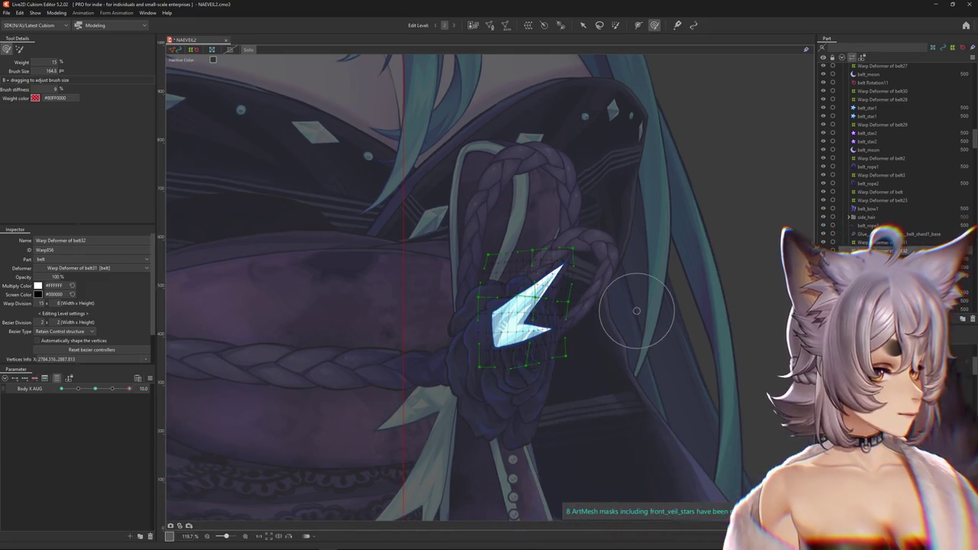
pyautogui.moveTo(129, 388); pyautogui.dragTo(1, 392)
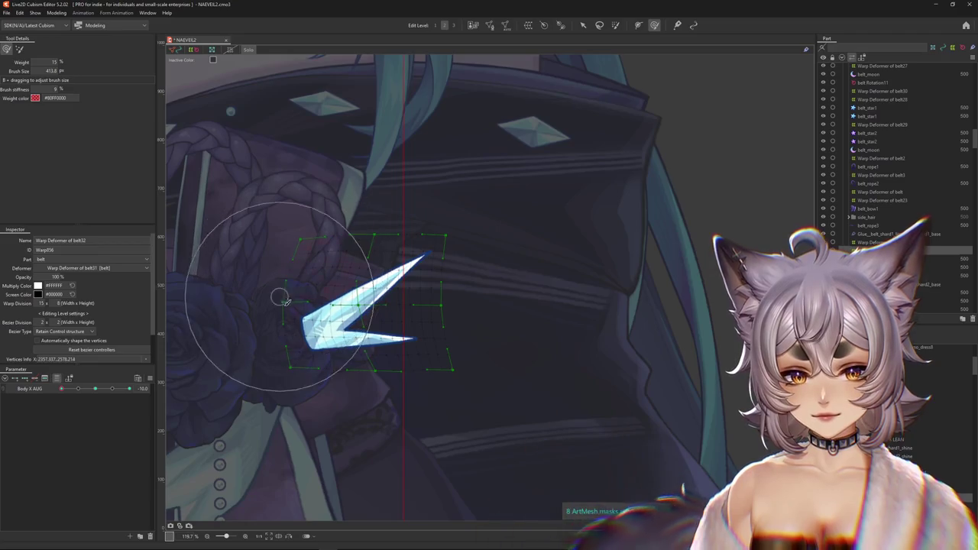
pyautogui.moveTo(389, 235); pyautogui.dragTo(394, 371)
pyautogui.moveTo(334, 384); pyautogui.dragTo(394, 370, button='middle')
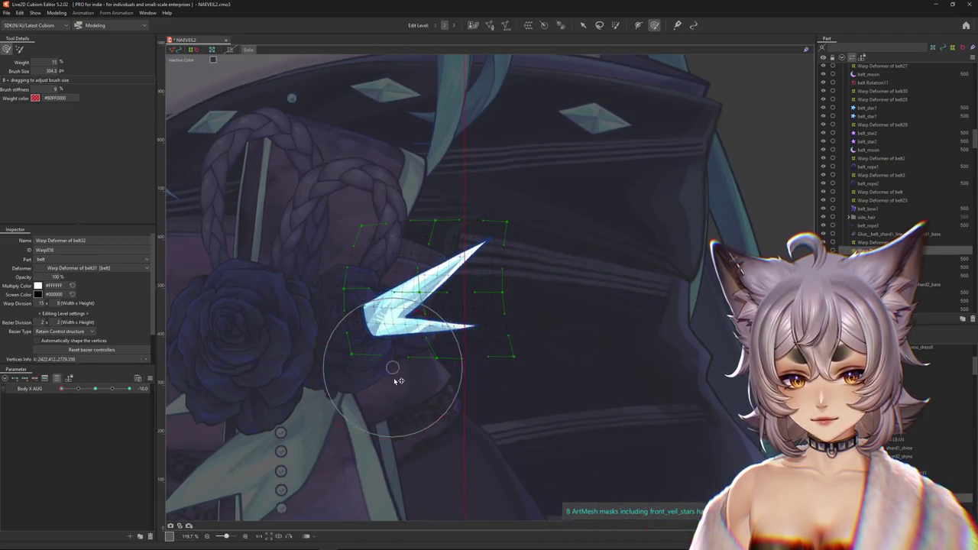
# Step: Zoom out, enlarge the deform brush, and expand the body angles parameter group
pyautogui.scroll(-3, 482, 375)
pyautogui.moveTo(417, 329); pyautogui.dragTo(490, 301)
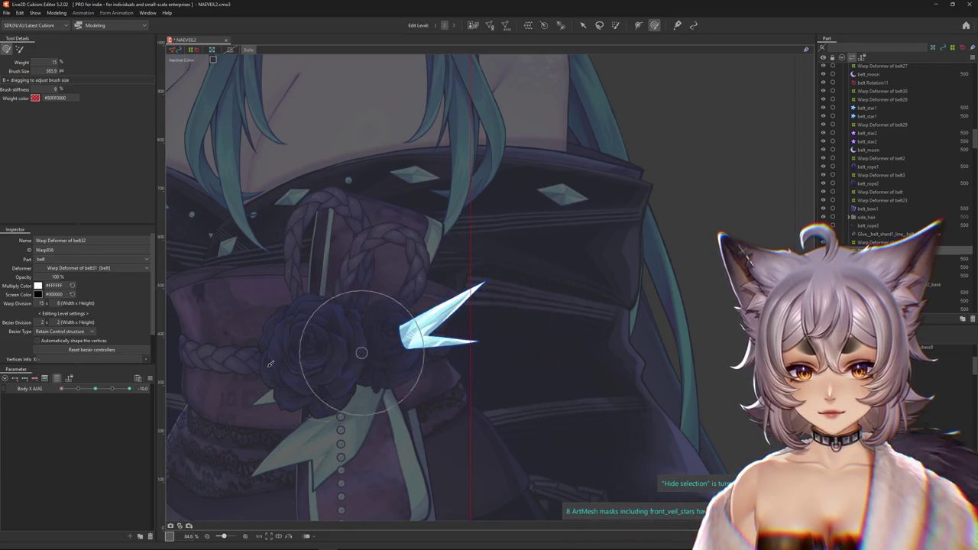
pyautogui.moveTo(300, 360); pyautogui.dragTo(445, 357)
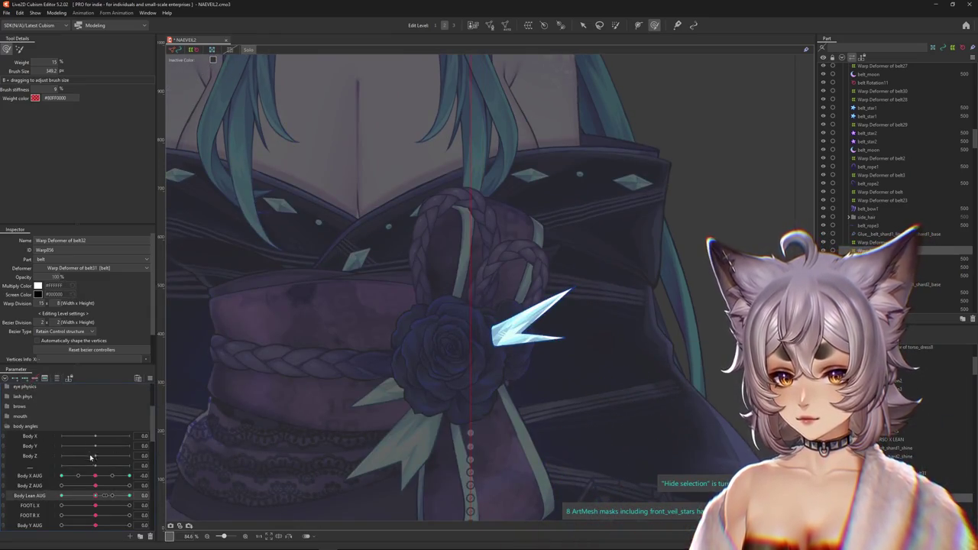
# Step: Test Body Lean AUG, turn off canvas dimming, and select the belt Rotation deformer
pyautogui.moveTo(95, 497); pyautogui.dragTo(129, 496)
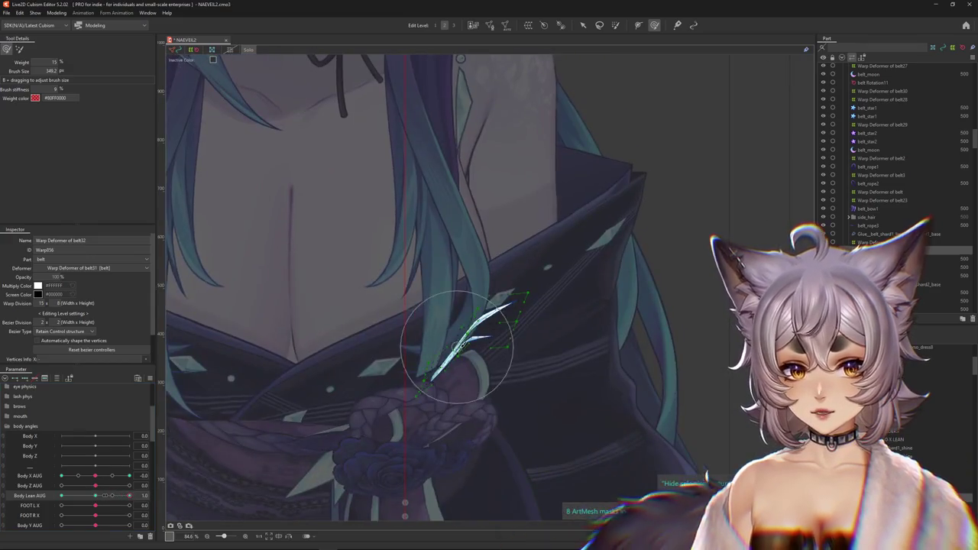
pyautogui.click(90, 497)
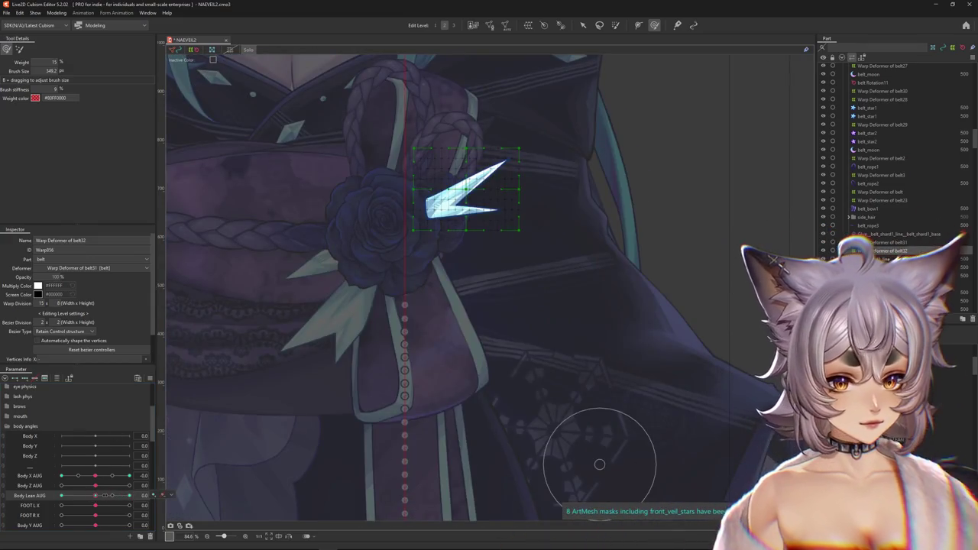
pyautogui.click(879, 243)
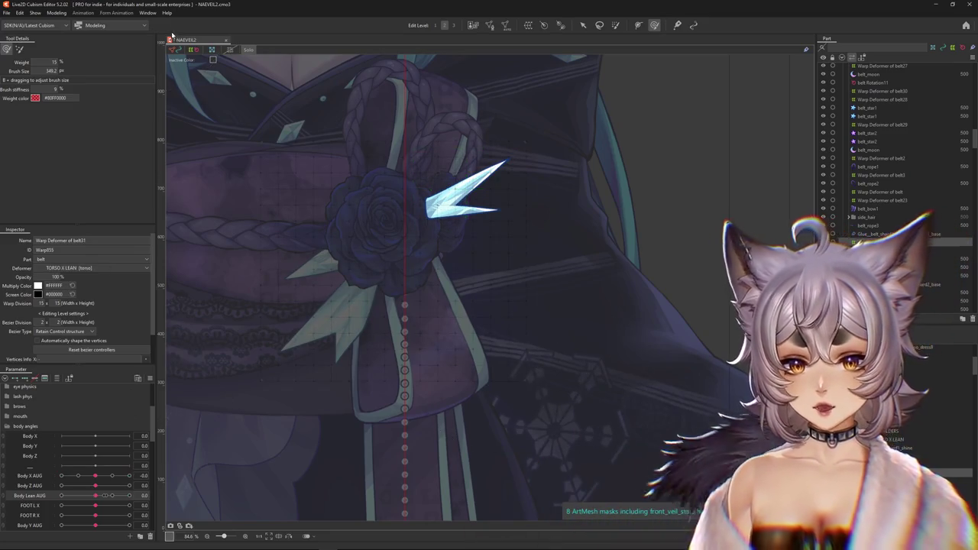
pyautogui.click(250, 51)
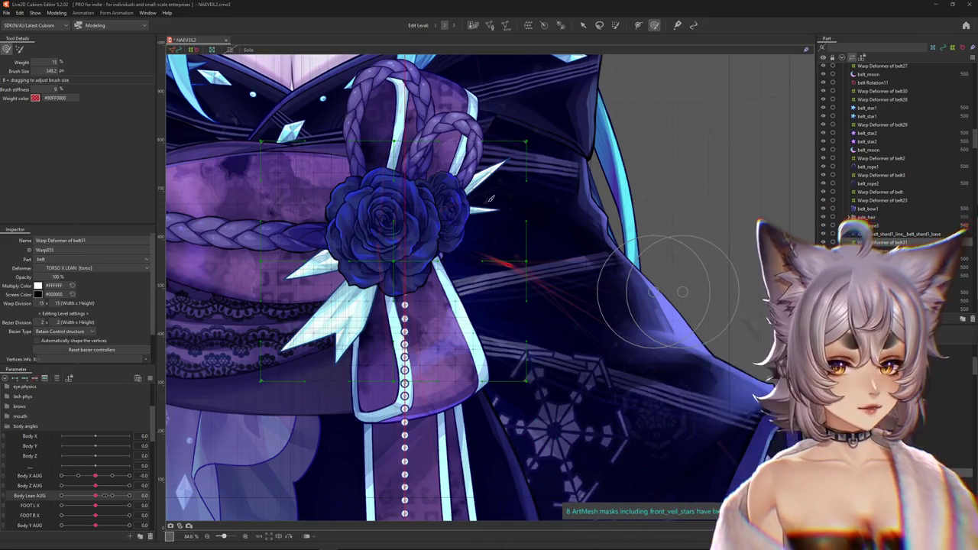
pyautogui.click(584, 26)
pyautogui.moveTo(94, 476); pyautogui.dragTo(96, 479)
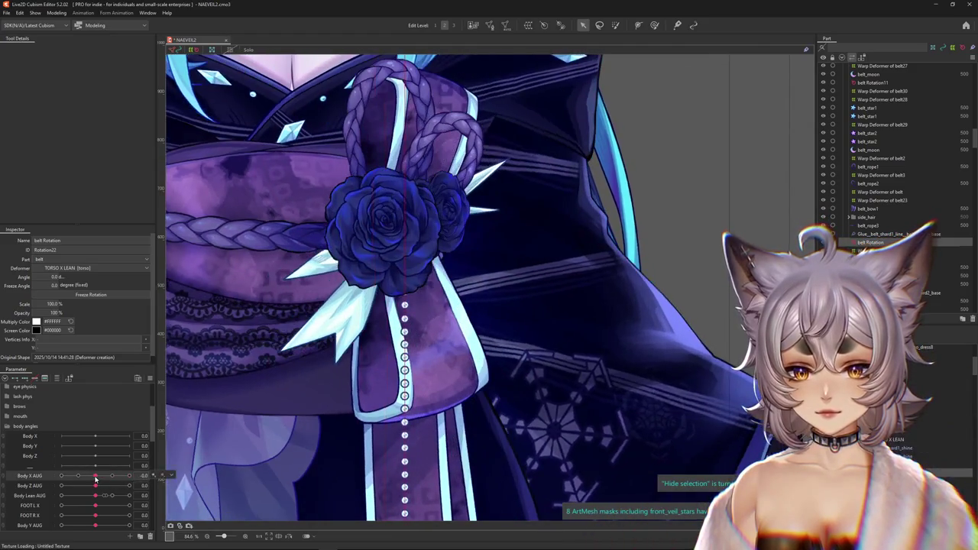
pyautogui.click(184, 476)
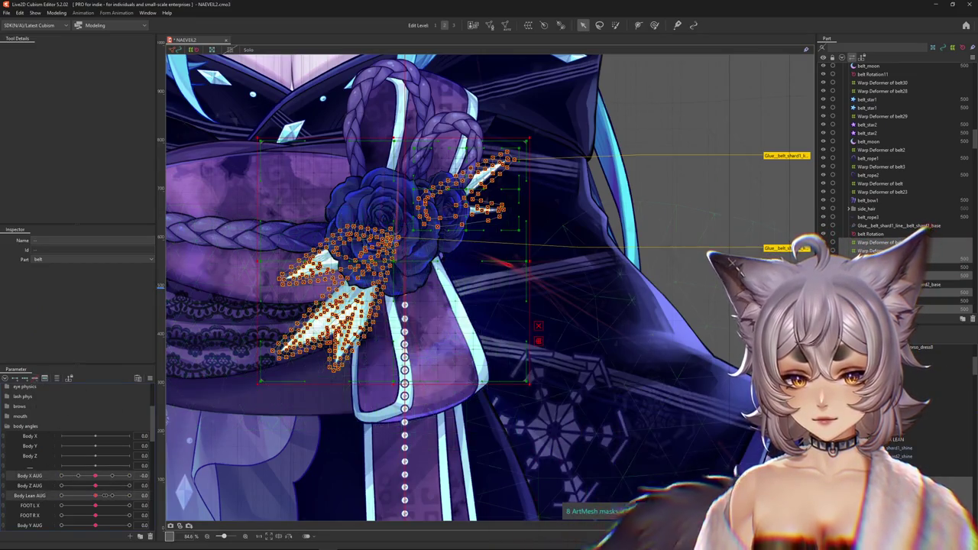
pyautogui.click(367, 375)
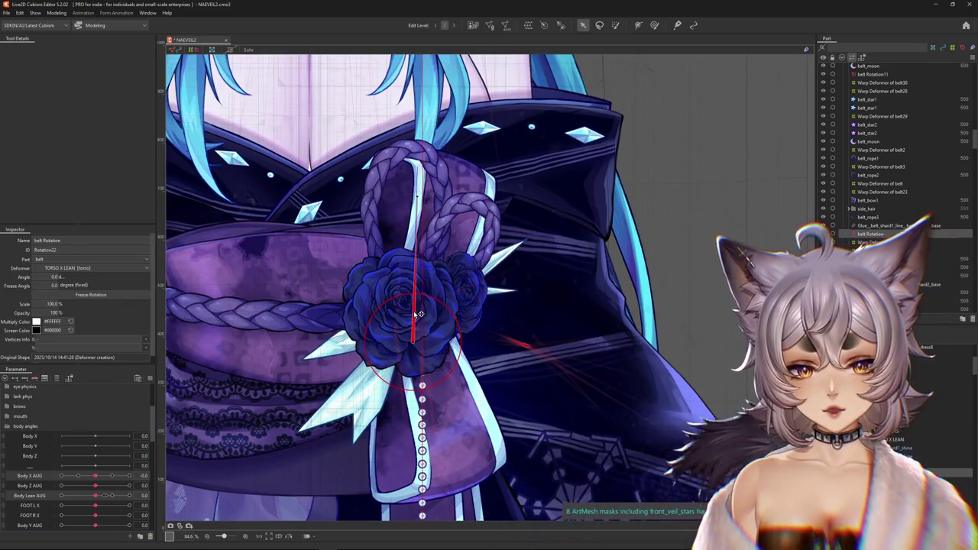
# Step: At Body X AUG 10, move the rose's belt Rotation deformer slightly down
pyautogui.moveTo(79, 476)
pyautogui.mouseDown()
pyautogui.moveTo(139, 473)
pyautogui.moveTo(23, 481)
pyautogui.mouseUp()
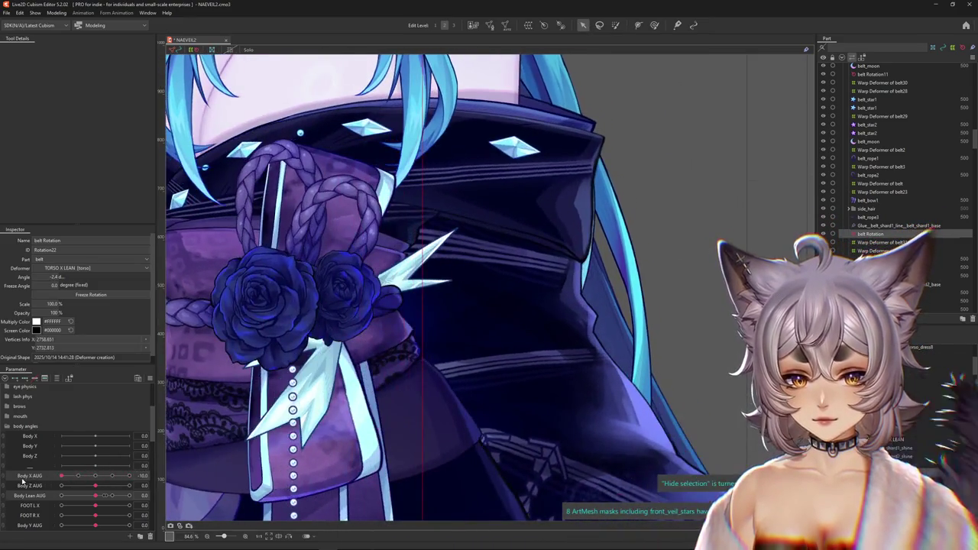
pyautogui.click(95, 477)
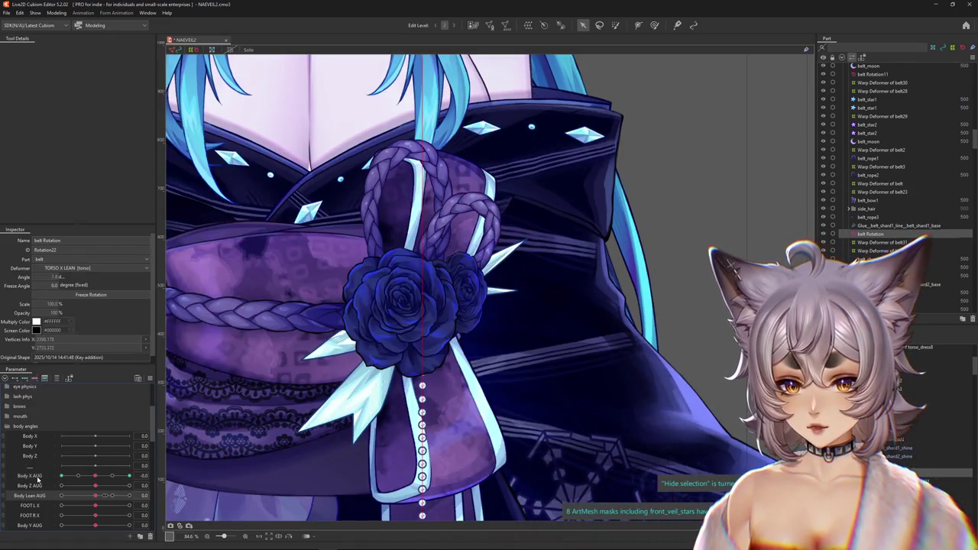
pyautogui.click(128, 475)
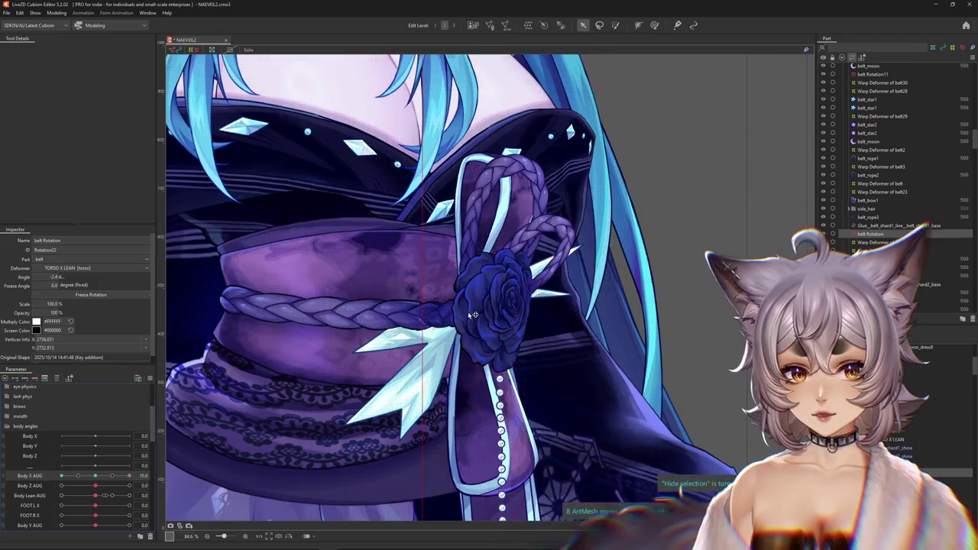
pyautogui.press('h')
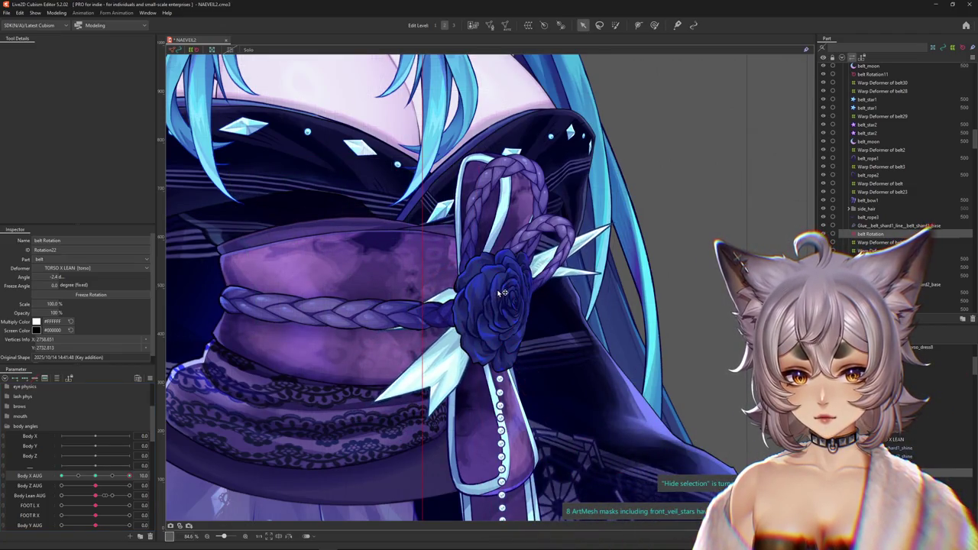
pyautogui.moveTo(129, 475)
pyautogui.mouseDown()
pyautogui.moveTo(105, 477)
pyautogui.moveTo(129, 475)
pyautogui.mouseUp()
pyautogui.press('h')
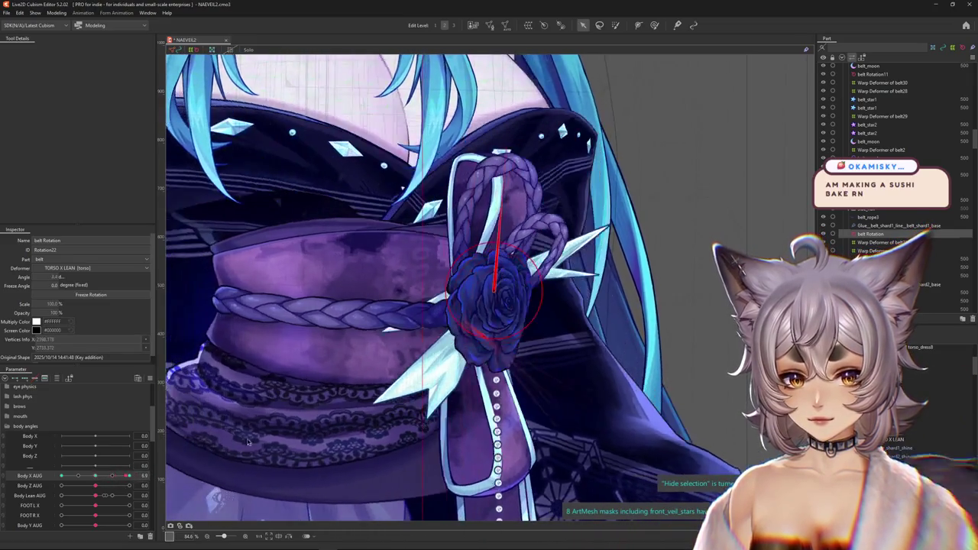
pyautogui.moveTo(492, 298); pyautogui.dragTo(504, 311)
# Step: At Body X AUG -10, shift the rose deformer left and tilt it about 8.2 degrees
pyautogui.moveTo(117, 478); pyautogui.dragTo(62, 477)
pyautogui.press('h')
pyautogui.moveTo(504, 302)
pyautogui.mouseDown()
pyautogui.moveTo(470, 301)
pyautogui.moveTo(455, 317)
pyautogui.mouseUp()
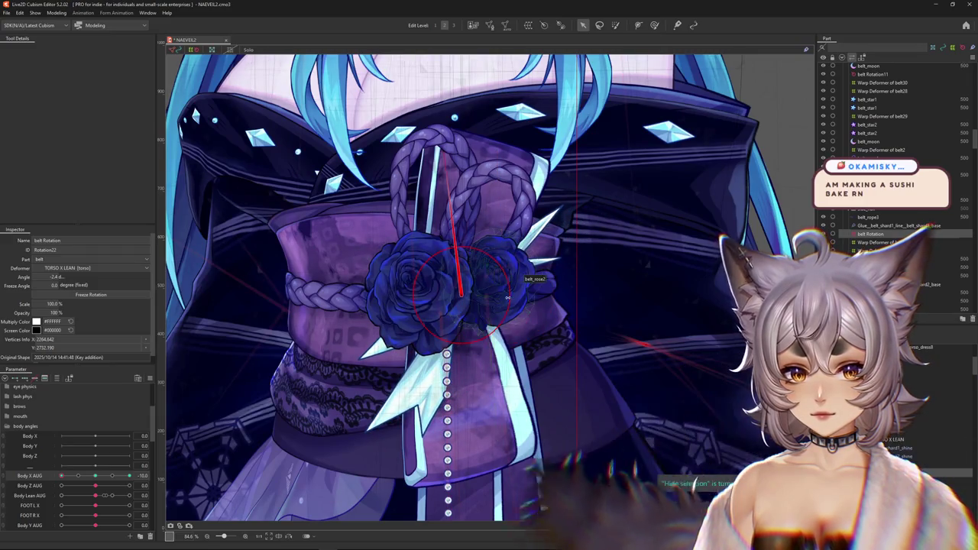
pyautogui.moveTo(95, 477)
pyautogui.mouseDown()
pyautogui.moveTo(111, 476)
pyautogui.moveTo(43, 482)
pyautogui.mouseUp()
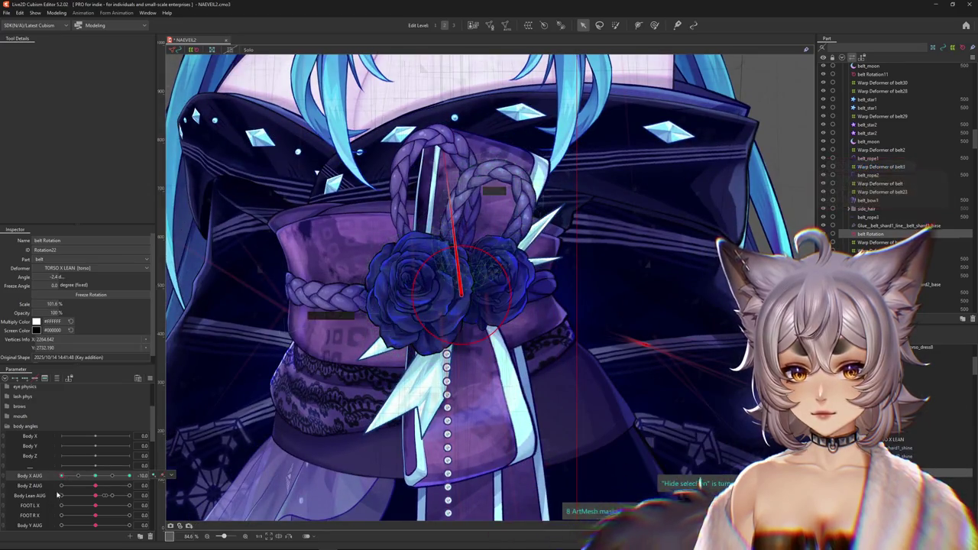
pyautogui.click(91, 476)
pyautogui.hotkey('ctrl', 'z')
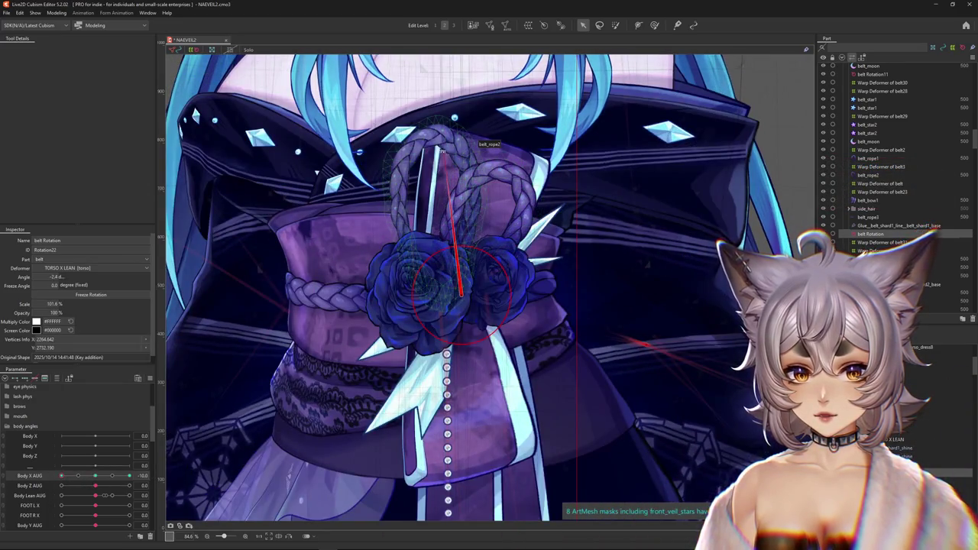
pyautogui.moveTo(453, 153); pyautogui.dragTo(466, 300)
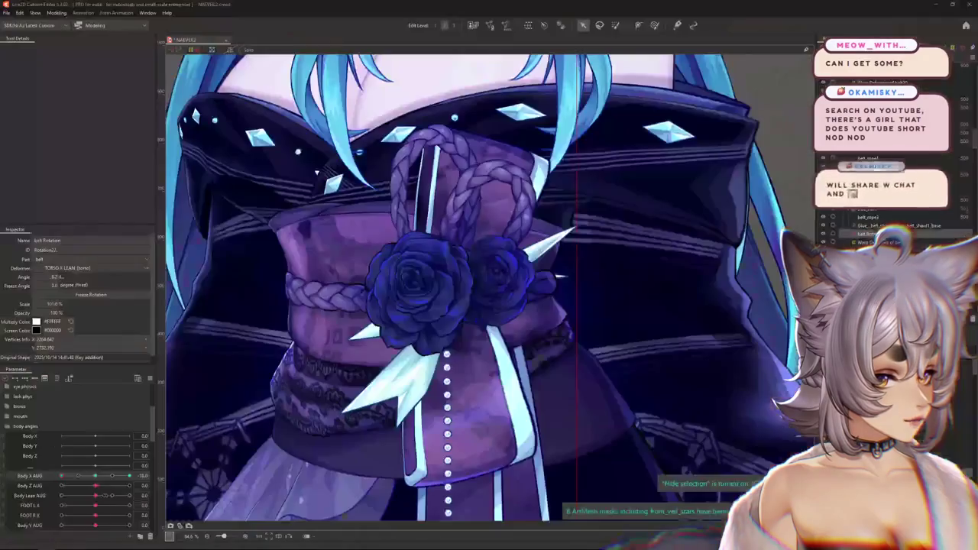
# Step: Toggle the canvas selection overlay with Ctrl+H
pyautogui.hotkey('ctrl', 'h')
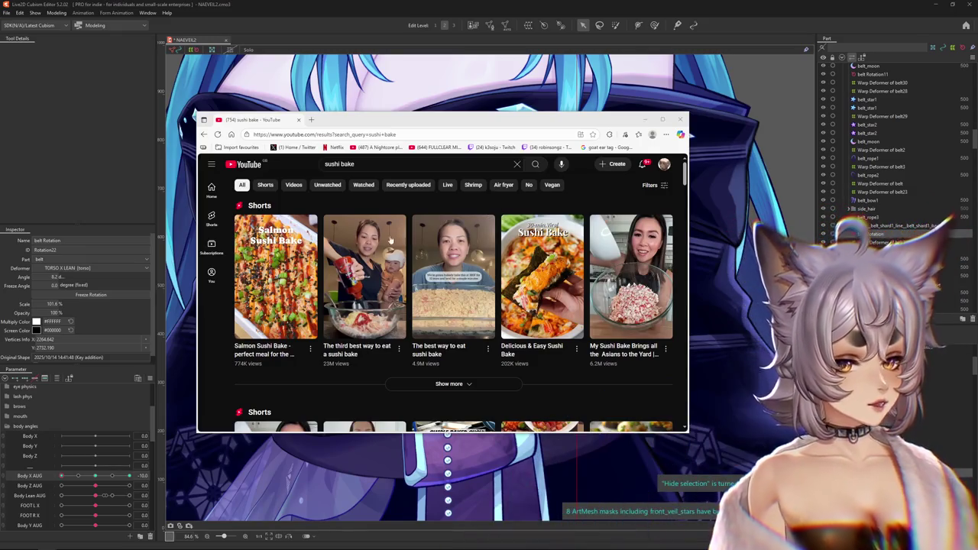
# Step: Open the Salmon Sushi Bake Short in a maximised browser, then return to the results
pyautogui.click(275, 275)
pyautogui.click(662, 120)
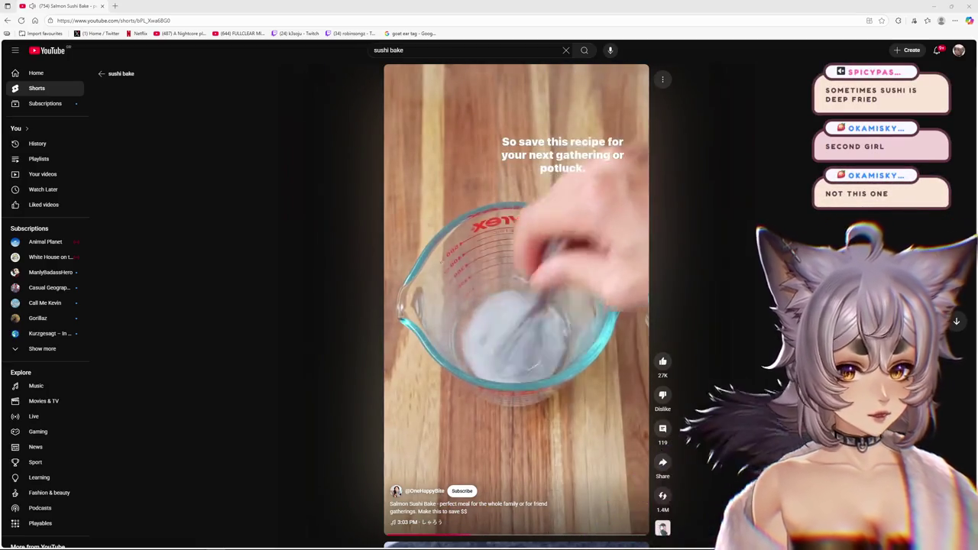
pyautogui.hotkey('alt', 'Left')
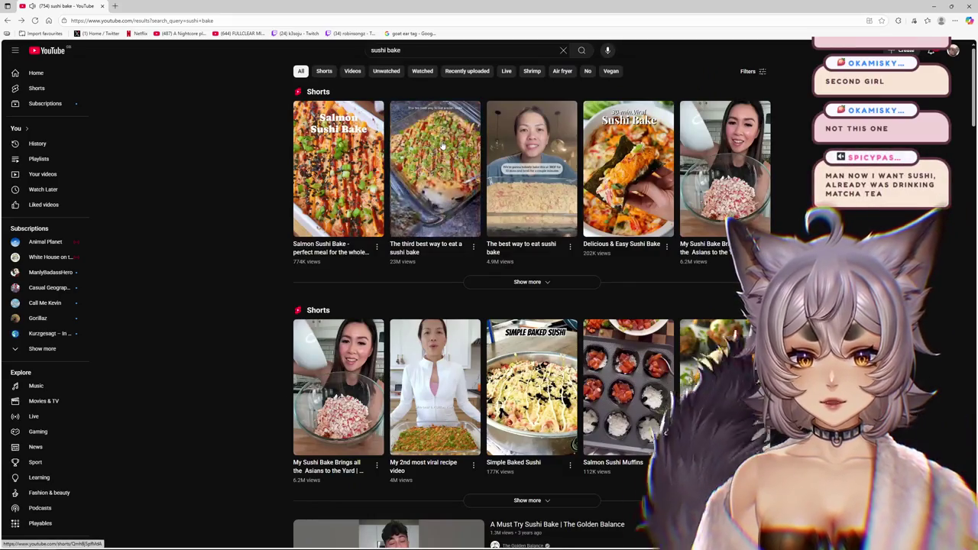
# Step: Play 'The third best way to eat a sushi bake' Short and skip near its end, around 0:53
pyautogui.click(449, 144)
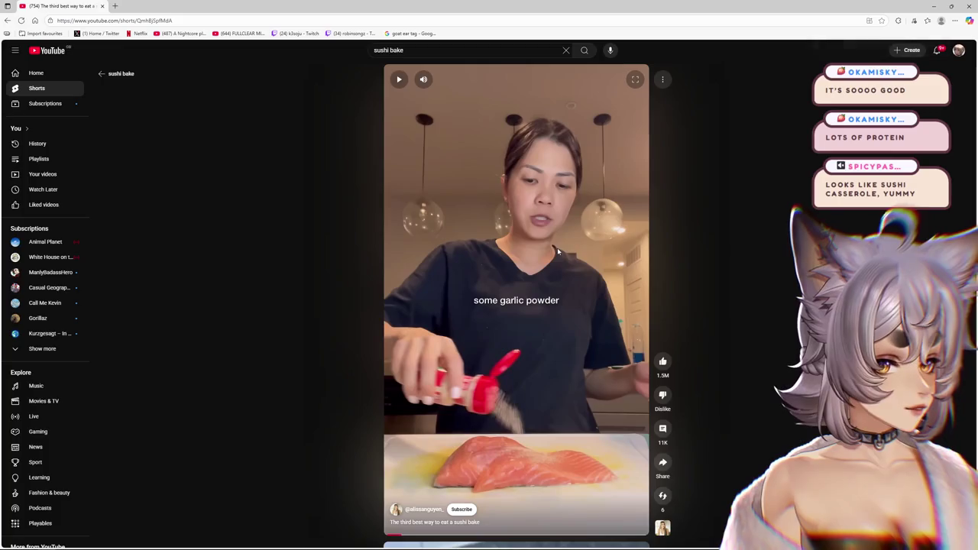
pyautogui.click(625, 289)
pyautogui.click(625, 289)
pyautogui.click(621, 536)
pyautogui.moveTo(637, 540); pyautogui.dragTo(616, 535)
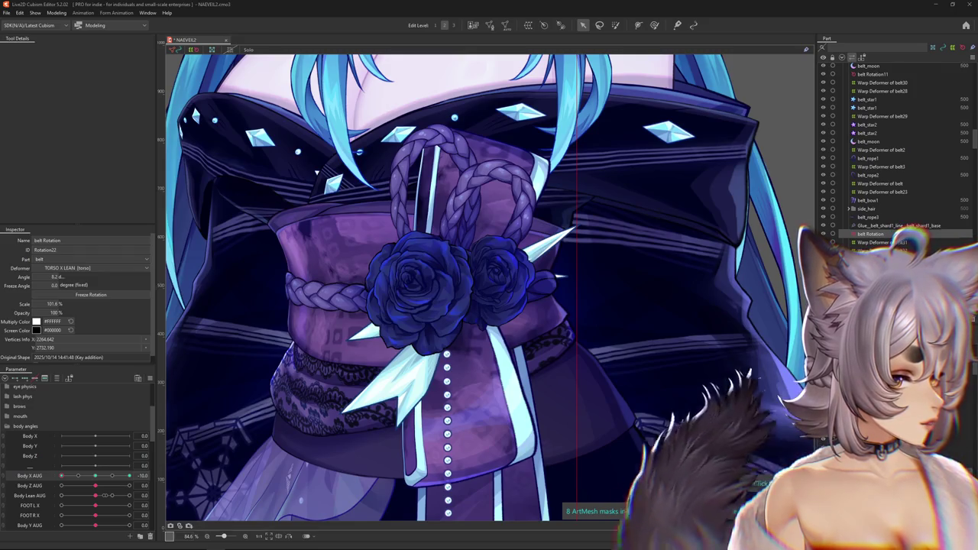
# Step: Hide the selection overlay and swing Body X AUG to inspect the belt Rotation deformer
pyautogui.hotkey('ctrl', 'h')
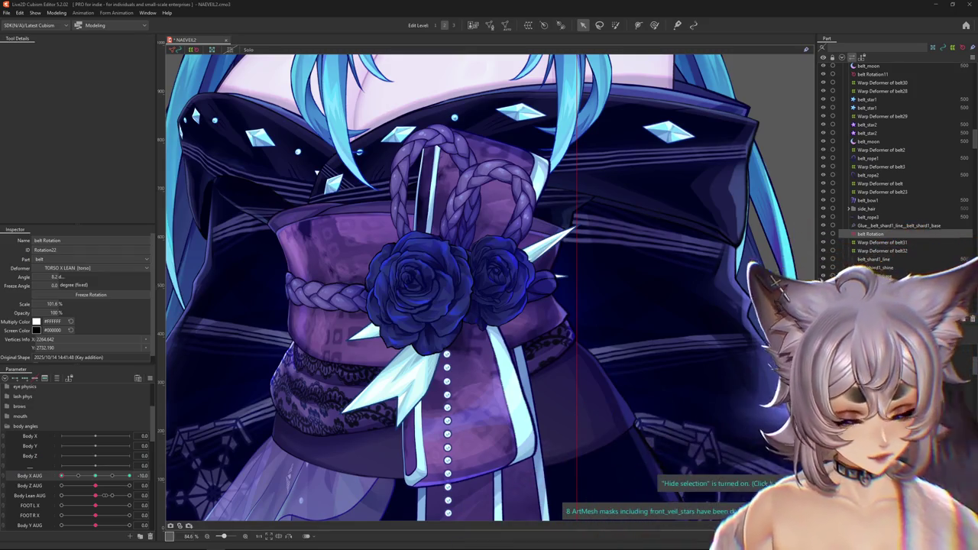
pyautogui.moveTo(129, 475)
pyautogui.mouseDown()
pyautogui.moveTo(119, 476)
pyautogui.moveTo(129, 475)
pyautogui.mouseUp()
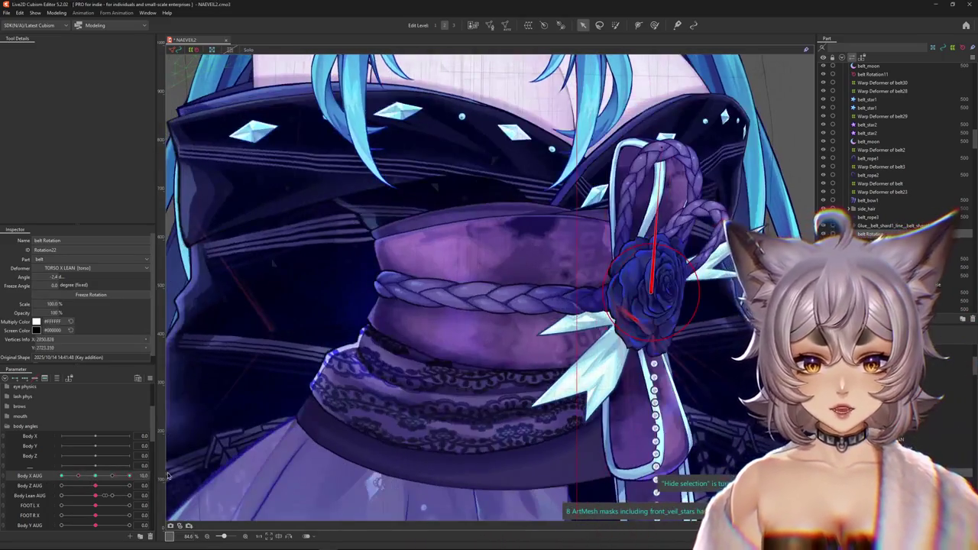
pyautogui.scroll(-2, 483, 355)
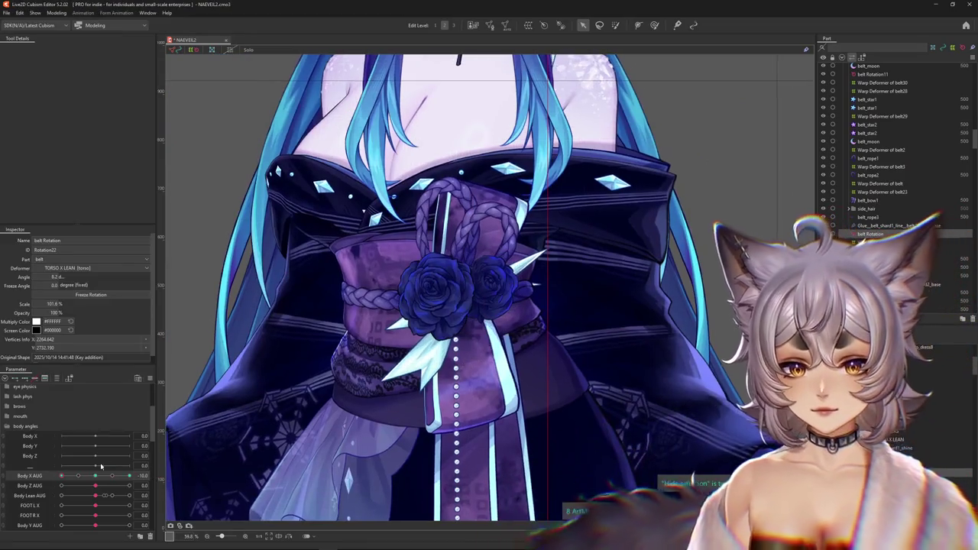
pyautogui.hotkey('ctrl', 'h')
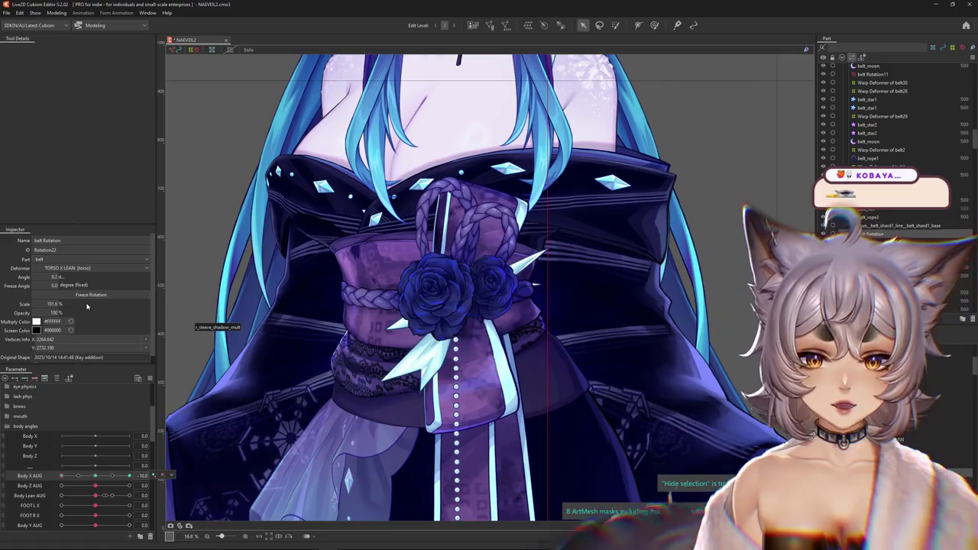
pyautogui.doubleClick(55, 303)
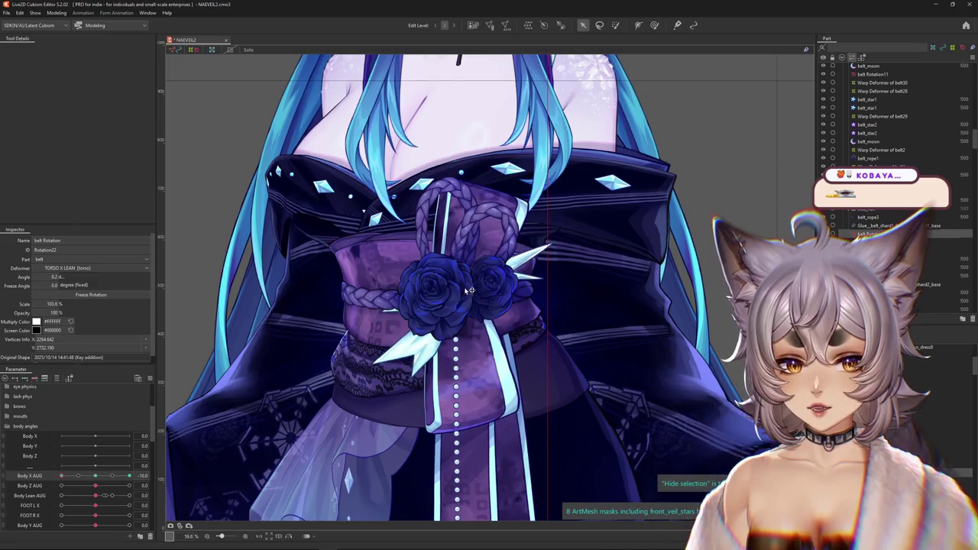
# Step: Sweep Body X AUG between 10 and -10, then reset all parameters to default
pyautogui.moveTo(95, 475)
pyautogui.mouseDown()
pyautogui.moveTo(59, 483)
pyautogui.moveTo(145, 477)
pyautogui.mouseUp()
pyautogui.scroll(2, 496, 313)
pyautogui.scroll(1, 496, 313)
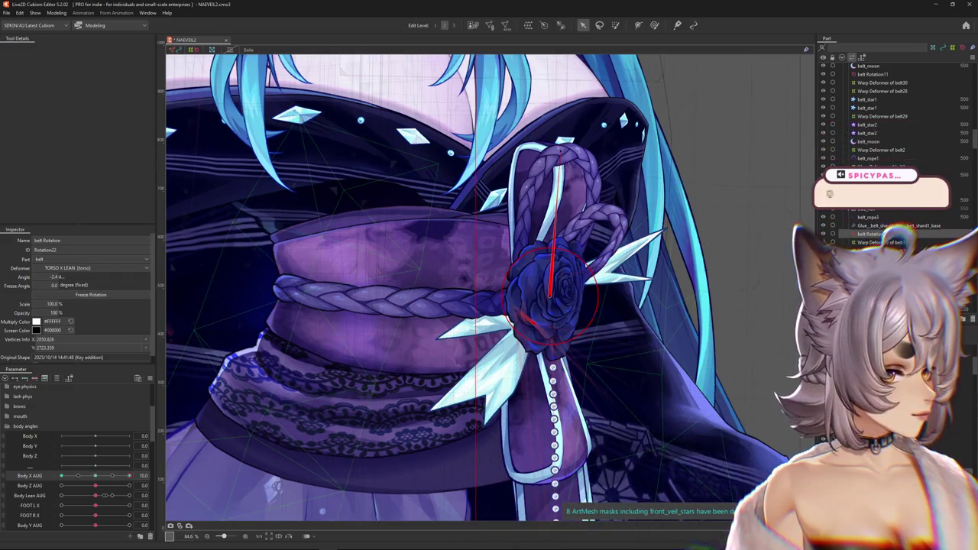
pyautogui.moveTo(112, 476)
pyautogui.mouseDown()
pyautogui.moveTo(62, 486)
pyautogui.moveTo(129, 476)
pyautogui.mouseUp()
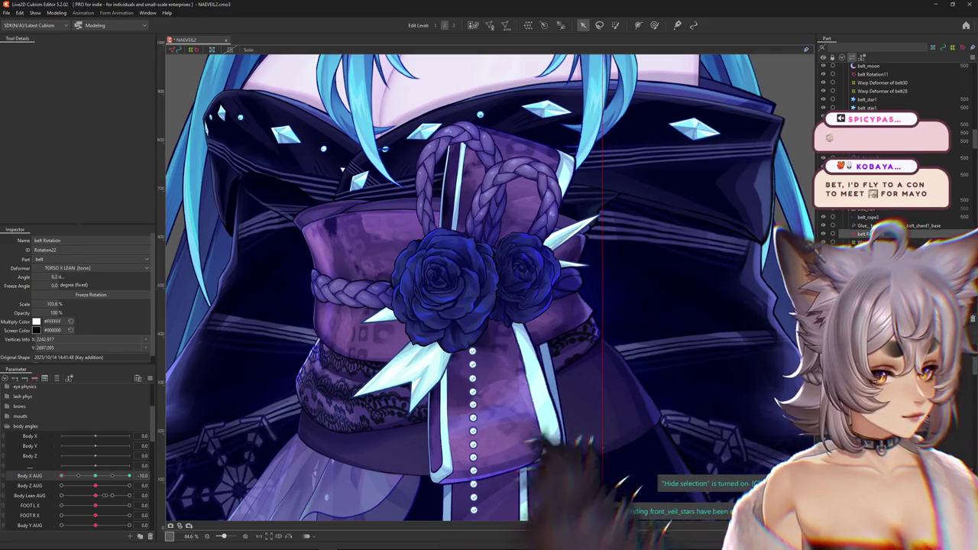
pyautogui.moveTo(130, 476); pyautogui.dragTo(63, 476)
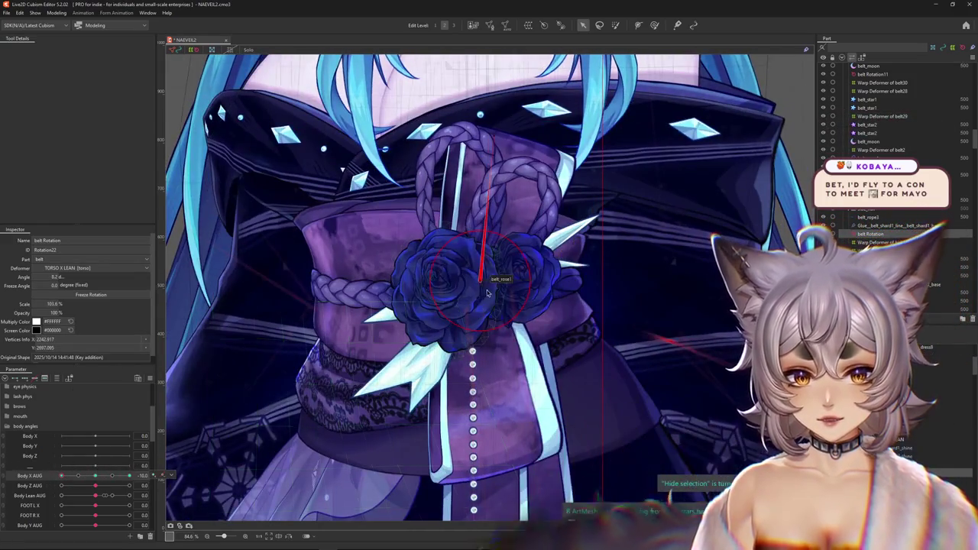
pyautogui.scroll(-3, 464, 295)
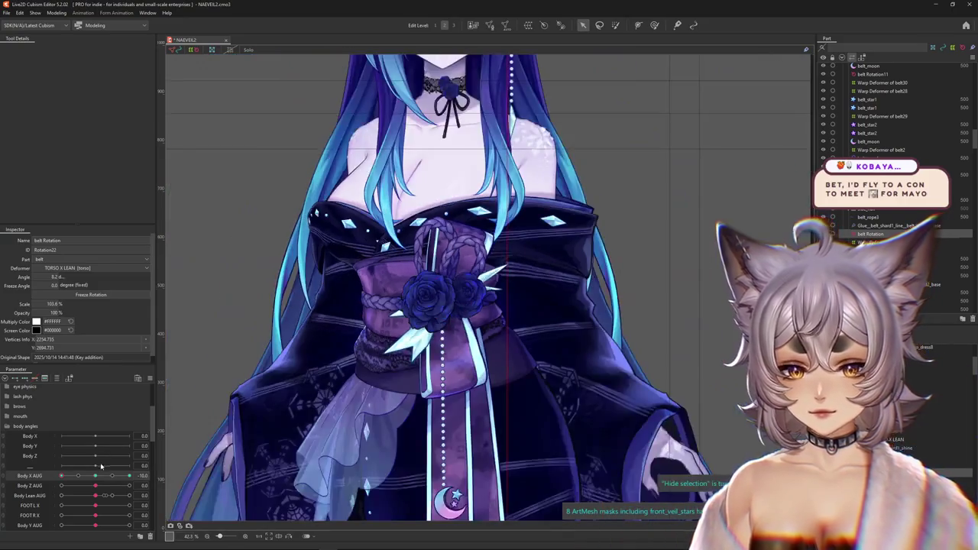
pyautogui.click(24, 378)
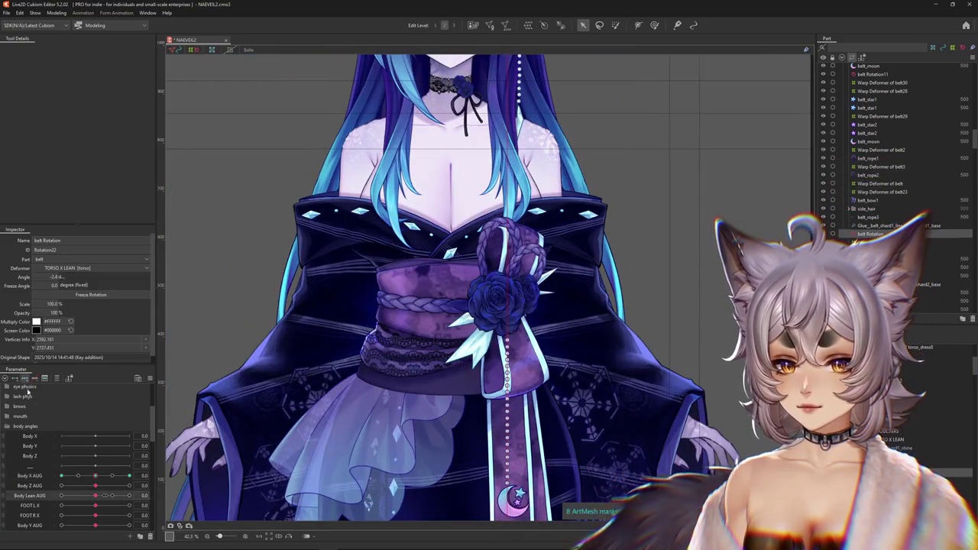
# Step: Lean the model to Body Lean AUG 1.0, reselect the belt Rotation deformer, and hide the selection overlay
pyautogui.moveTo(95, 495); pyautogui.dragTo(130, 495)
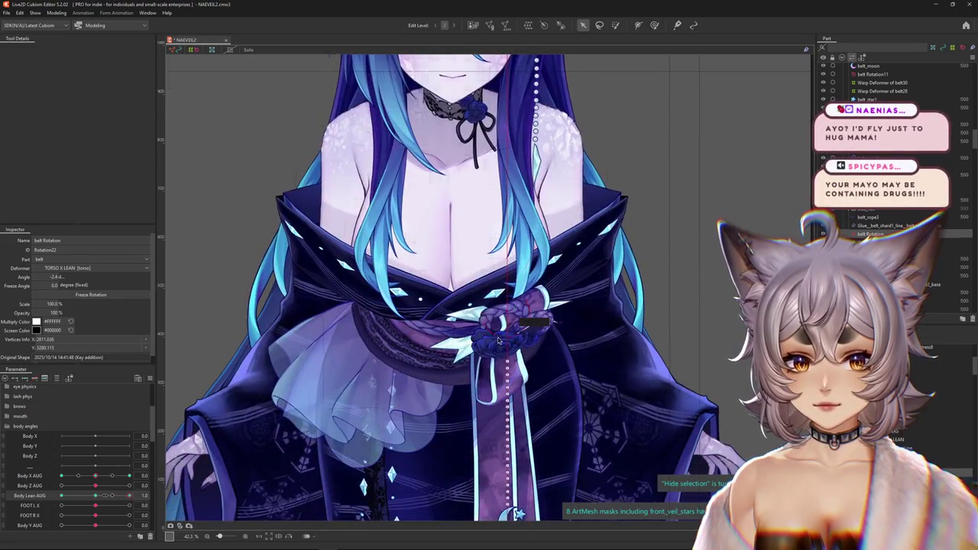
pyautogui.click(507, 313)
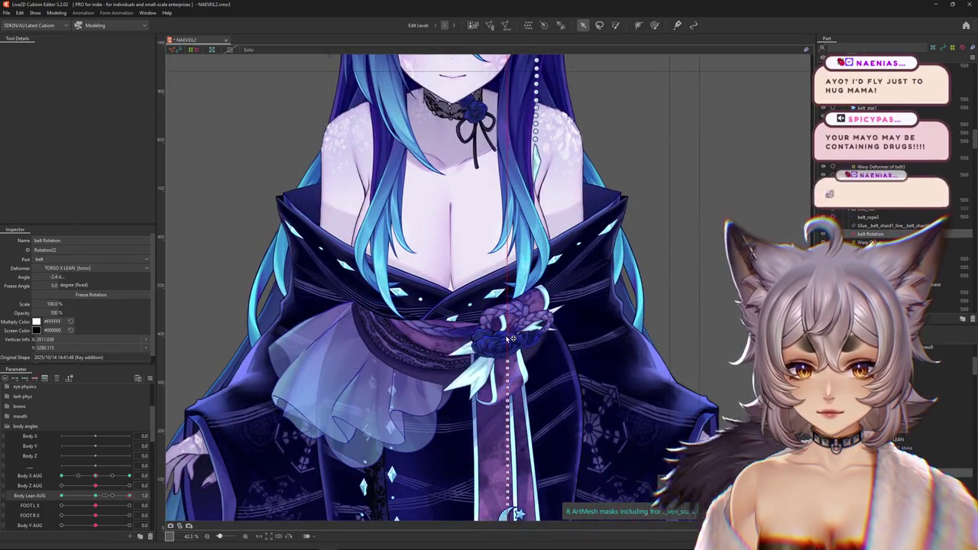
pyautogui.click(511, 339)
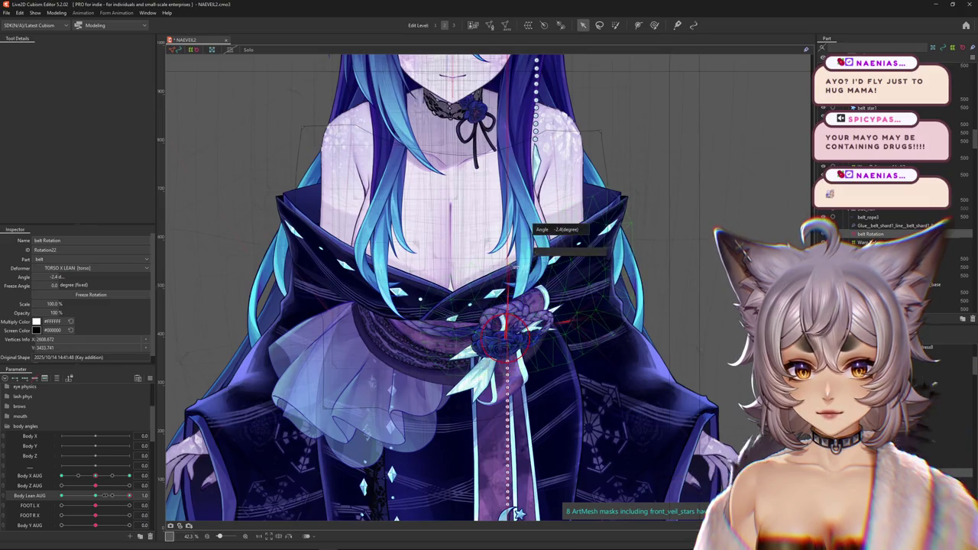
pyautogui.hotkey('ctrl', 'h')
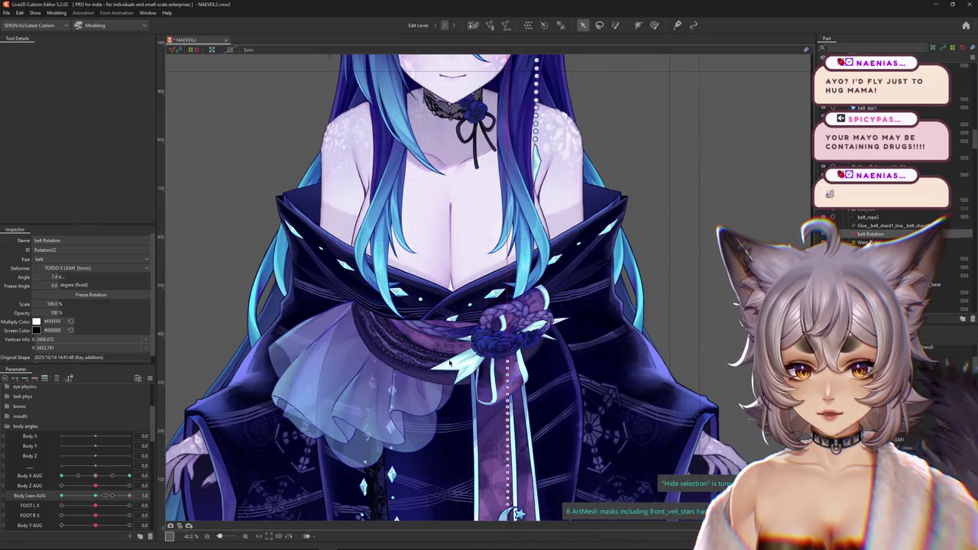
pyautogui.moveTo(93, 497)
pyautogui.mouseDown()
pyautogui.moveTo(133, 496)
pyautogui.moveTo(107, 497)
pyautogui.mouseUp()
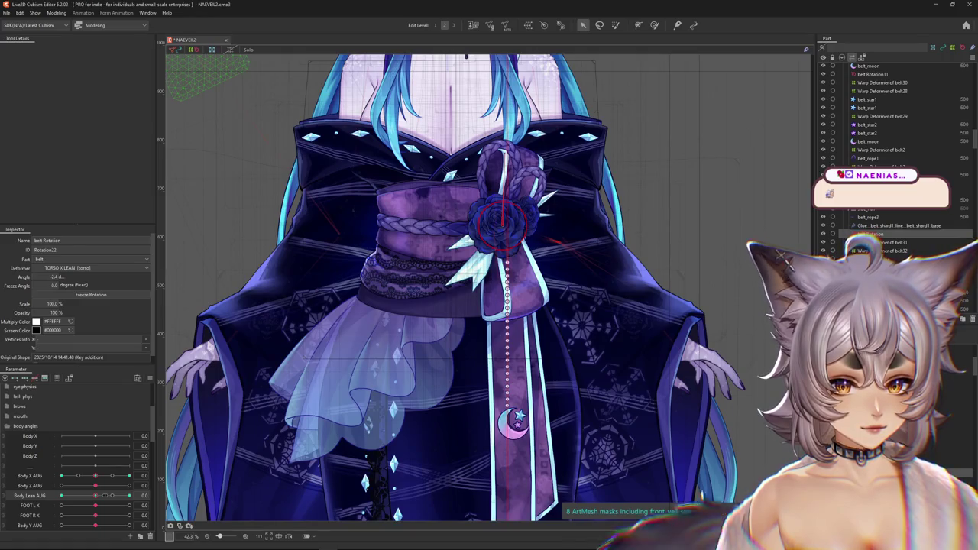
# Step: Scrub Body Lean AUG through 0.5 and 1.0 and back down to check the belt deformation
pyautogui.scroll(-5, 894, 153)
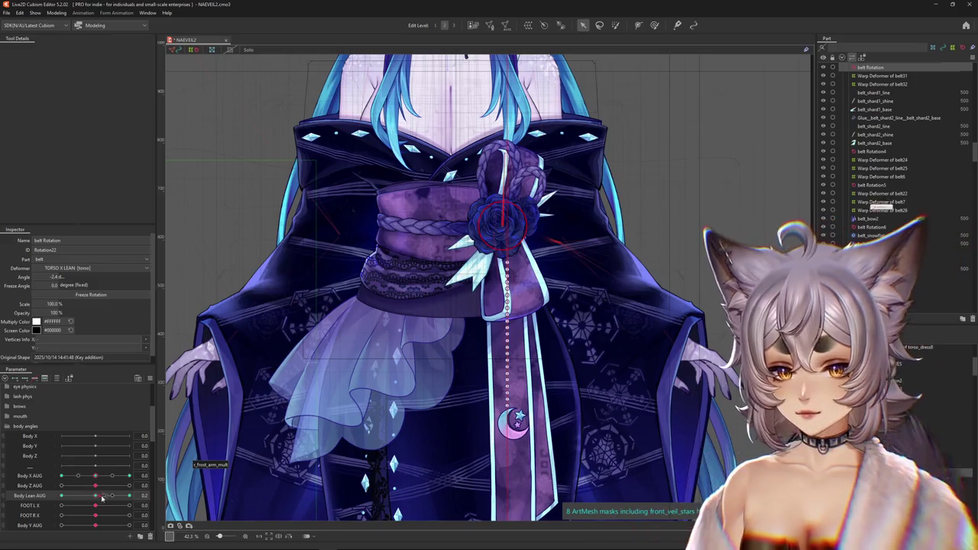
pyautogui.scroll(3, 295, 442)
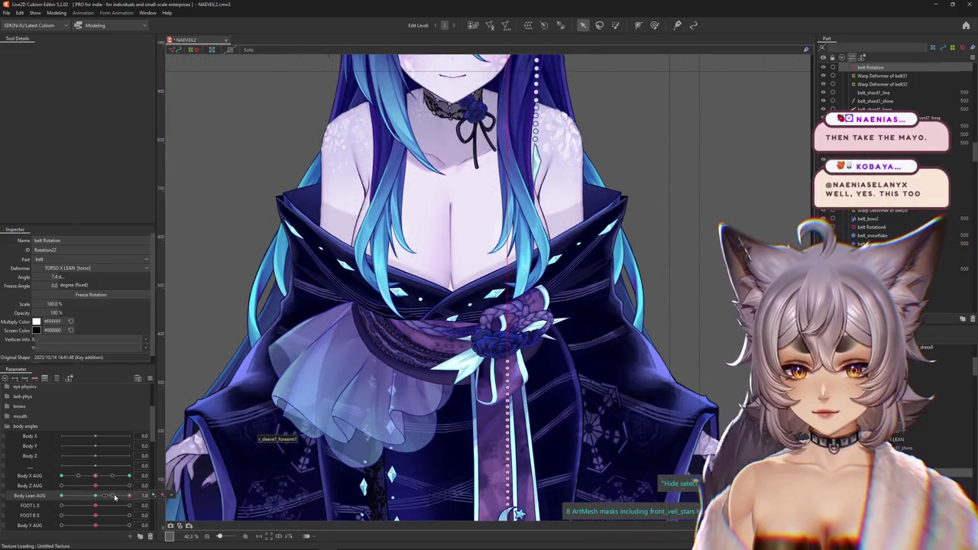
pyautogui.click(113, 496)
pyautogui.moveTo(113, 496)
pyautogui.mouseDown()
pyautogui.moveTo(133, 495)
pyautogui.moveTo(98, 490)
pyautogui.mouseUp()
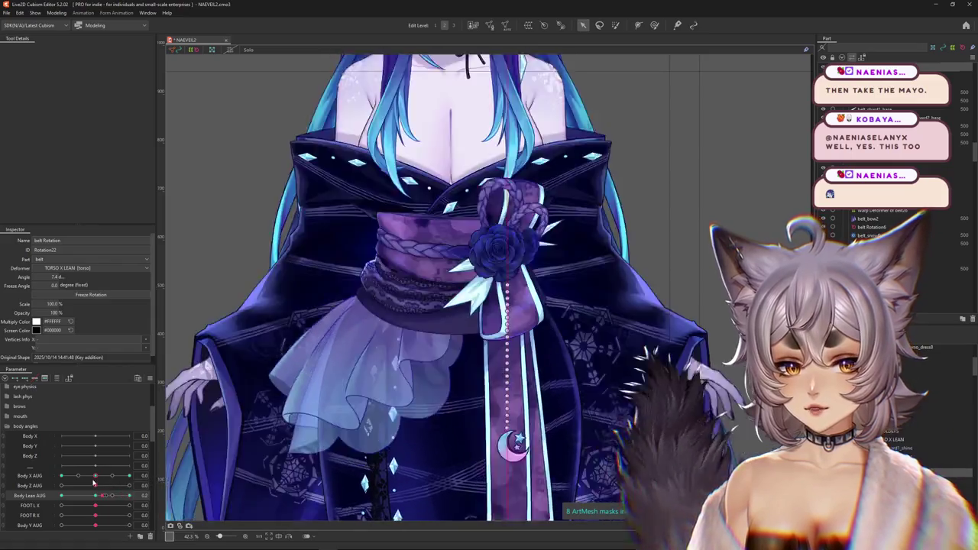
pyautogui.moveTo(98, 490); pyautogui.dragTo(168, 468)
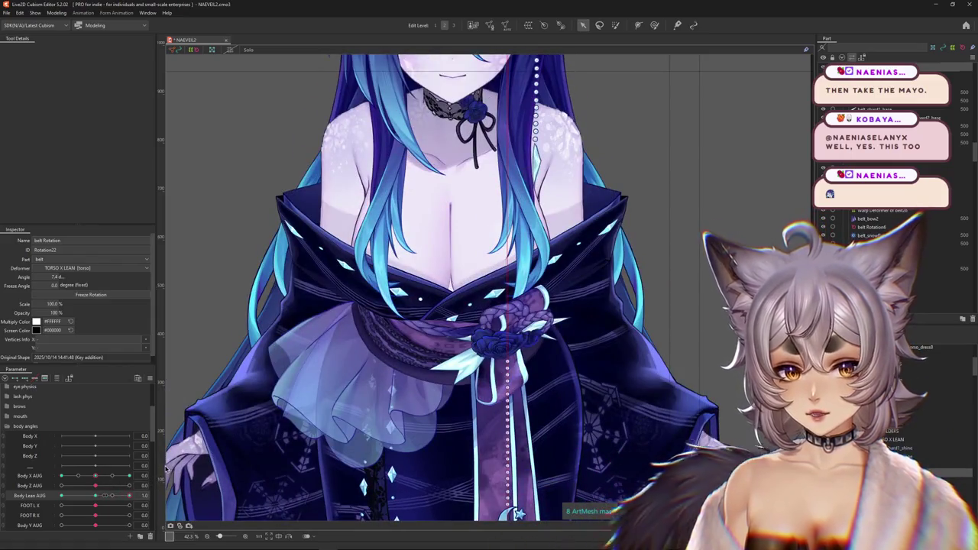
pyautogui.moveTo(129, 495); pyautogui.dragTo(61, 496)
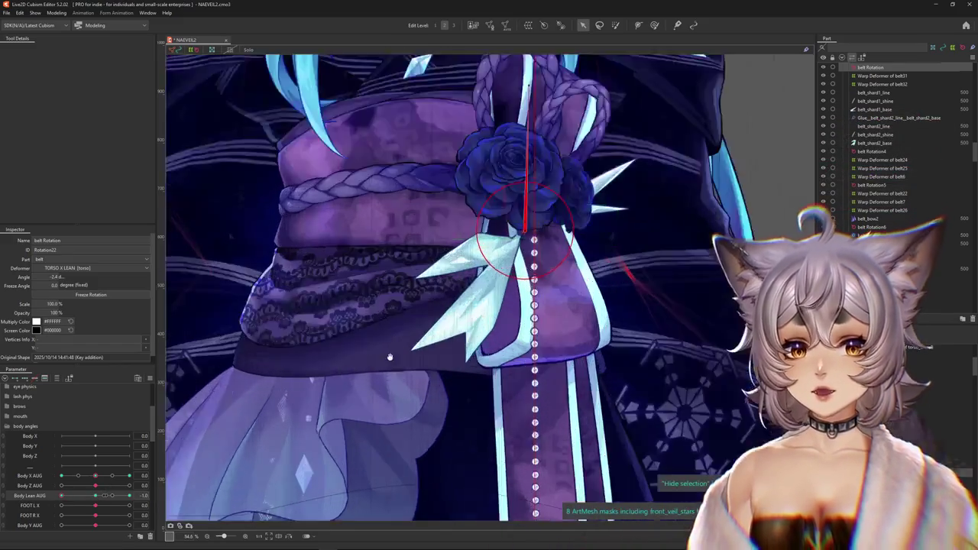
# Step: Lean the torso to Body Lean AUG -1.0 and turn the belt rotation deformer to 2.5°
pyautogui.scroll(3, 475, 334)
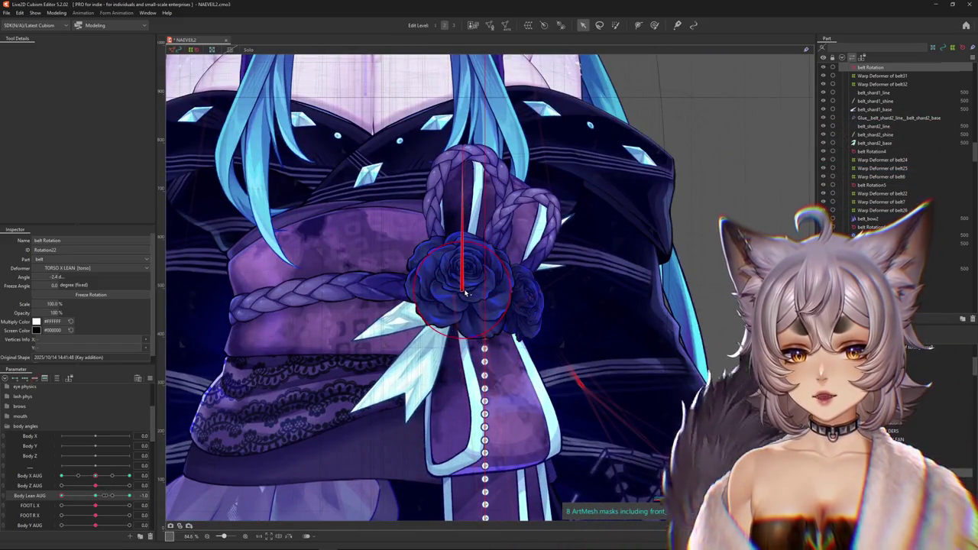
pyautogui.scroll(-2, 464, 292)
pyautogui.moveTo(98, 500); pyautogui.dragTo(61, 496)
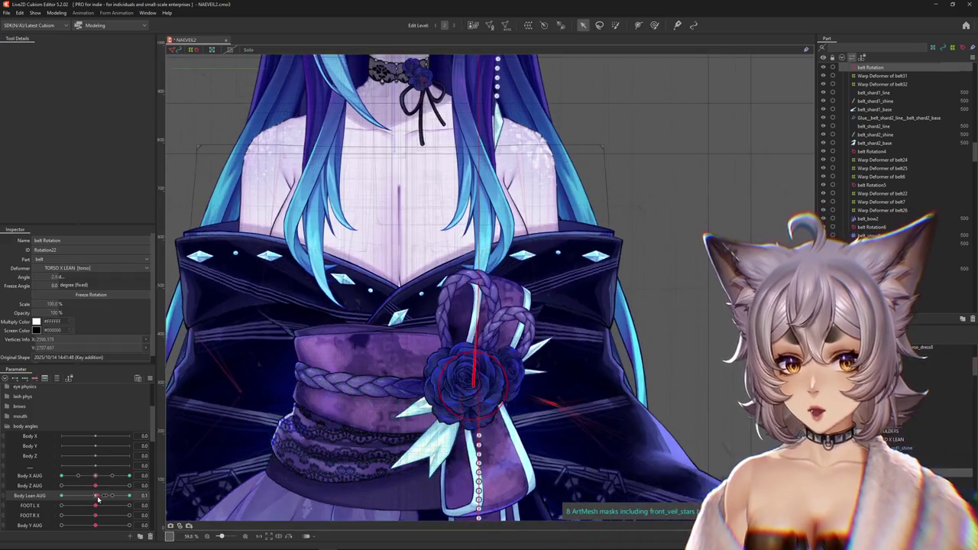
pyautogui.moveTo(456, 211); pyautogui.dragTo(481, 196)
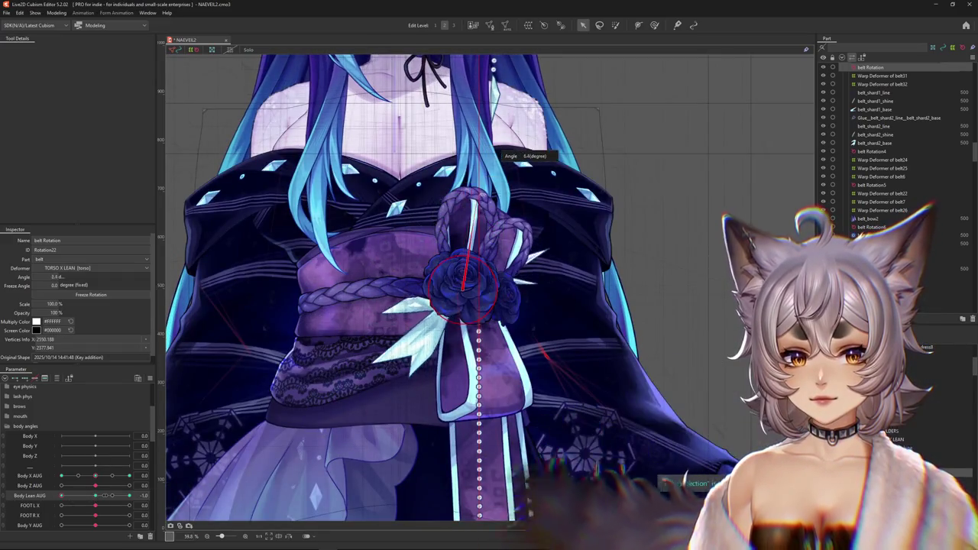
pyautogui.hotkey('ctrl', 'h')
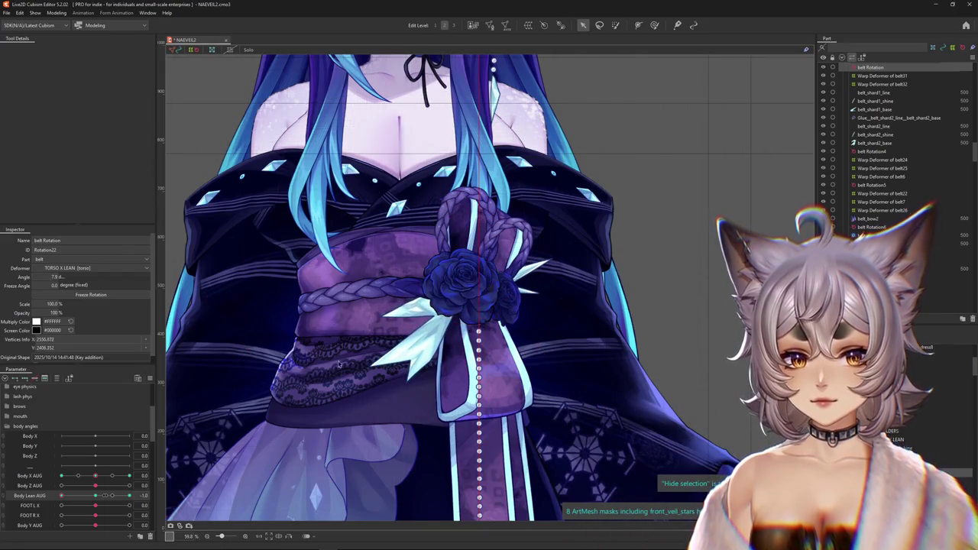
# Step: Preview the lean and turn, settling at Body Lean AUG -1 with Body X AUG back at 0
pyautogui.moveTo(94, 501); pyautogui.dragTo(61, 496)
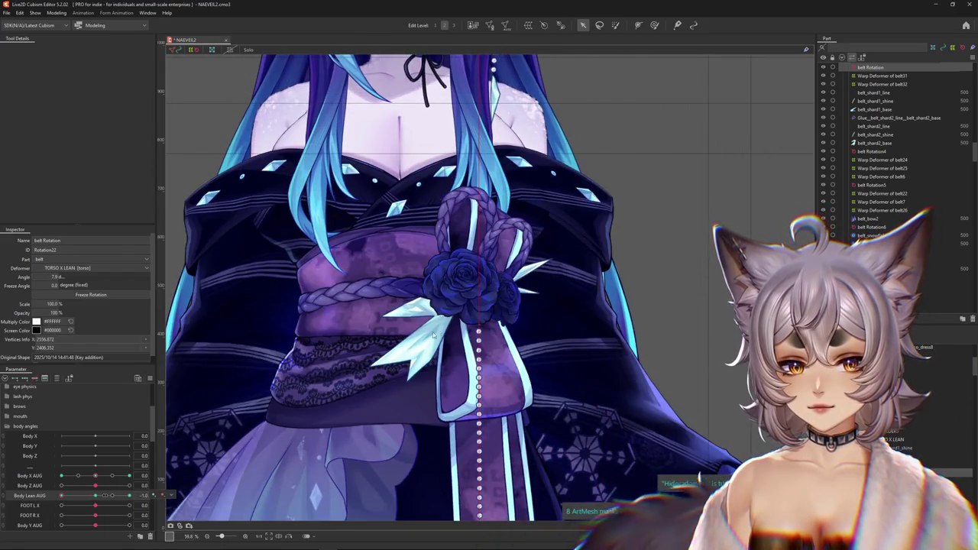
pyautogui.moveTo(94, 476)
pyautogui.mouseDown()
pyautogui.moveTo(111, 475)
pyautogui.moveTo(61, 476)
pyautogui.mouseUp()
pyautogui.hotkey('ctrl', 'h')
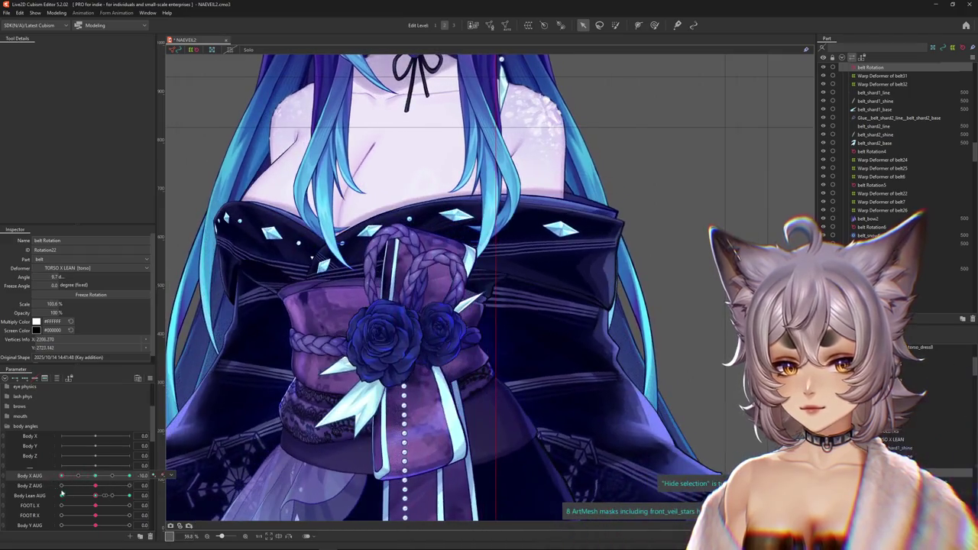
pyautogui.click(38, 496)
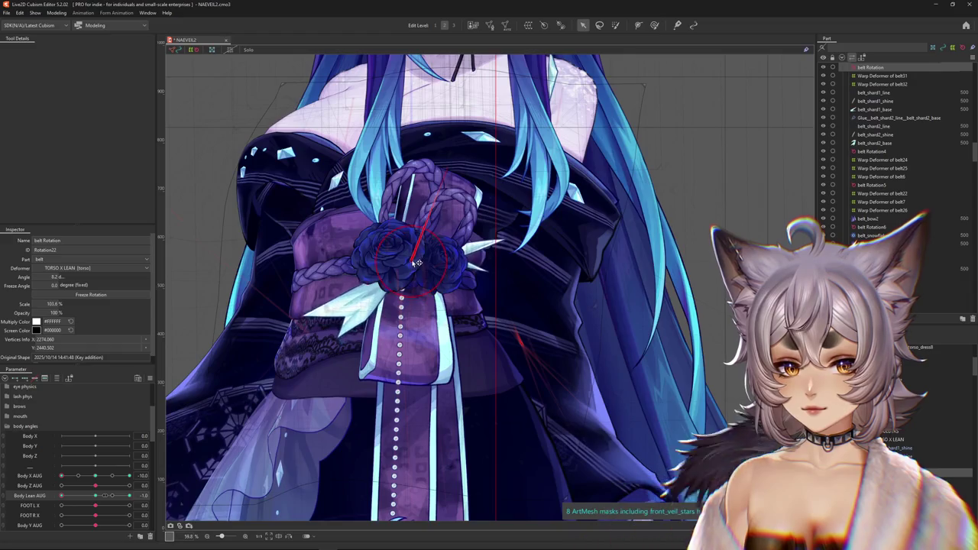
pyautogui.click(96, 477)
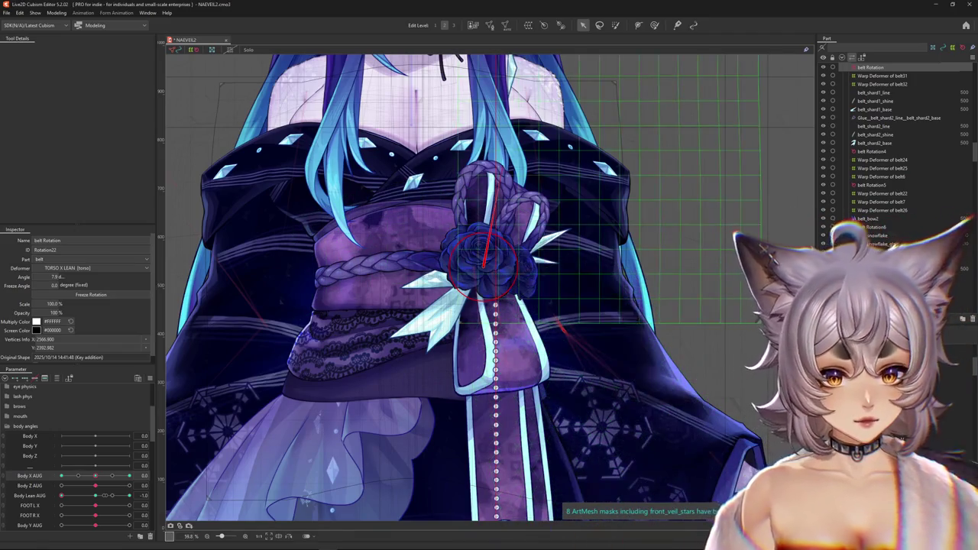
pyautogui.click(440, 306)
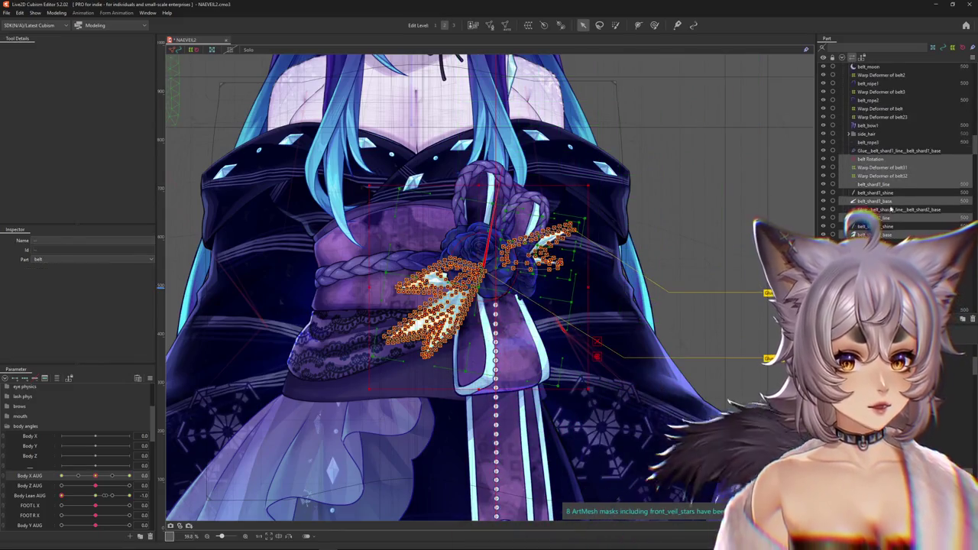
pyautogui.scroll(1, 879, 203)
pyautogui.click(868, 189)
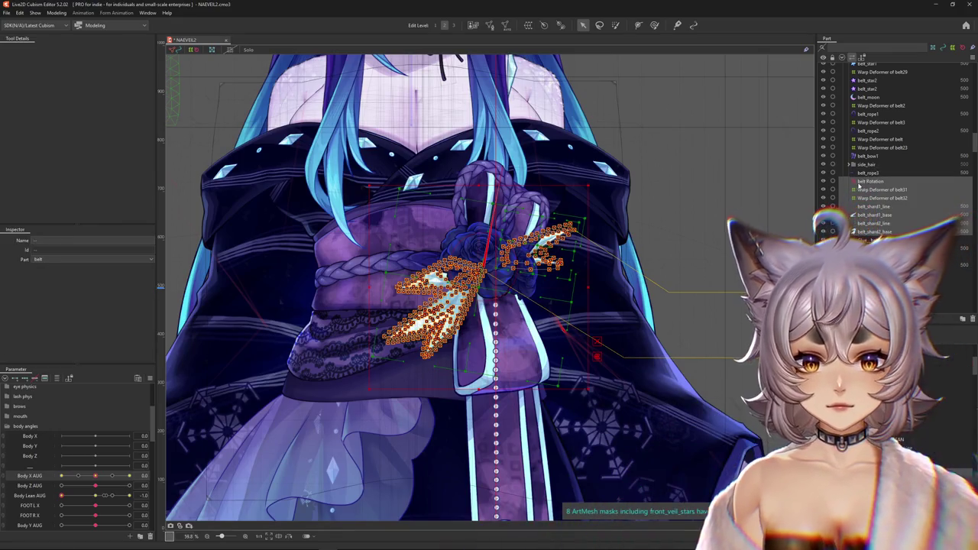
pyautogui.hotkey('ctrl', 'h')
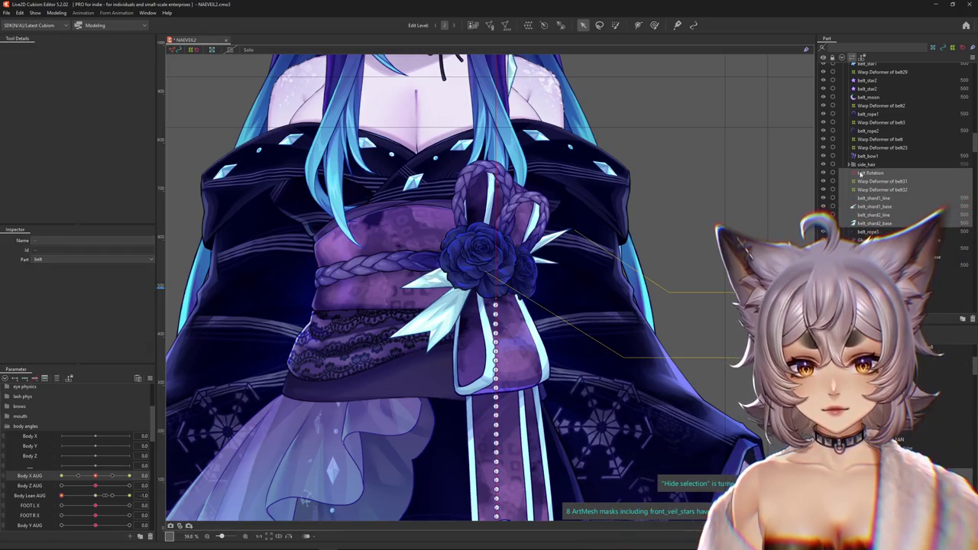
pyautogui.click(869, 173)
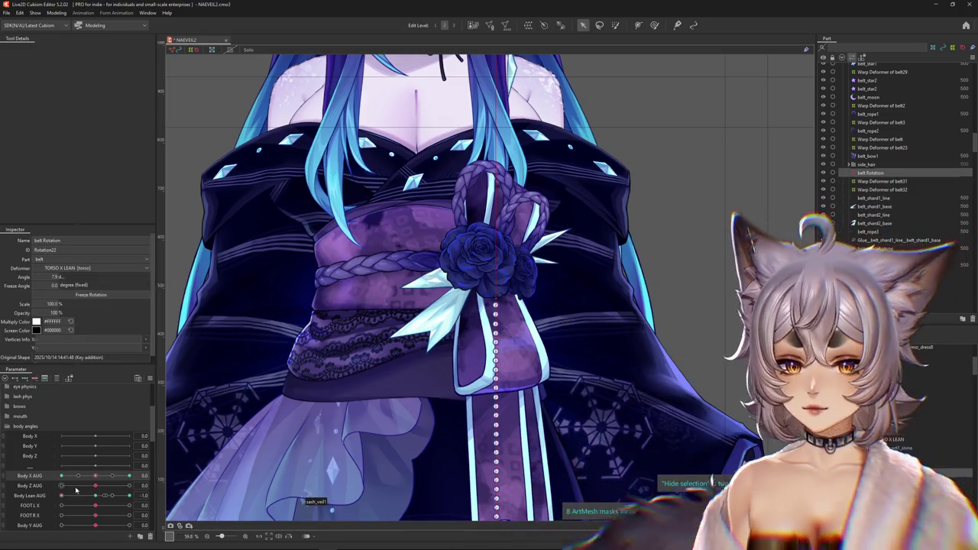
pyautogui.click(94, 496)
pyautogui.moveTo(94, 496); pyautogui.dragTo(61, 496)
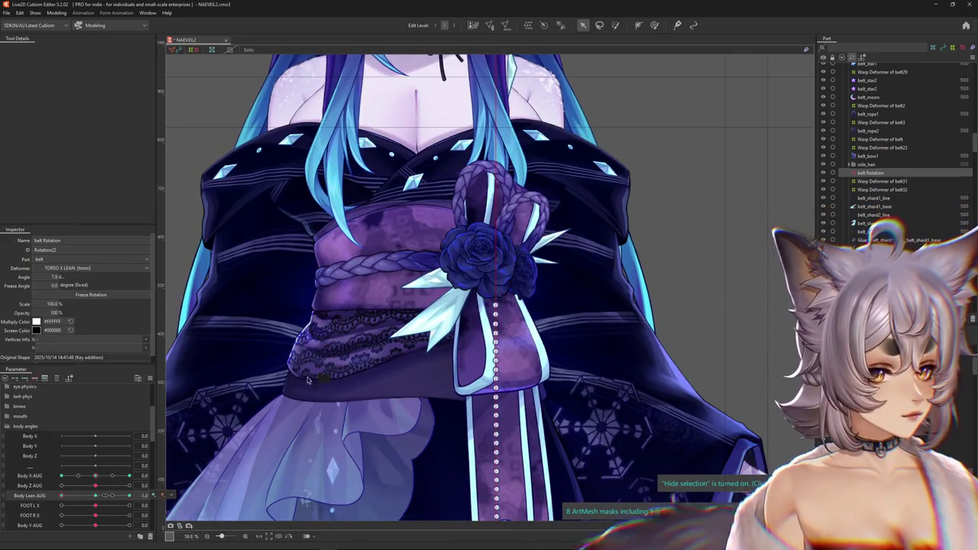
pyautogui.click(55, 496)
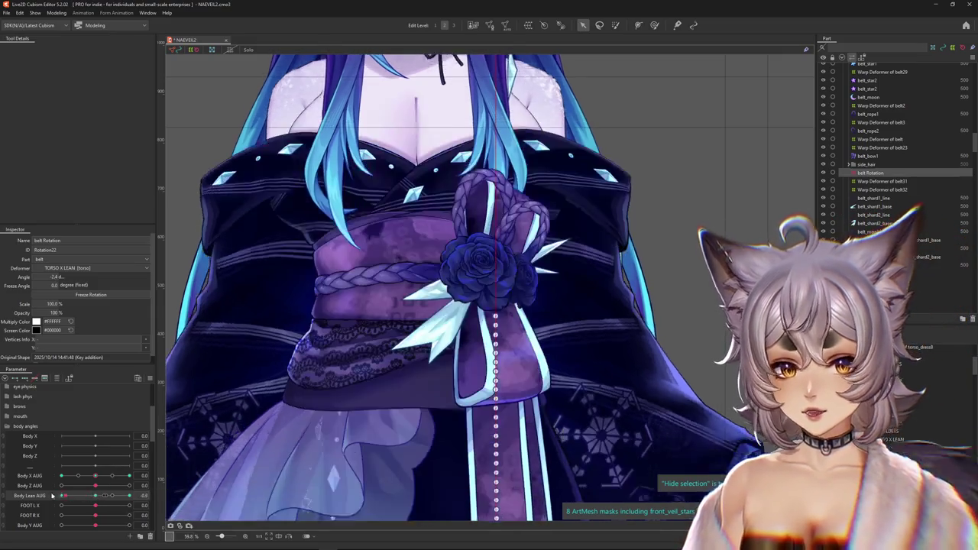
pyautogui.click(55, 496)
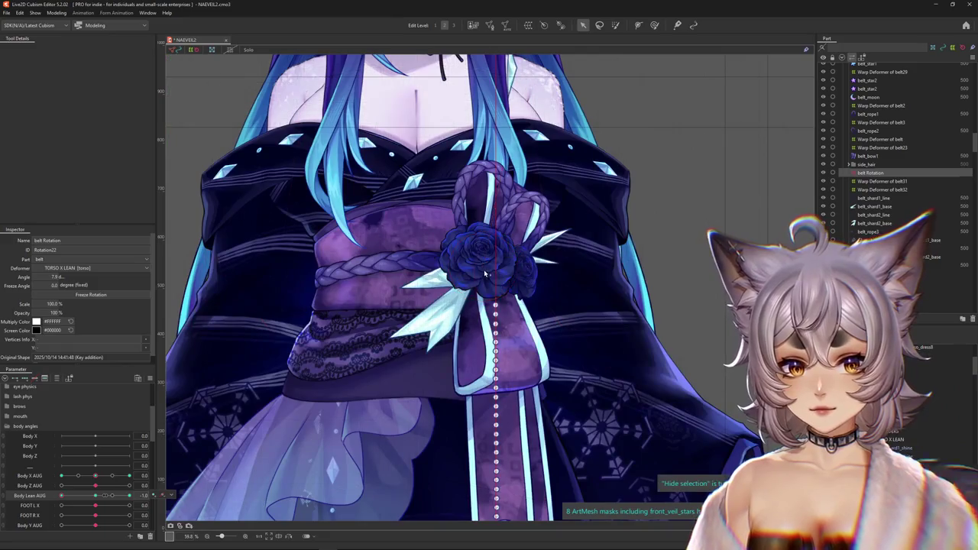
pyautogui.click(486, 272)
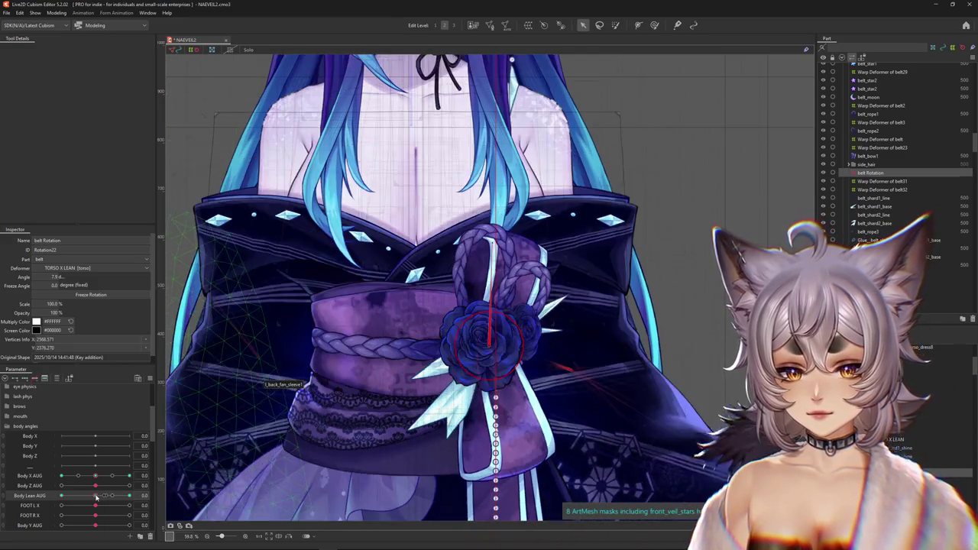
# Step: Sweep Body Lean AUG to check the belt, then set Body X AUG to -10
pyautogui.moveTo(130, 477); pyautogui.dragTo(127, 490)
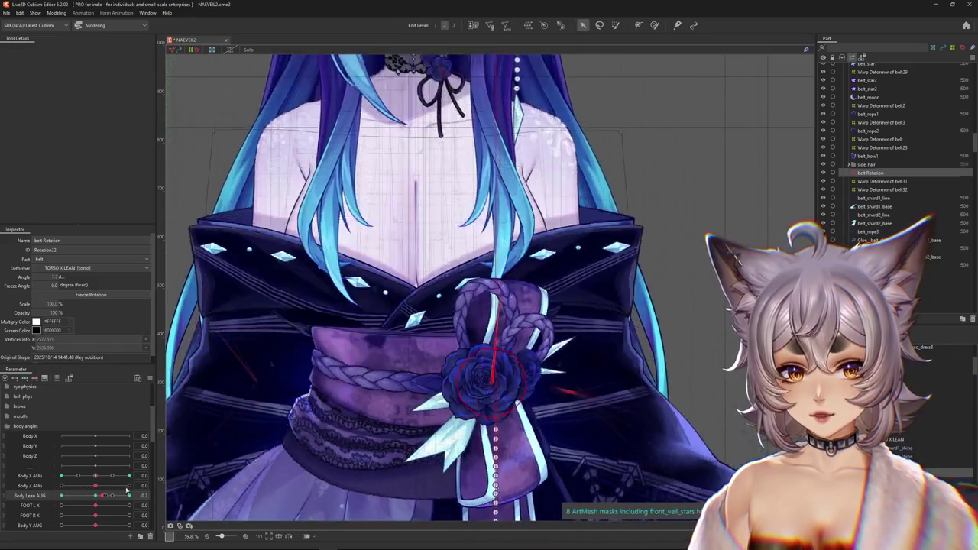
pyautogui.click(127, 490)
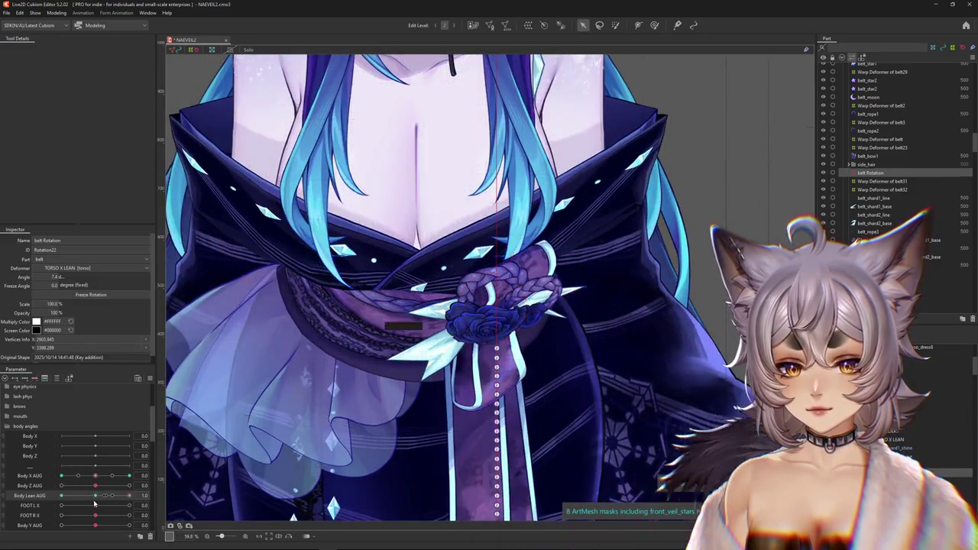
pyautogui.moveTo(95, 503)
pyautogui.mouseDown()
pyautogui.moveTo(142, 495)
pyautogui.moveTo(96, 496)
pyautogui.moveTo(85, 478)
pyautogui.moveTo(138, 474)
pyautogui.moveTo(47, 483)
pyautogui.moveTo(95, 486)
pyautogui.mouseUp()
pyautogui.hotkey('ctrl', 'h')
pyautogui.moveTo(101, 476); pyautogui.dragTo(78, 476)
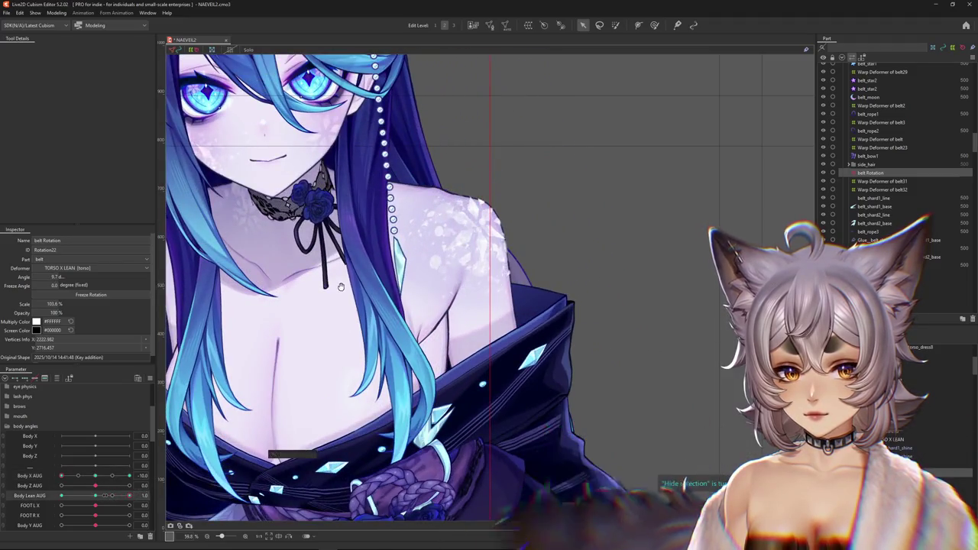
pyautogui.scroll(-3, 341, 287)
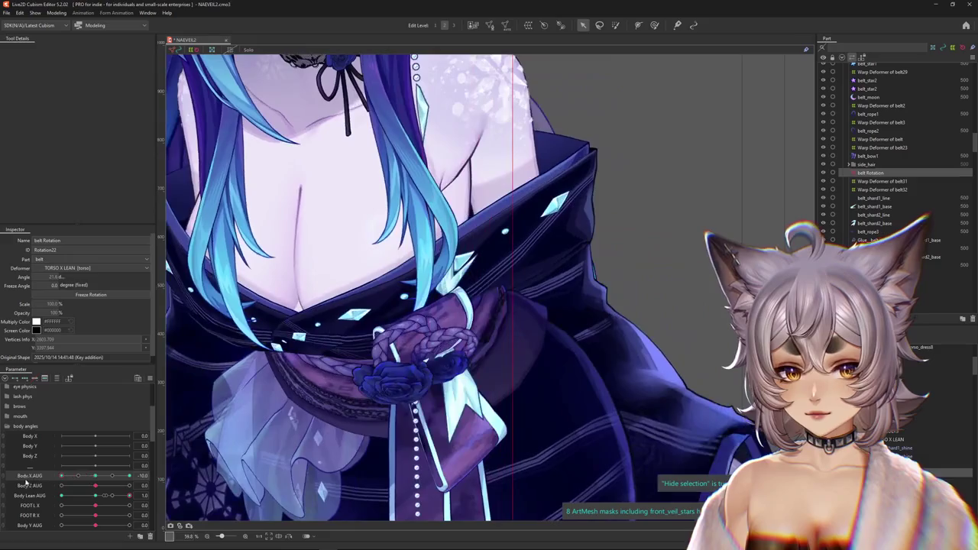
# Step: Rotate the belt rose and shards to about 50° and nudge them slightly down
pyautogui.hotkey('ctrl', 'h')
pyautogui.moveTo(363, 254); pyautogui.dragTo(459, 247)
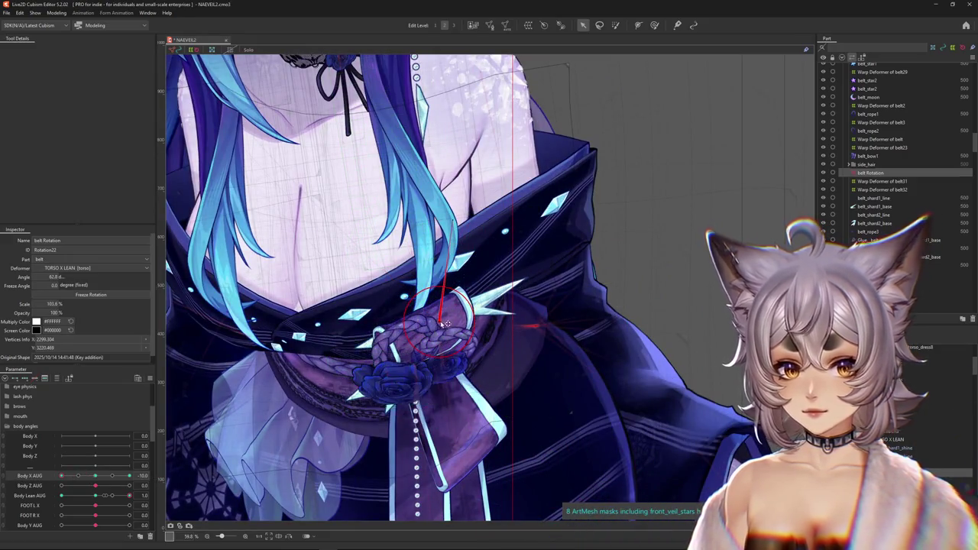
pyautogui.moveTo(436, 346); pyautogui.dragTo(438, 359)
pyautogui.moveTo(502, 290); pyautogui.dragTo(474, 270)
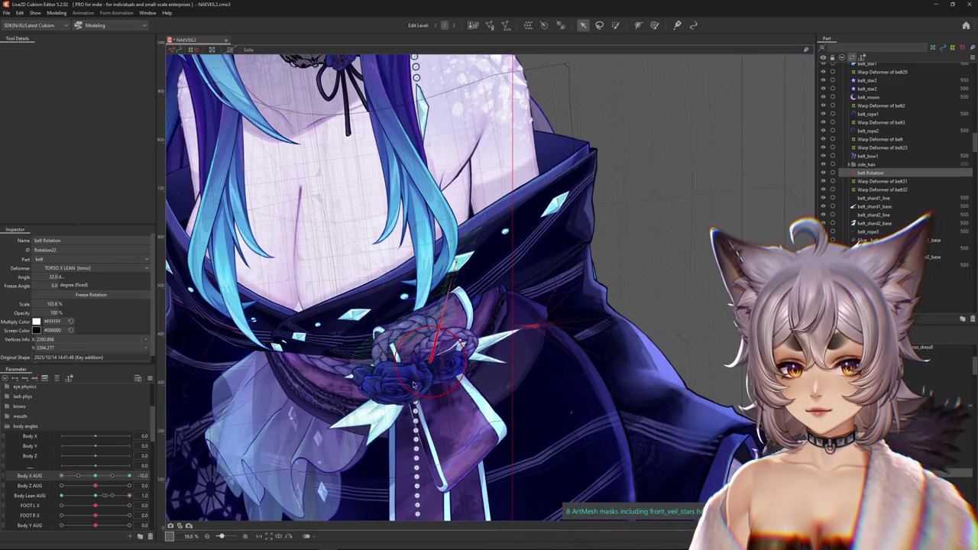
pyautogui.hotkey('ctrl', 'h')
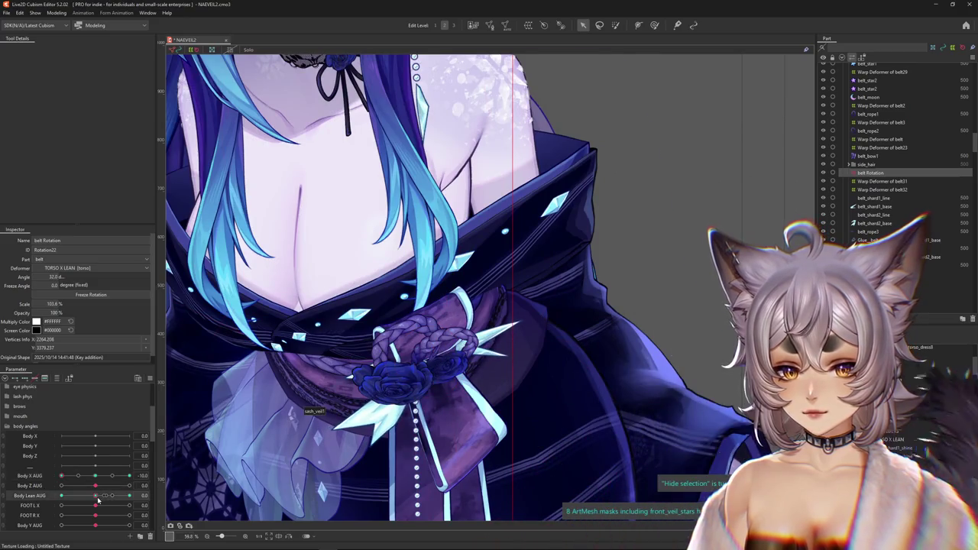
# Step: Set Body Lean AUG to 1 and preview the Body X AUG turn
pyautogui.moveTo(97, 500); pyautogui.dragTo(130, 496)
pyautogui.hotkey('ctrl', 'h')
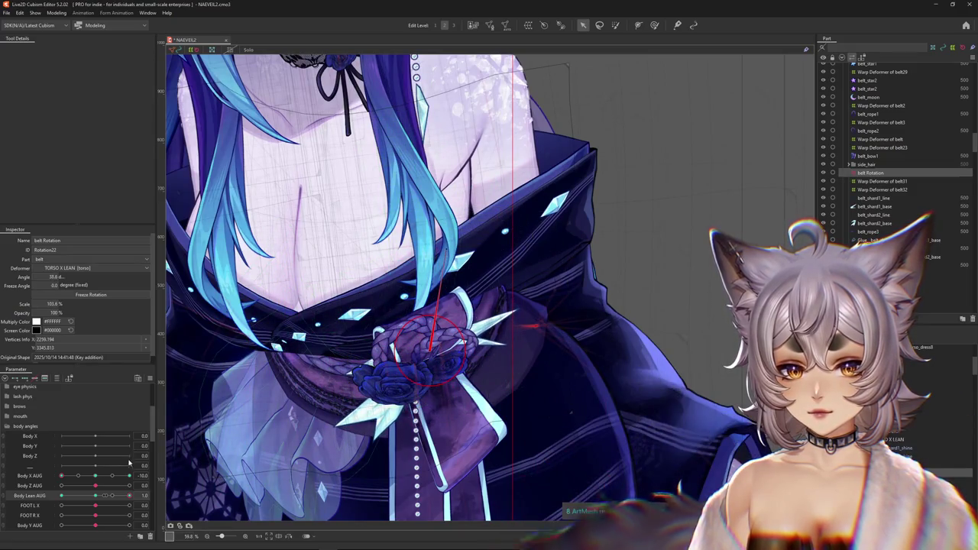
pyautogui.moveTo(96, 477); pyautogui.dragTo(129, 475)
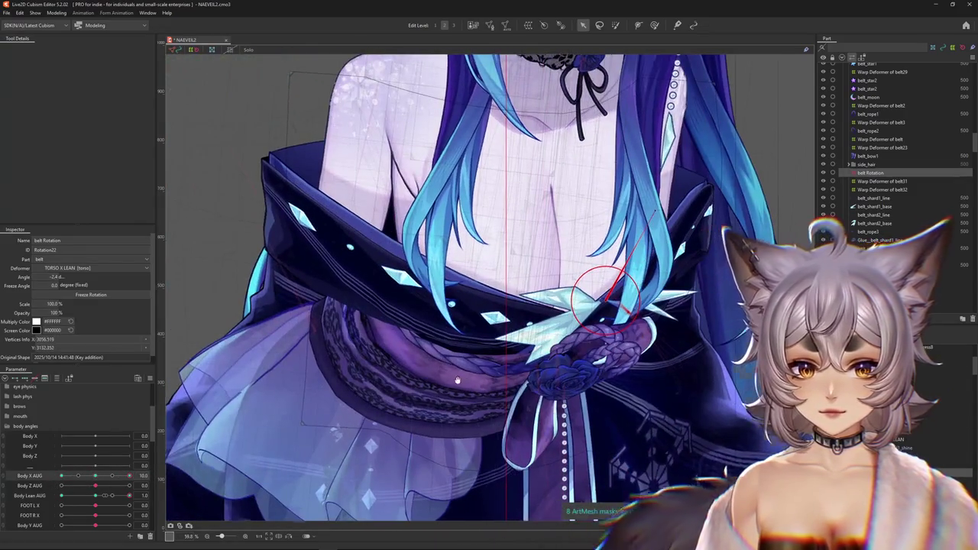
# Step: Move to Body Lean AUG 1 and adjust Body X AUG, toggling the overlay to preview the belt
pyautogui.hotkey('ctrl', 'h')
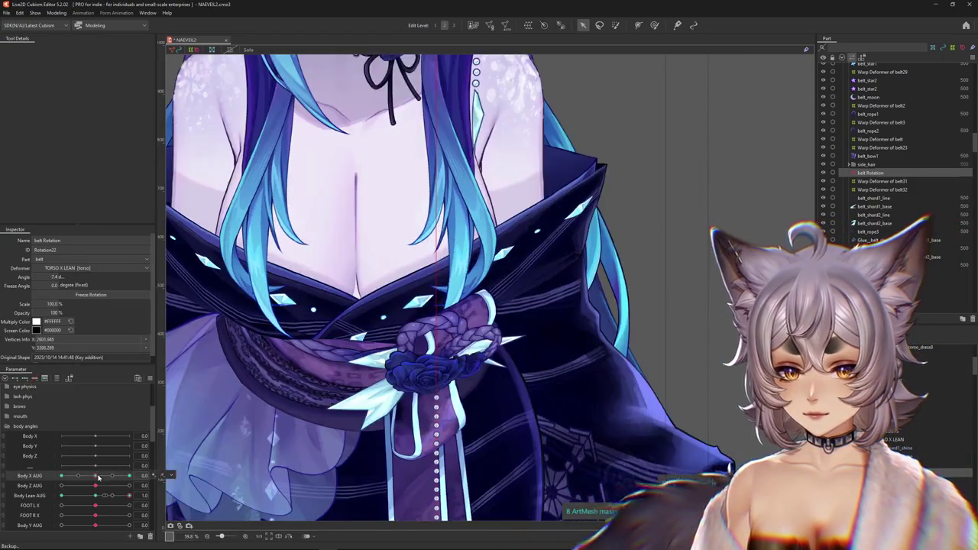
pyautogui.moveTo(108, 525); pyautogui.dragTo(95, 525)
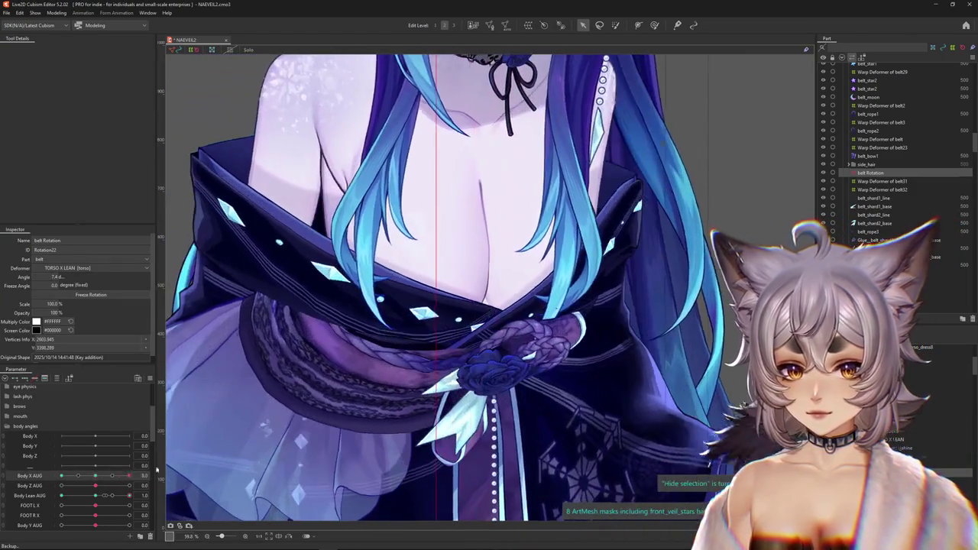
pyautogui.hotkey('ctrl', 'h')
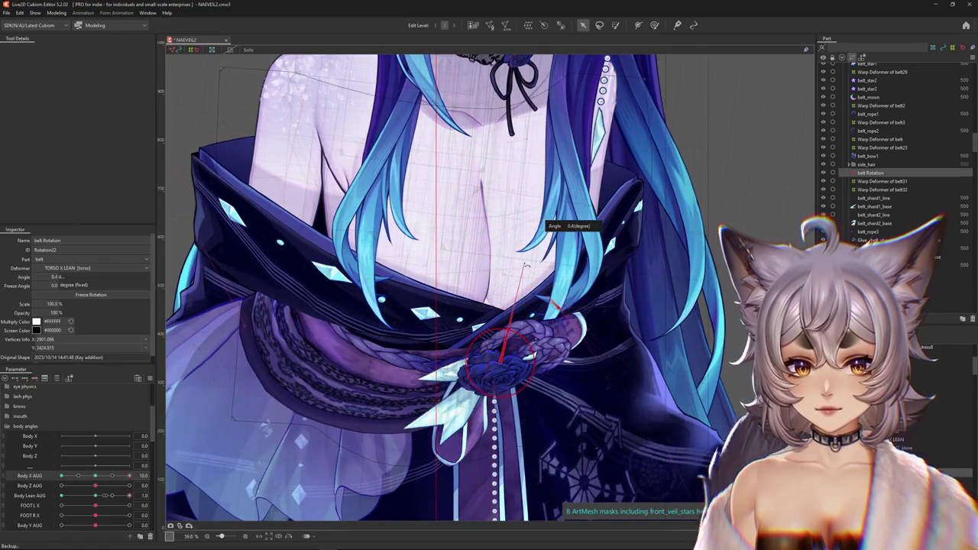
pyautogui.hotkey('ctrl', 'h')
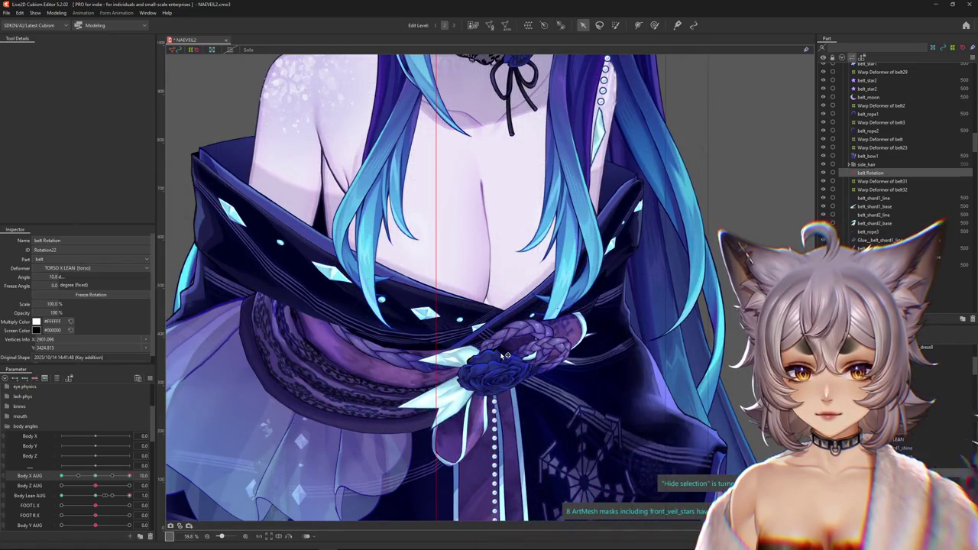
pyautogui.moveTo(95, 498); pyautogui.dragTo(129, 496)
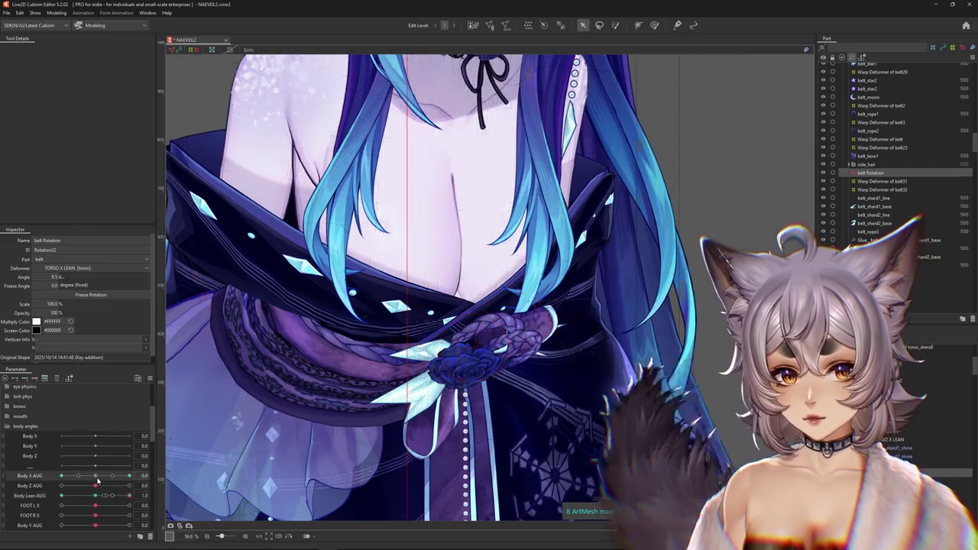
pyautogui.moveTo(129, 475); pyautogui.dragTo(127, 476)
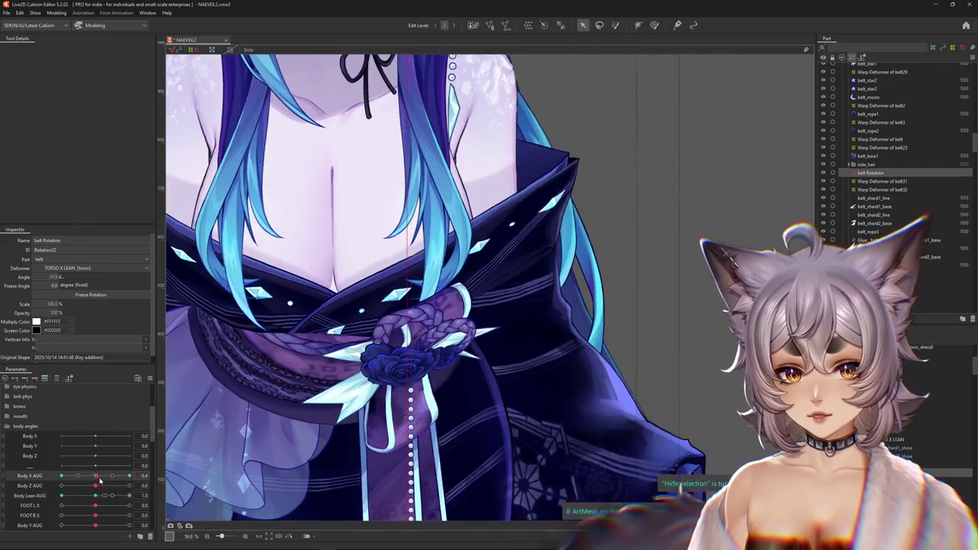
pyautogui.hotkey('ctrl', 'h')
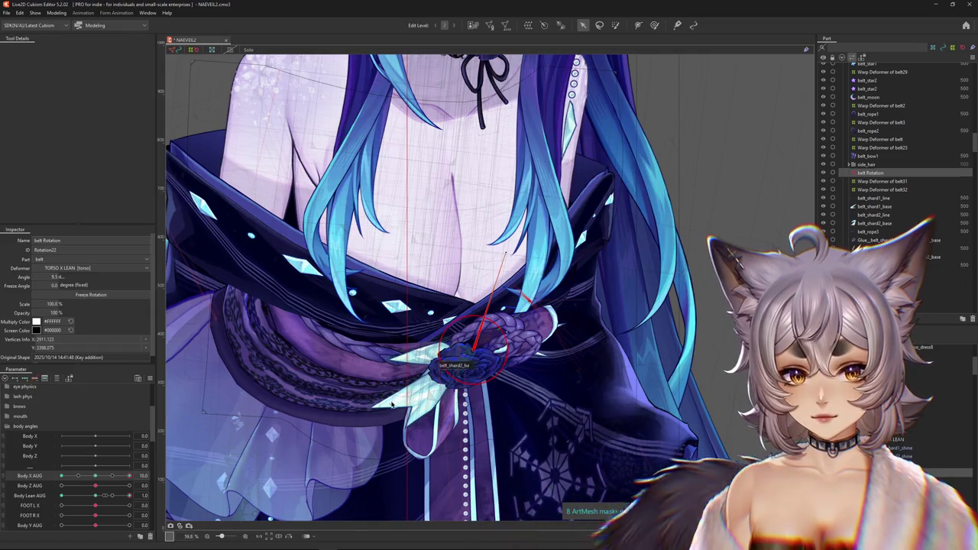
# Step: Zoom in on the belt, lower Body X AUG to about 7, and select the belt Rotation deformer
pyautogui.moveTo(392, 404); pyautogui.dragTo(416, 393, button='middle')
pyautogui.scroll(1, 397, 411)
pyautogui.scroll(1, 393, 415)
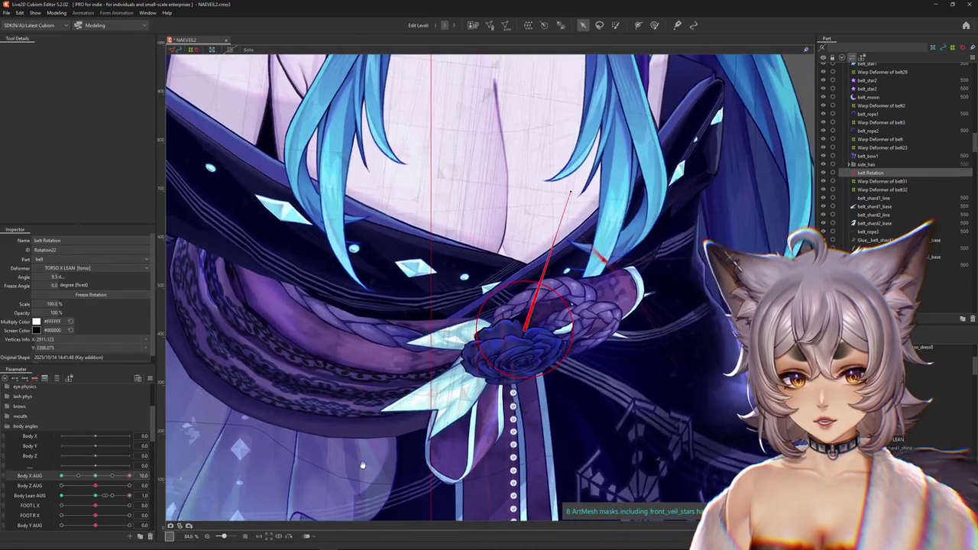
pyautogui.scroll(1, 388, 422)
pyautogui.scroll(1, 383, 428)
pyautogui.scroll(-3, 382, 428)
pyautogui.scroll(1, 421, 392)
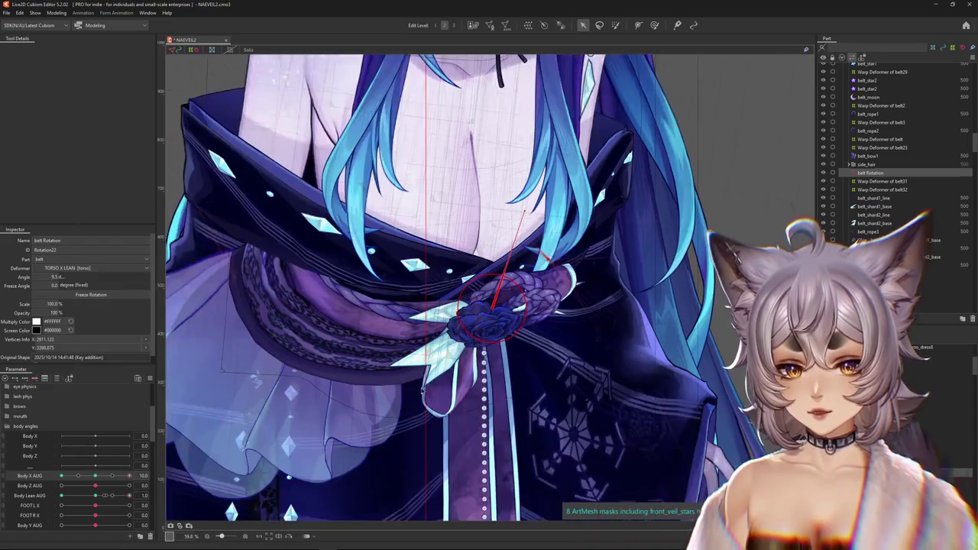
pyautogui.moveTo(128, 475)
pyautogui.mouseDown()
pyautogui.moveTo(125, 485)
pyautogui.moveTo(221, 456)
pyautogui.mouseUp()
pyautogui.click(479, 347)
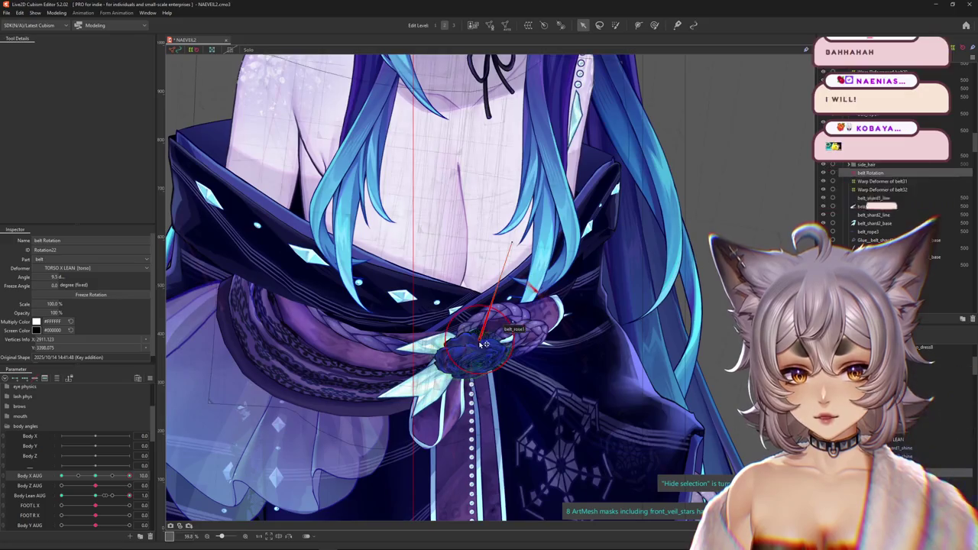
# Step: Sweep Body X AUG and Body Lean AUG to test the belt motion, ending at Body X AUG -10
pyautogui.moveTo(123, 465); pyautogui.dragTo(483, 343)
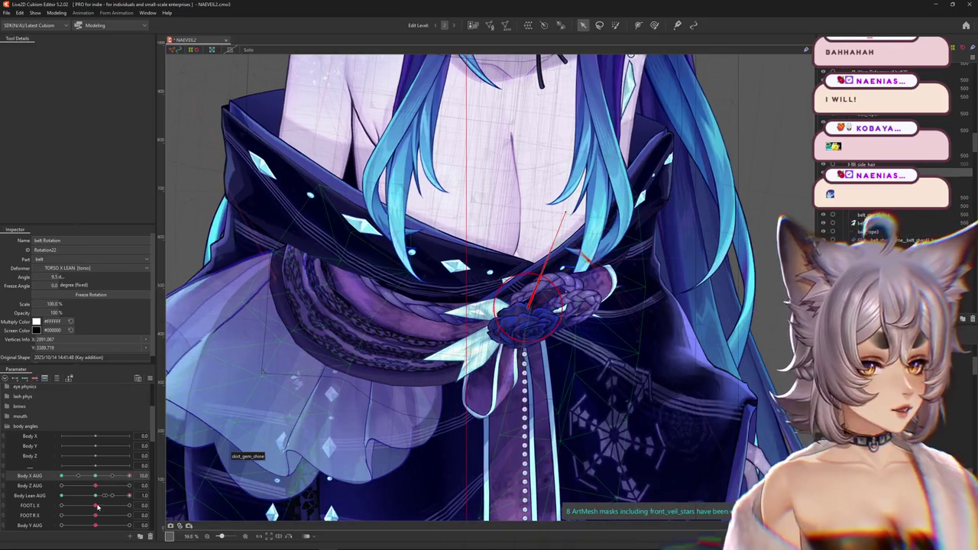
pyautogui.moveTo(112, 496); pyautogui.dragTo(142, 476)
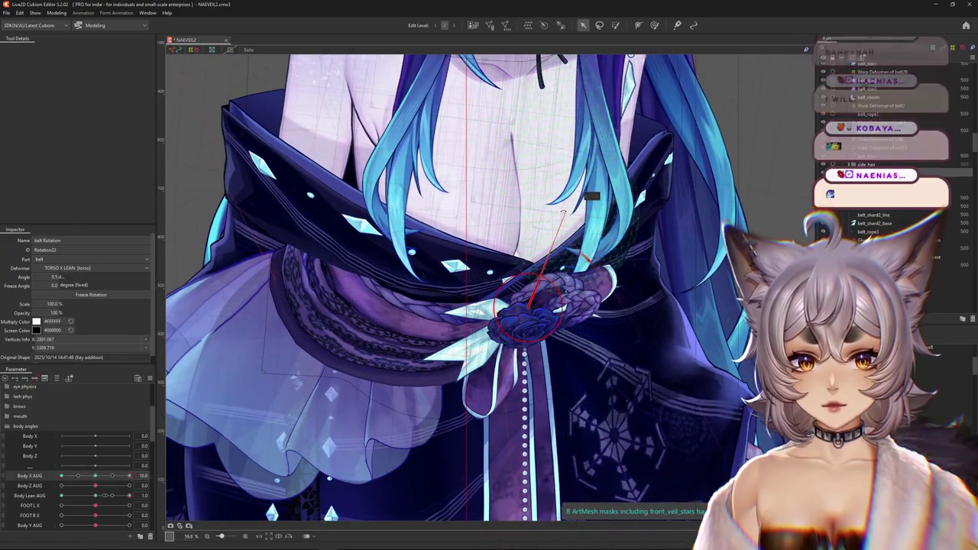
pyautogui.moveTo(90, 484); pyautogui.dragTo(150, 472)
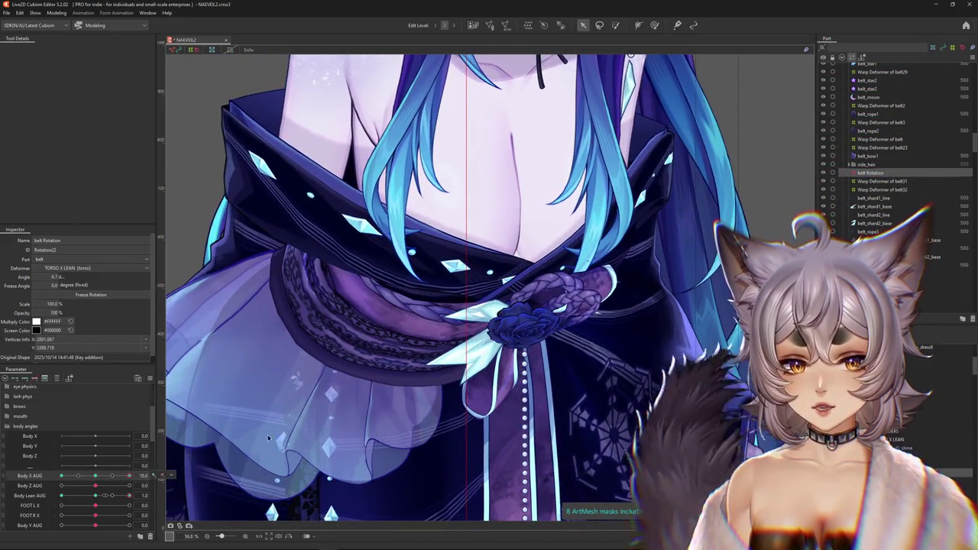
pyautogui.hotkey('ctrl', 'h')
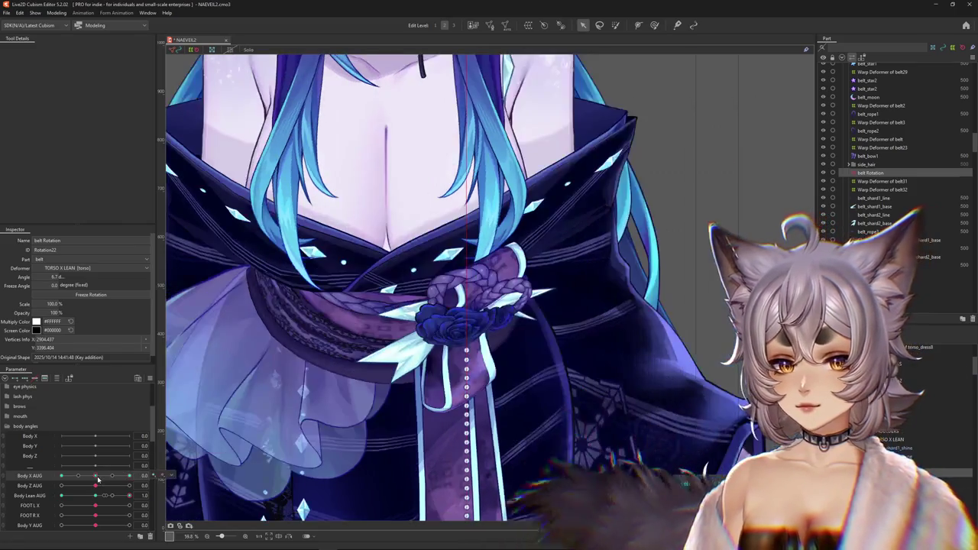
pyautogui.moveTo(113, 475)
pyautogui.mouseDown()
pyautogui.moveTo(153, 465)
pyautogui.moveTo(41, 466)
pyautogui.moveTo(27, 476)
pyautogui.mouseUp()
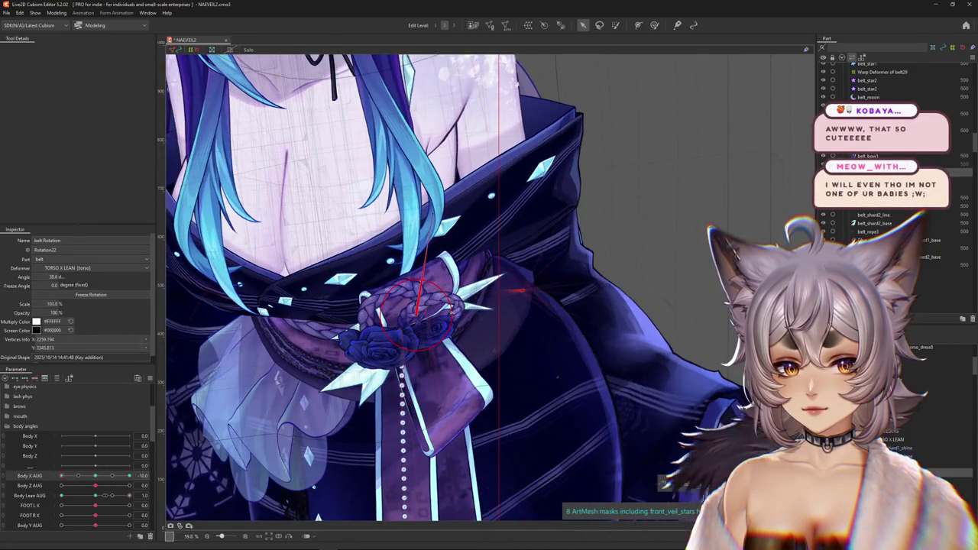
# Step: Check the belt at Body X AUG -5 and select the belt knot rotation deformer
pyautogui.hotkey('ctrl', 'h')
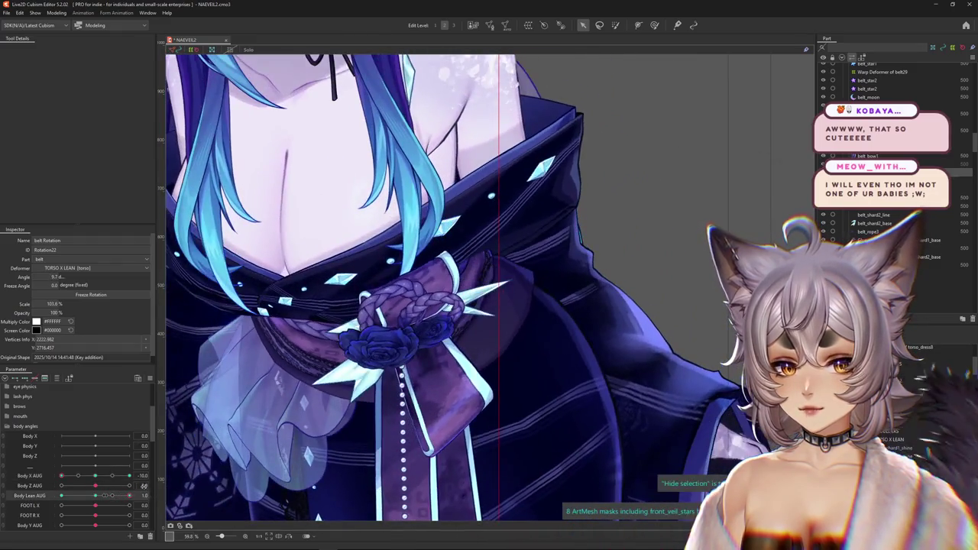
pyautogui.hotkey('ctrl', 'h')
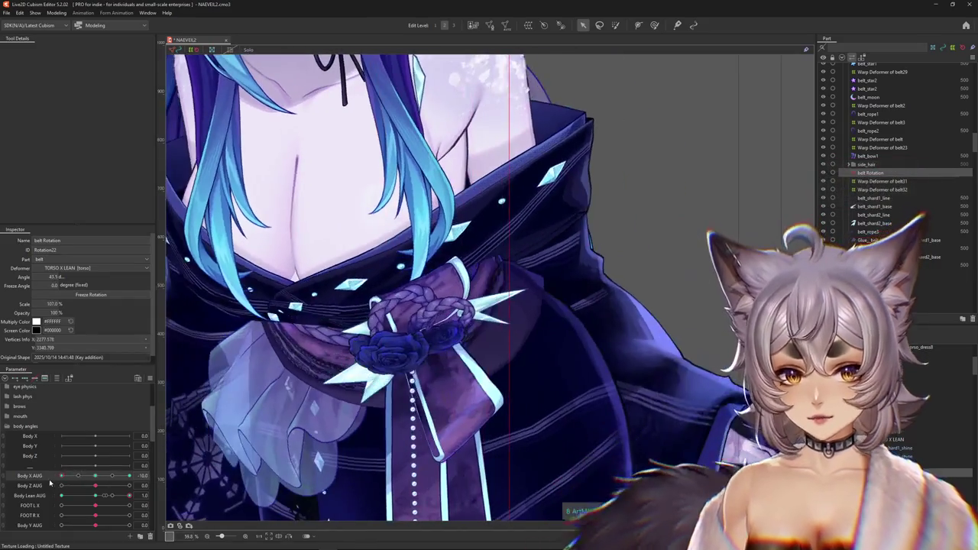
pyautogui.moveTo(61, 476); pyautogui.dragTo(152, 478)
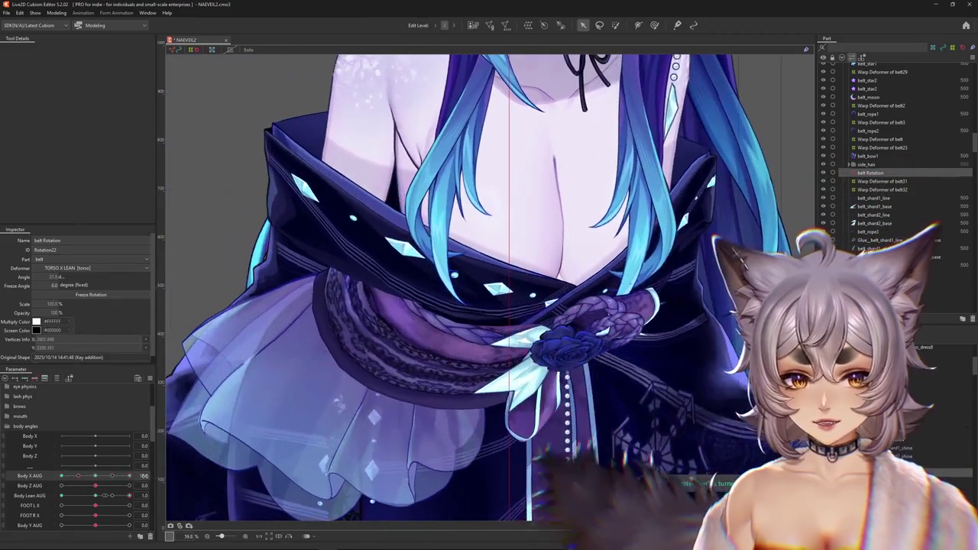
pyautogui.click(579, 333)
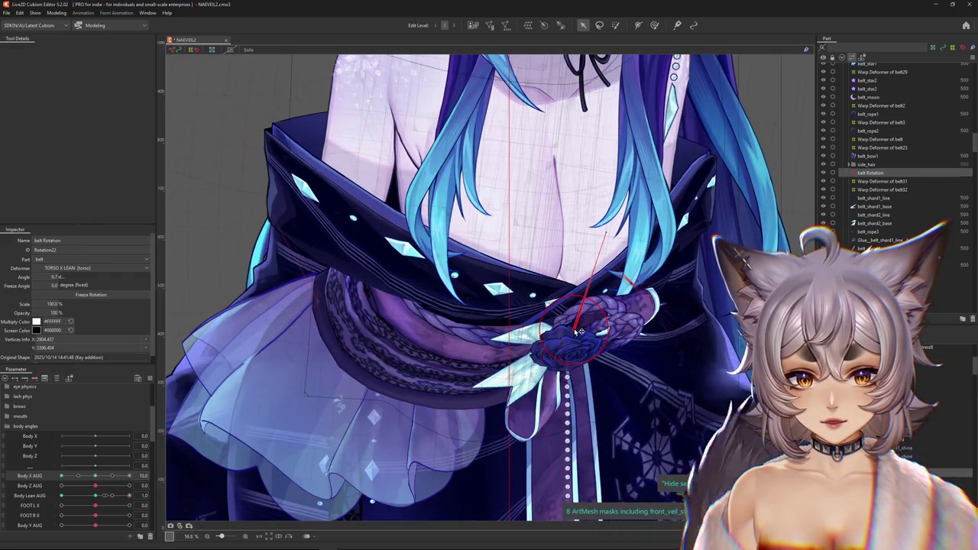
# Step: Rotate the belt knot to about 4° at Body X AUG 10, then set Body Lean AUG to -1
pyautogui.moveTo(130, 476); pyautogui.dragTo(158, 474)
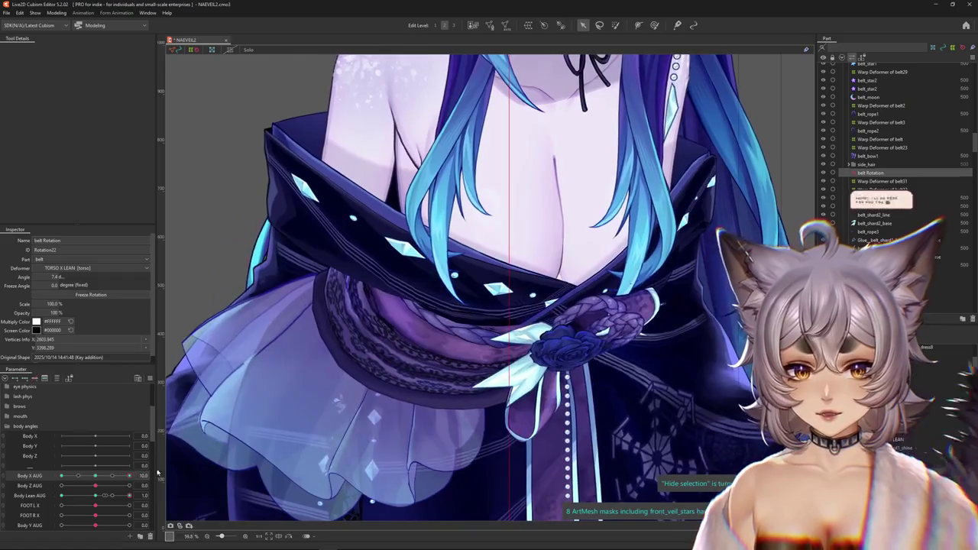
pyautogui.click(595, 307)
pyautogui.moveTo(602, 233); pyautogui.dragTo(580, 332)
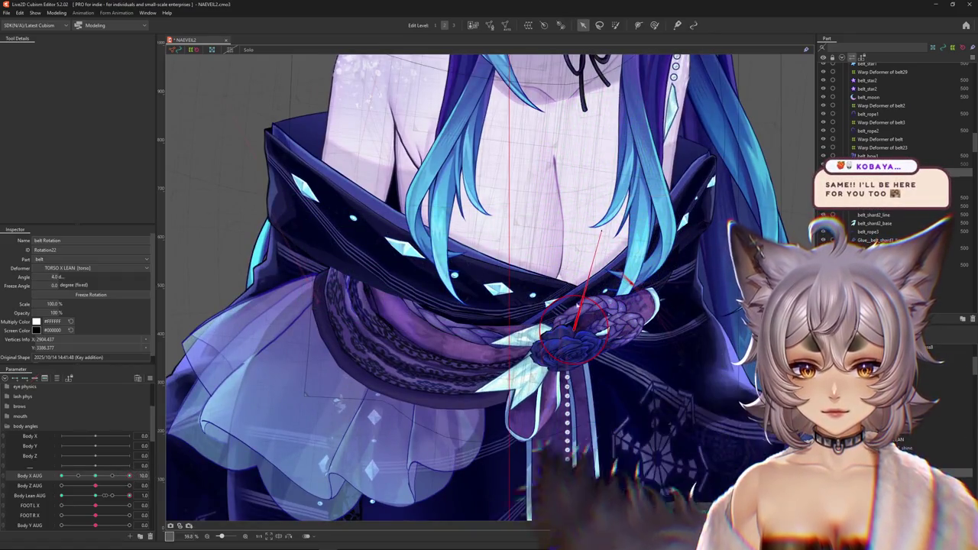
pyautogui.moveTo(93, 491)
pyautogui.mouseDown()
pyautogui.moveTo(98, 500)
pyautogui.moveTo(145, 495)
pyautogui.moveTo(91, 480)
pyautogui.moveTo(152, 468)
pyautogui.mouseUp()
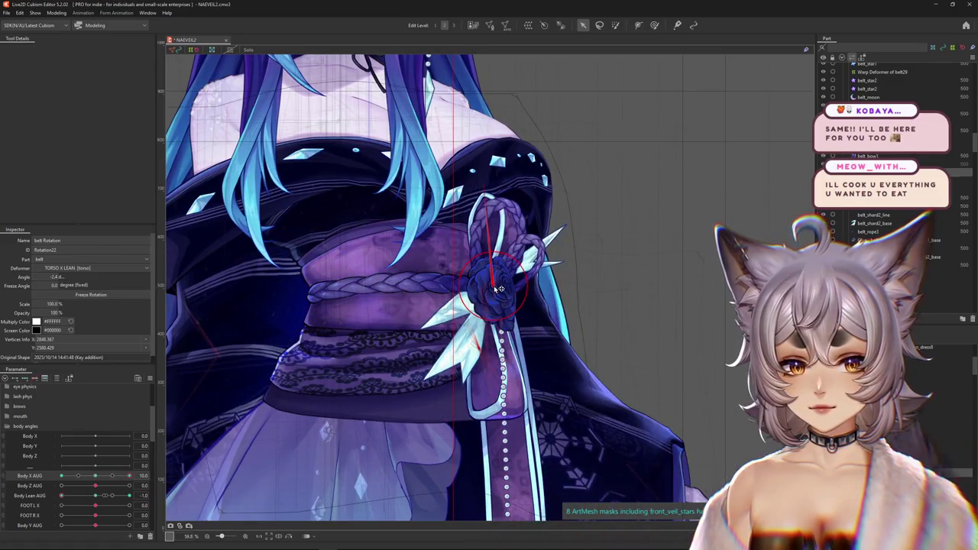
# Step: Rotate the belt knot and shards about 20° at Body X AUG 10, previewing without guides
pyautogui.hotkey('ctrl', 'h')
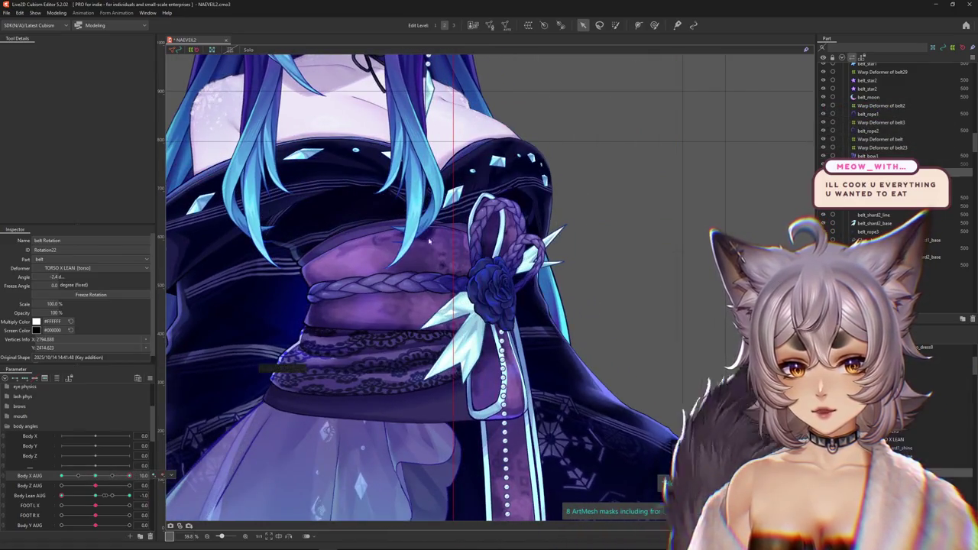
pyautogui.hotkey('ctrl', 'h')
pyautogui.moveTo(512, 186); pyautogui.dragTo(523, 187)
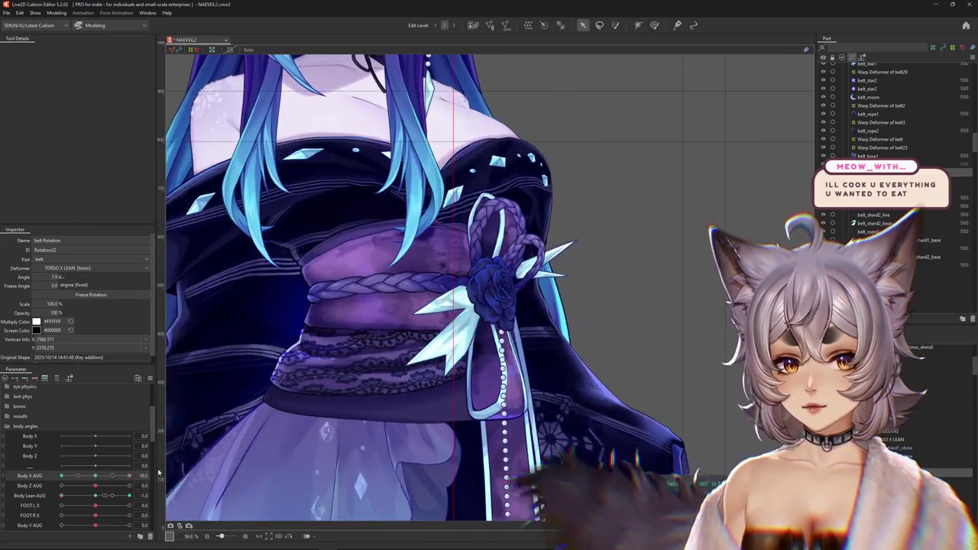
pyautogui.hotkey('ctrl', 'h')
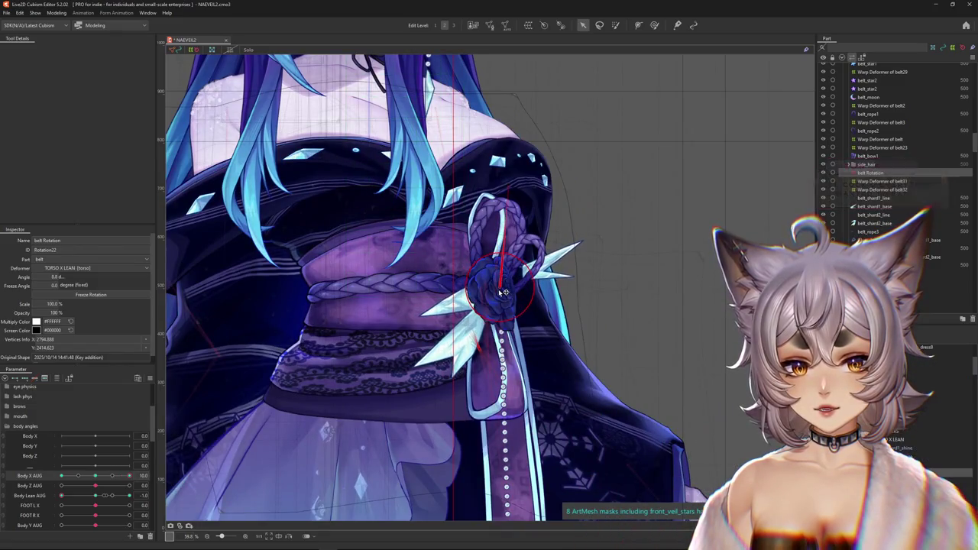
pyautogui.hotkey('ctrl', 'h')
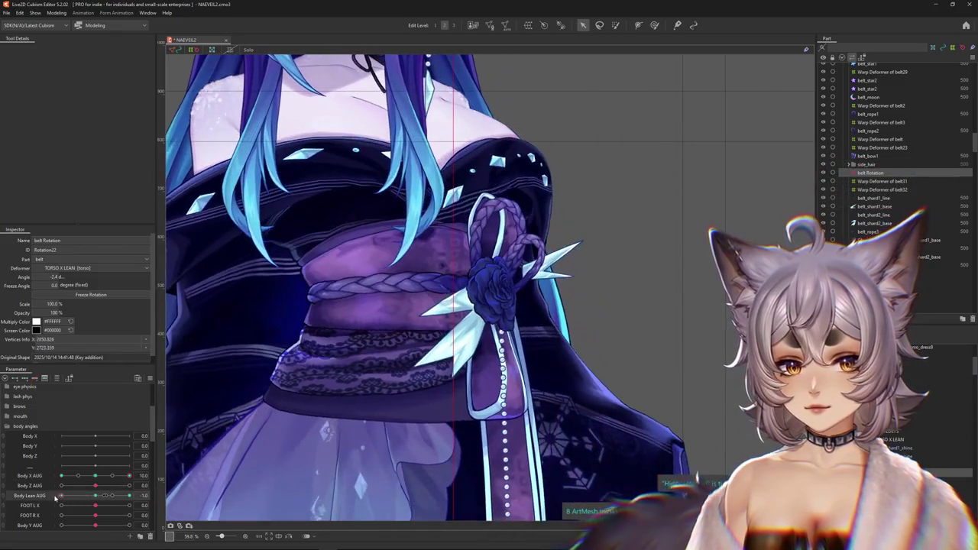
# Step: Rotate the belt rose back to 1.3°, then turn the body to Body X AUG -10
pyautogui.moveTo(98, 478); pyautogui.dragTo(149, 472)
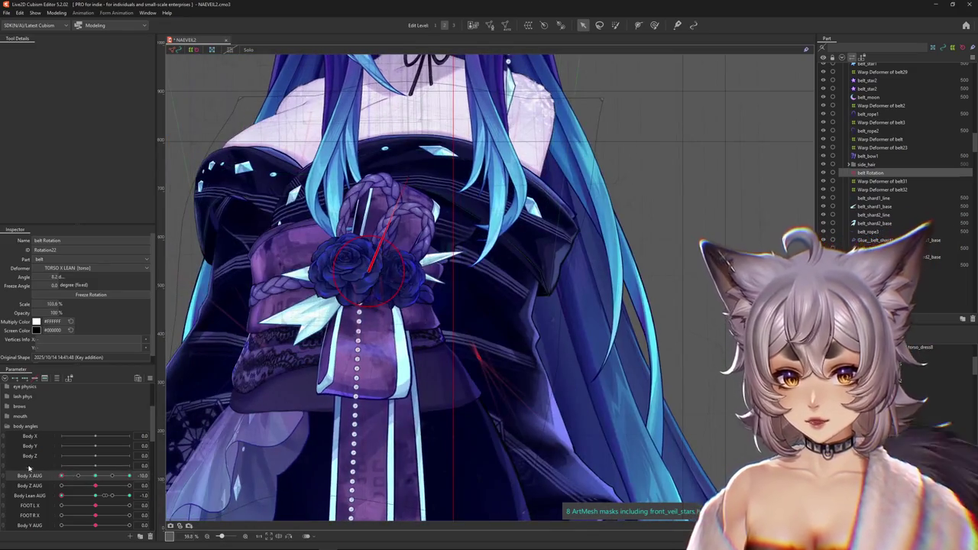
pyautogui.hotkey('ctrl', 'h')
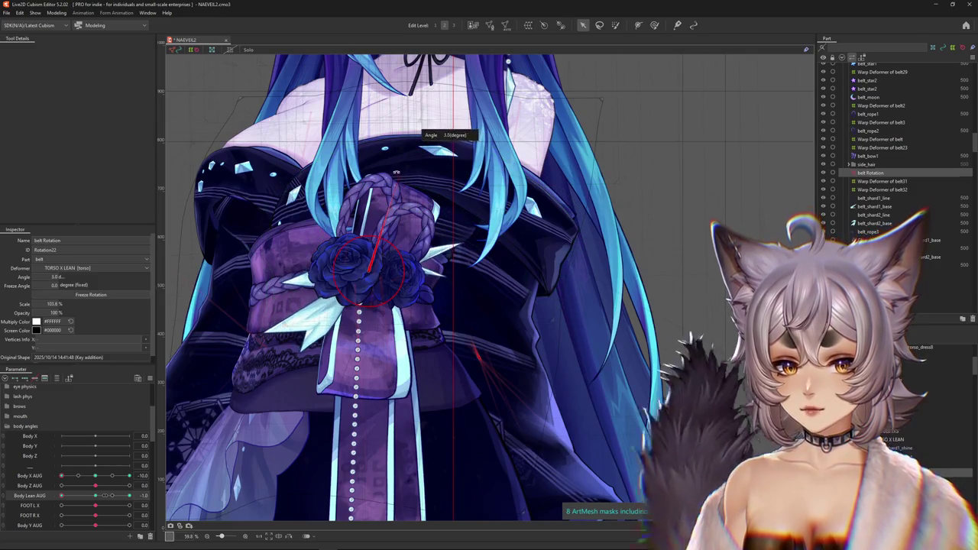
pyautogui.moveTo(400, 176); pyautogui.dragTo(376, 275)
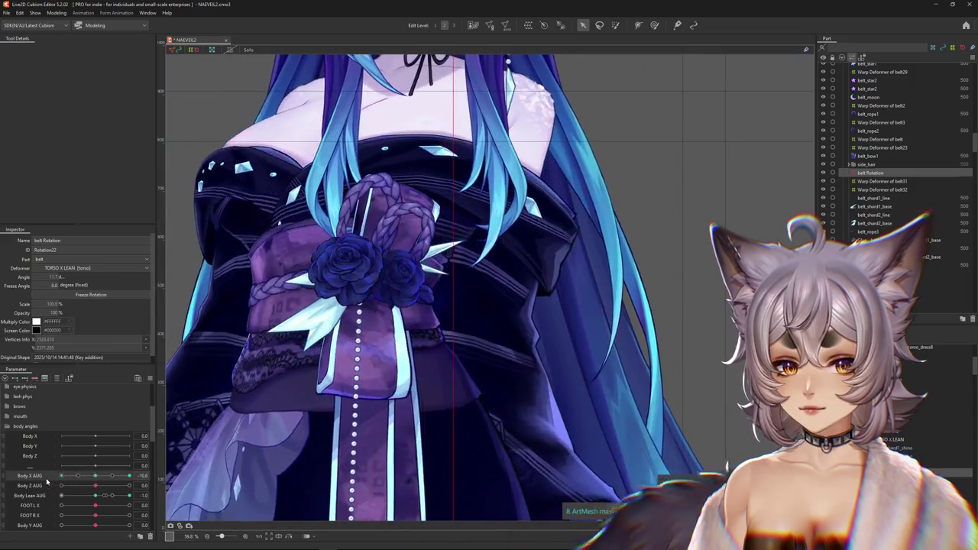
pyautogui.hotkey('ctrl', 'h')
pyautogui.moveTo(139, 483); pyautogui.dragTo(25, 485)
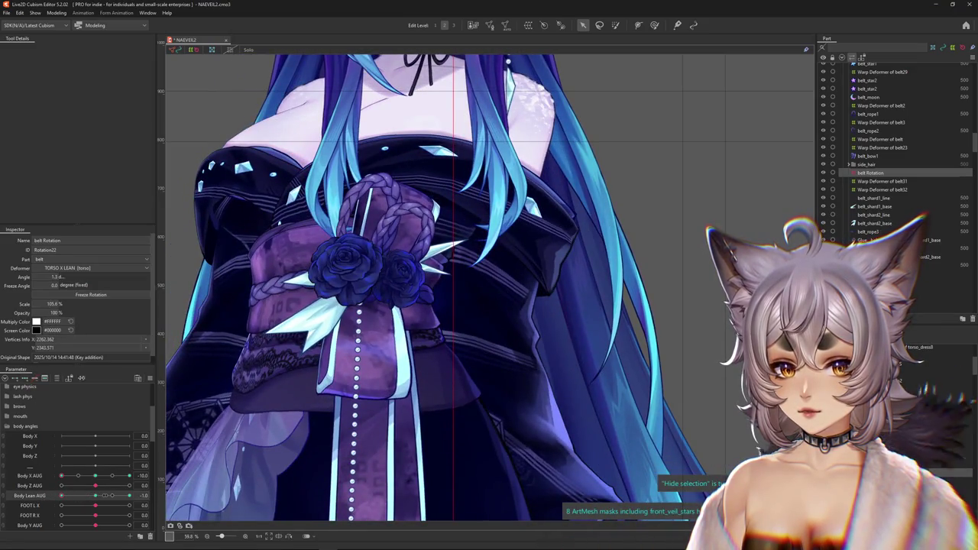
pyautogui.scroll(-2, 330, 359)
pyautogui.scroll(-2, 330, 359)
pyautogui.scroll(-2, 336, 360)
pyautogui.scroll(1, 336, 359)
pyautogui.scroll(1, 336, 359)
pyautogui.scroll(1, 336, 382)
pyautogui.moveTo(93, 496); pyautogui.dragTo(146, 422)
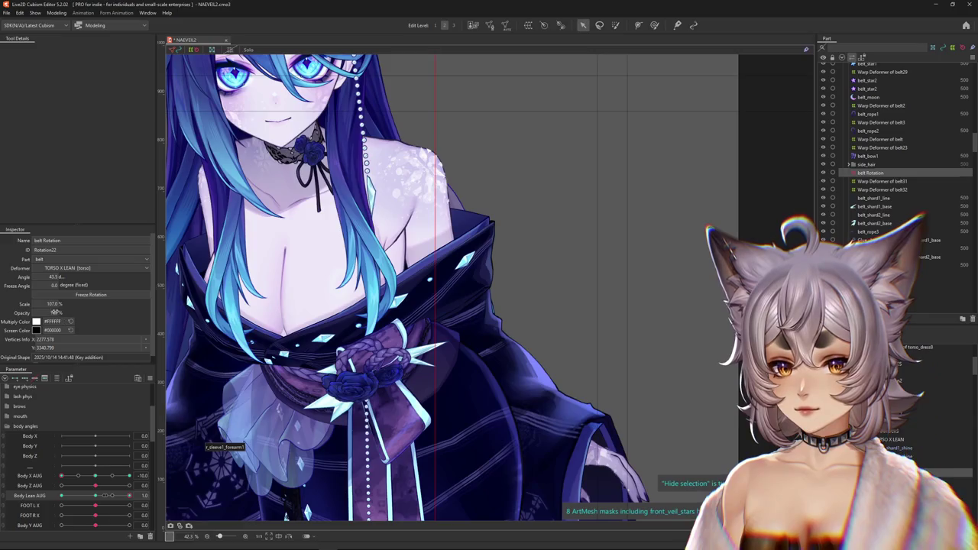
pyautogui.moveTo(130, 495); pyautogui.dragTo(140, 495)
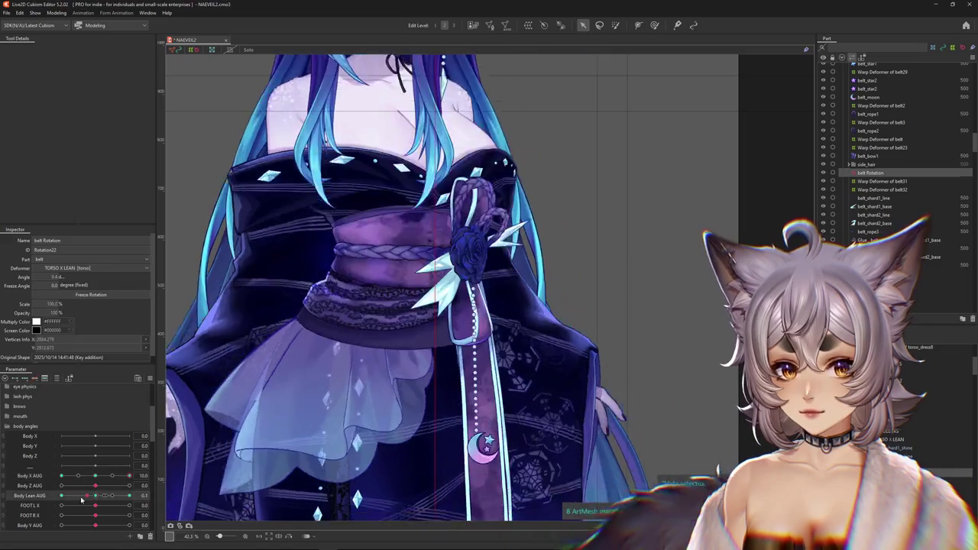
pyautogui.moveTo(82, 500); pyautogui.dragTo(65, 480)
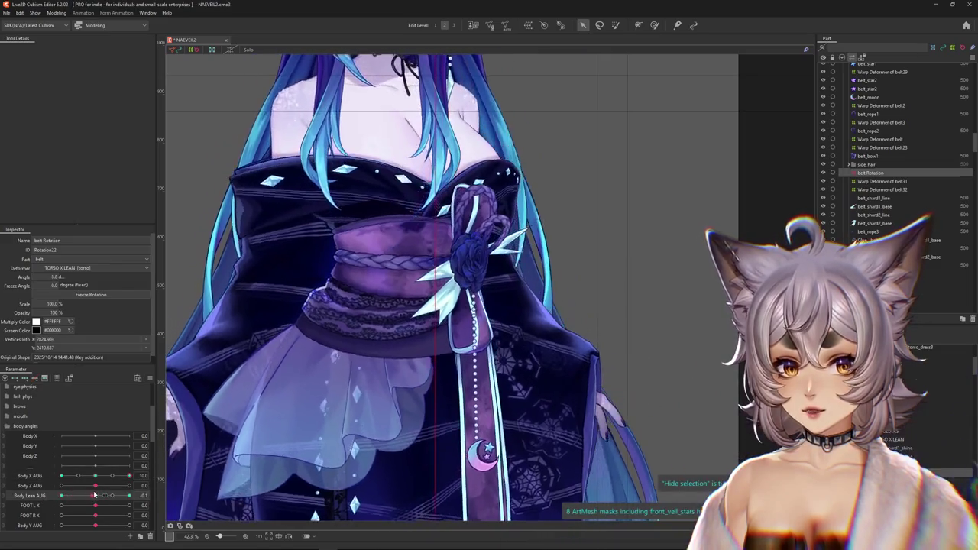
pyautogui.click(101, 475)
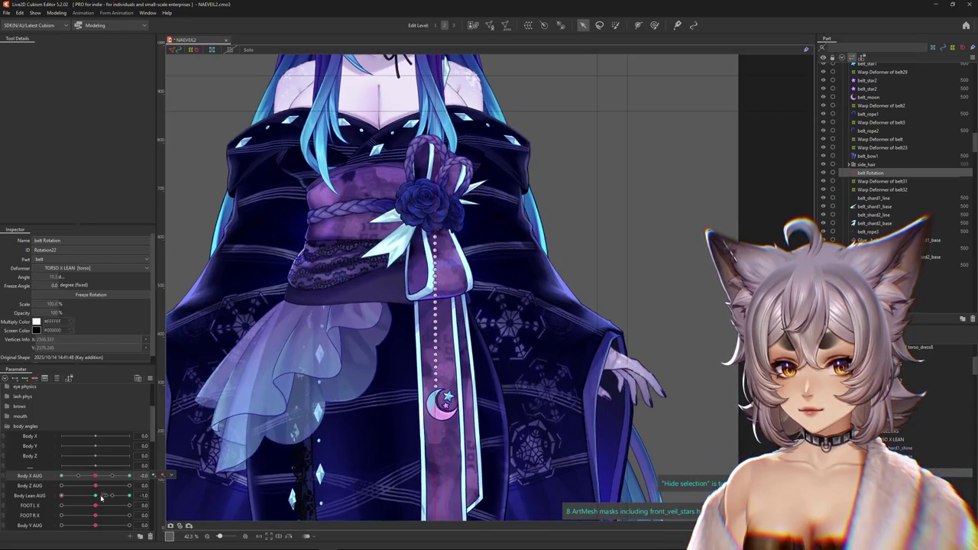
pyautogui.click(86, 497)
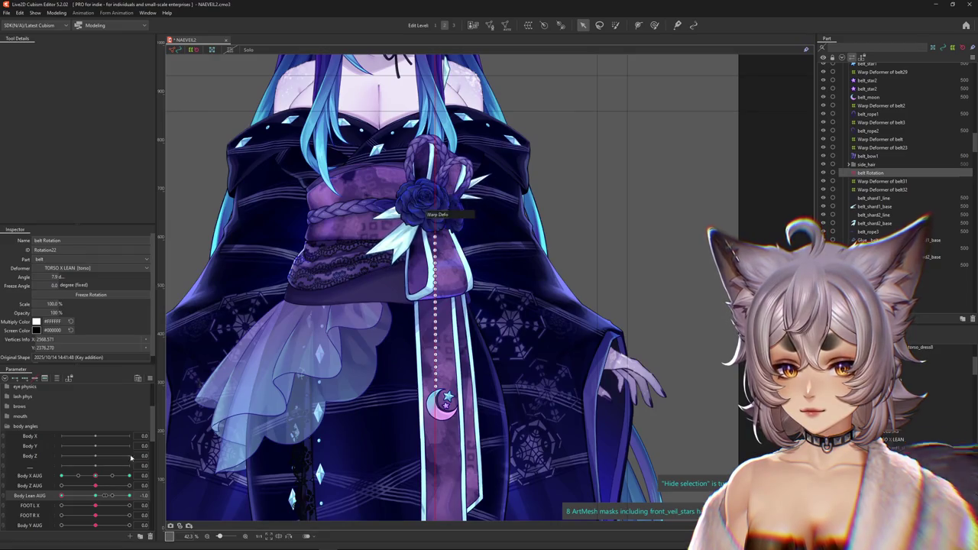
pyautogui.click(84, 498)
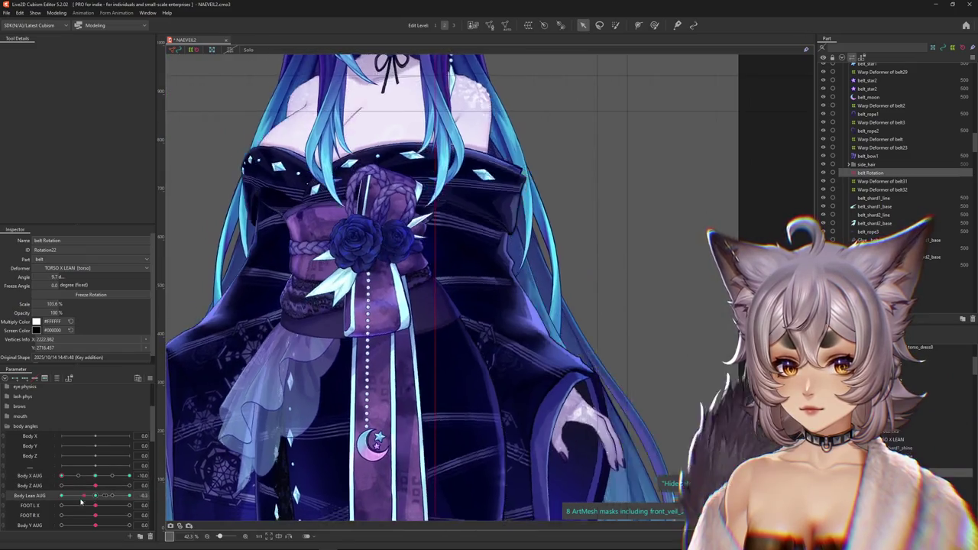
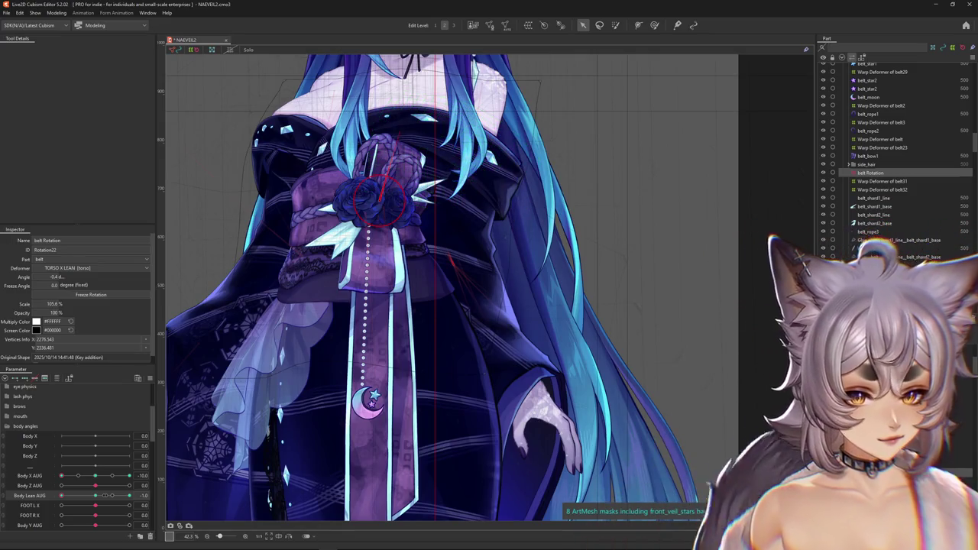
# Step: Create rotation deformer belt Rotation12 inside the belt31 warp deformer and place it on the rose knot
pyautogui.click(428, 183)
pyautogui.scroll(2, 512, 259)
pyautogui.moveTo(512, 258); pyautogui.dragTo(558, 60, button='middle')
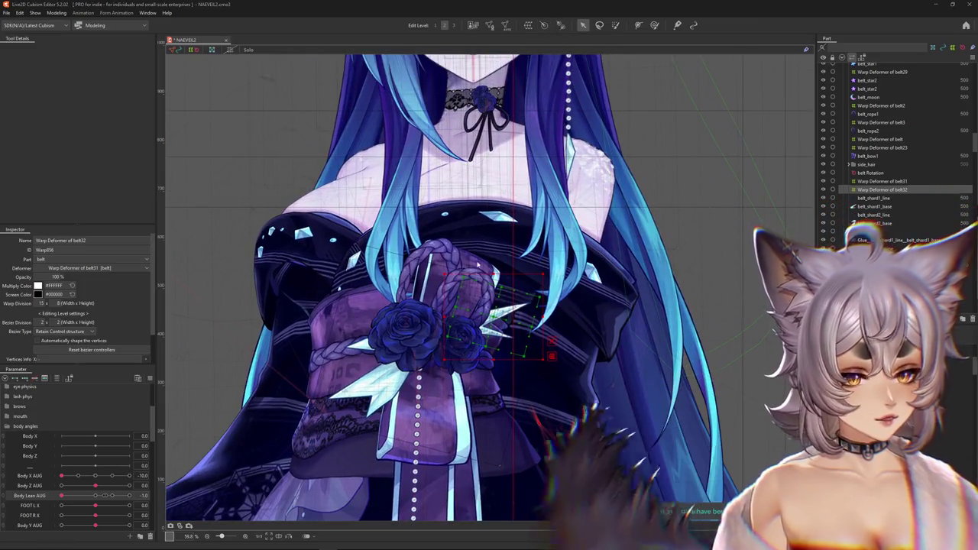
pyautogui.click(493, 319)
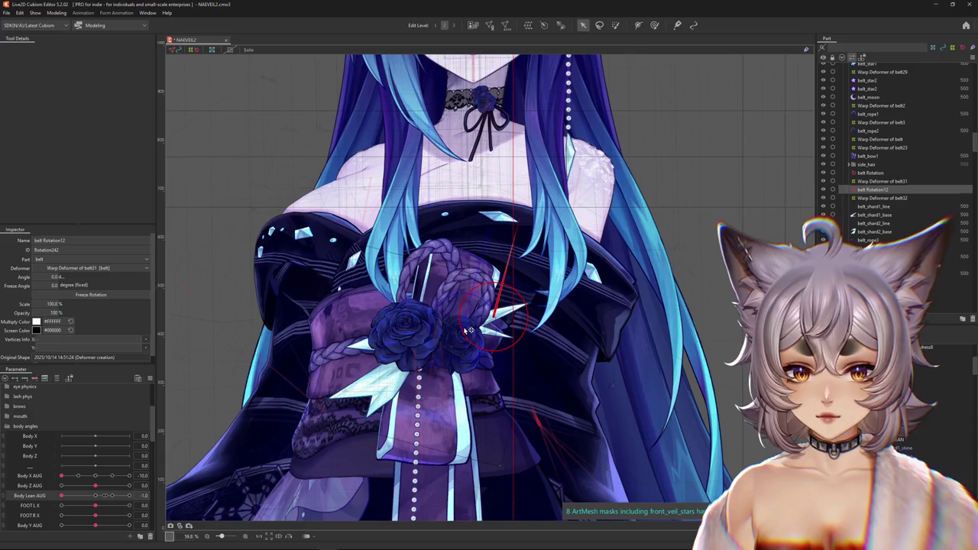
pyautogui.moveTo(470, 330); pyautogui.dragTo(462, 327)
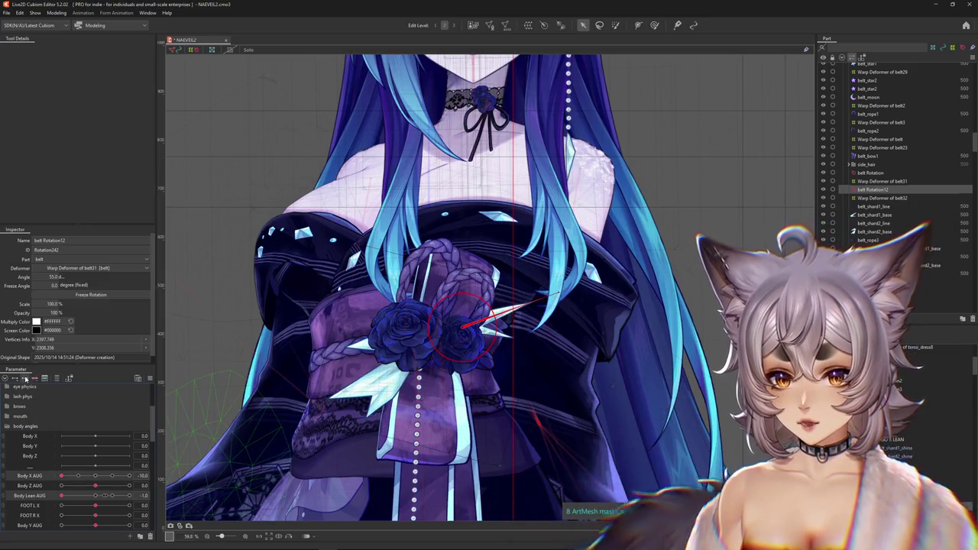
pyautogui.moveTo(95, 497); pyautogui.dragTo(96, 496)
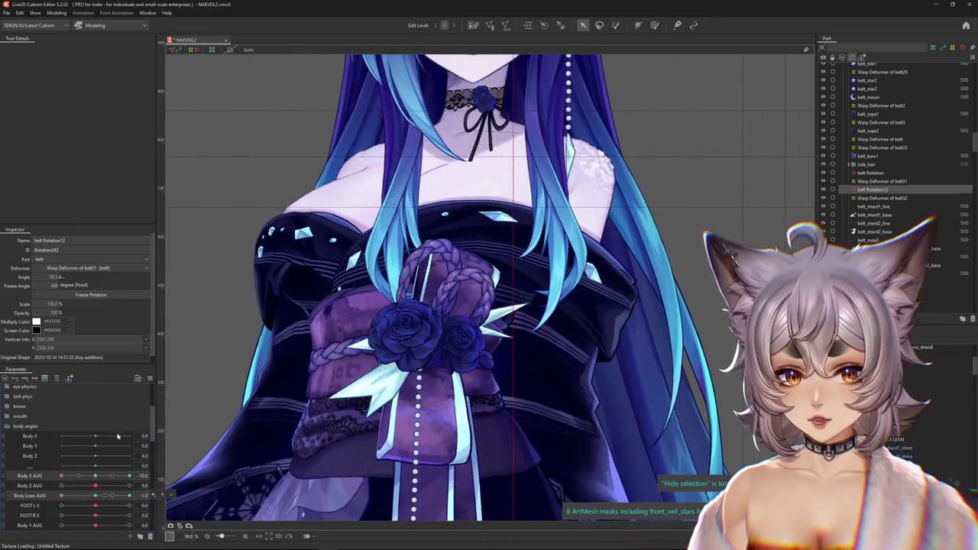
# Step: Nudge belt Rotation12 and the belt pieces into place, then lean the body to its extreme
pyautogui.moveTo(457, 331); pyautogui.dragTo(461, 334)
pyautogui.moveTo(456, 339); pyautogui.dragTo(389, 368)
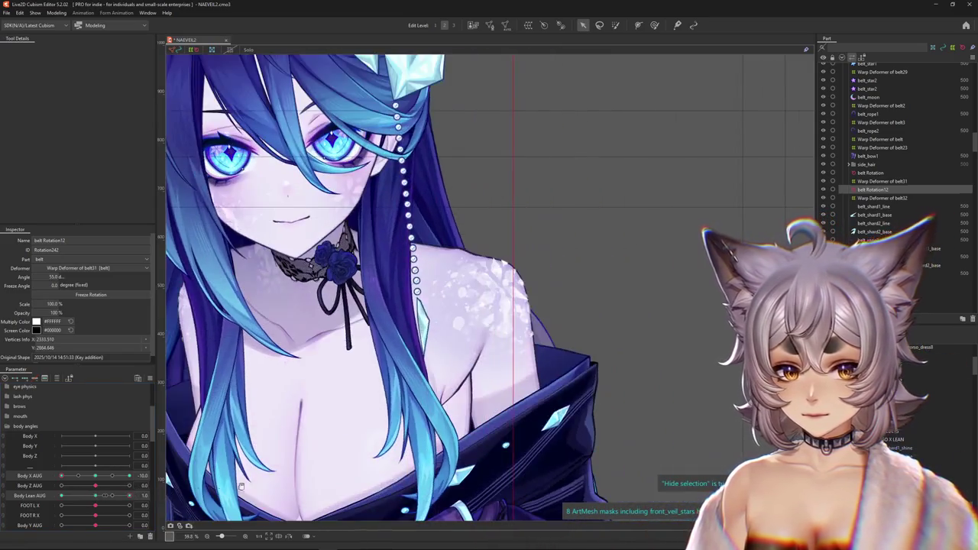
pyautogui.moveTo(90, 497); pyautogui.dragTo(129, 495)
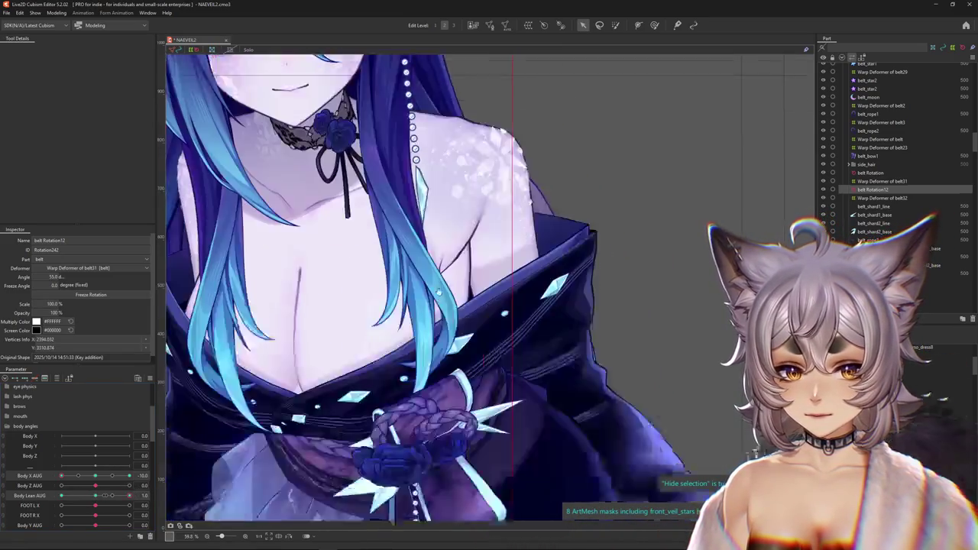
pyautogui.hotkey('ctrl', 'h')
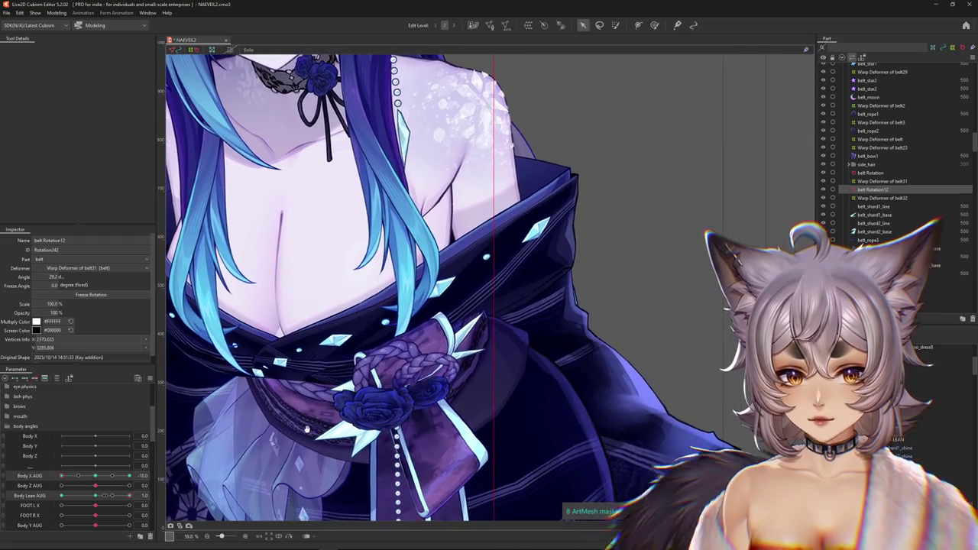
pyautogui.moveTo(129, 495); pyautogui.dragTo(143, 495)
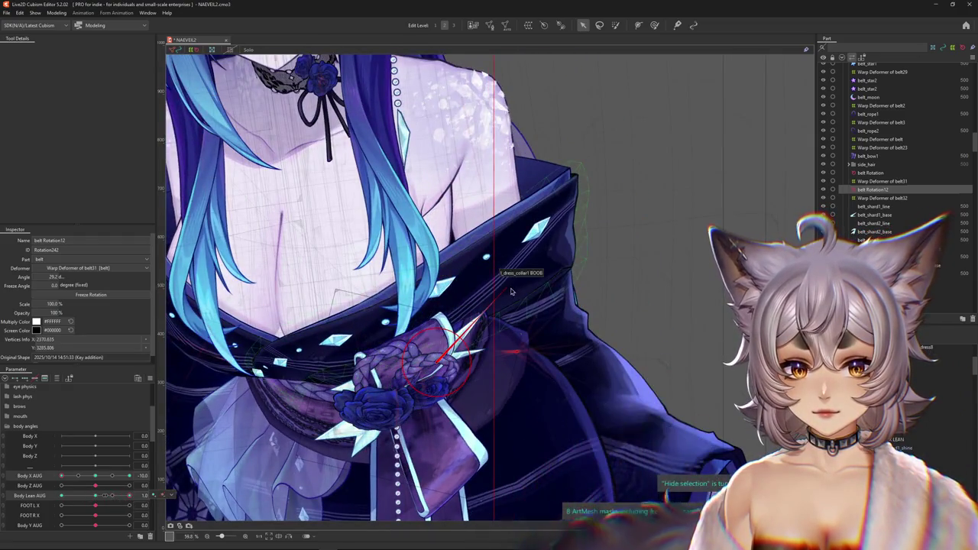
# Step: Tilt the rose knot to about 57.5° at the Body Lean AUG extreme, checking with overlays hidden
pyautogui.scroll(-2, 196, 486)
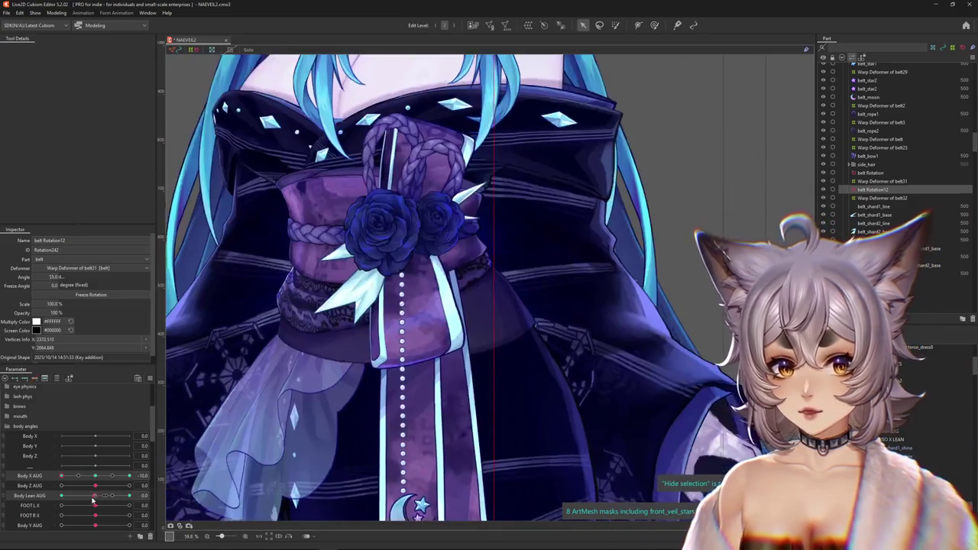
pyautogui.scroll(-2, 196, 486)
pyautogui.scroll(-3, 197, 486)
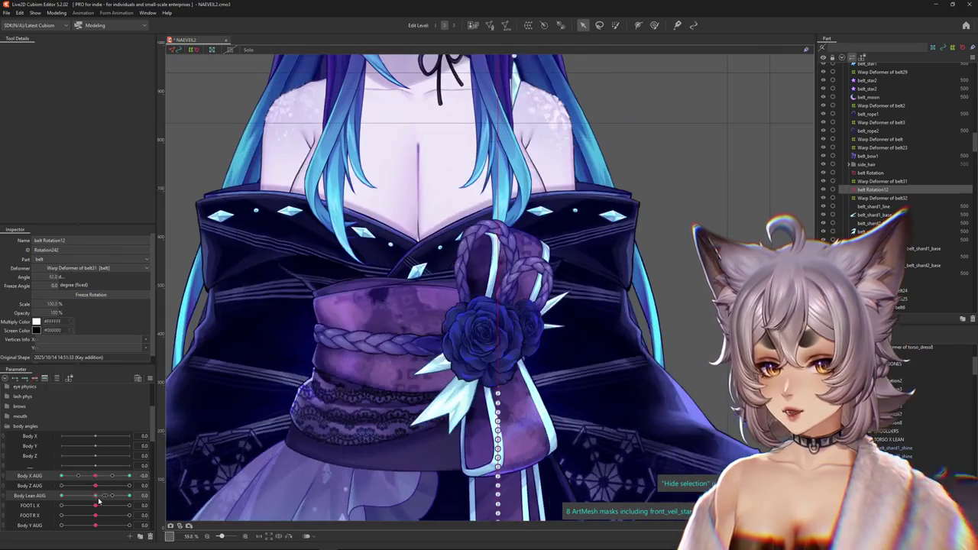
pyautogui.hotkey('ctrl', 'h')
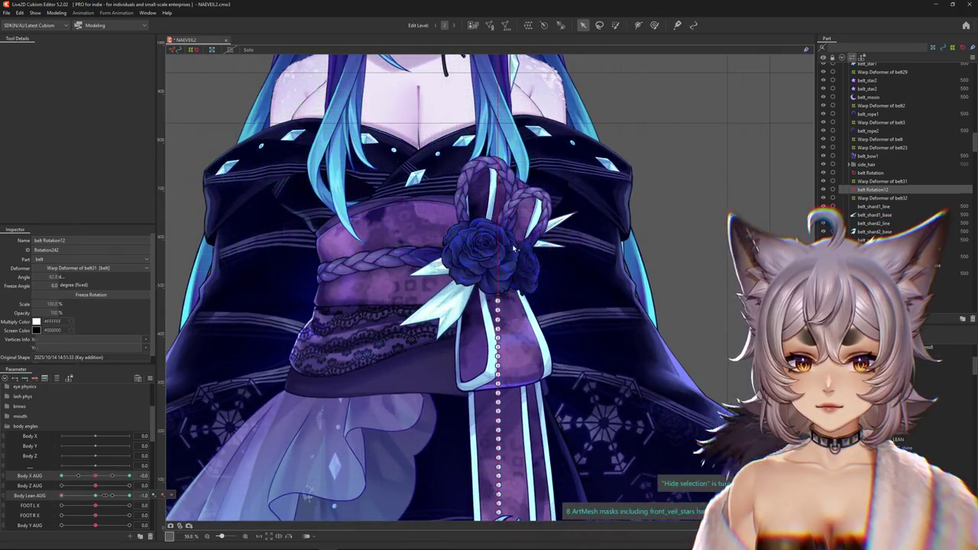
pyautogui.hotkey('ctrl', 'h')
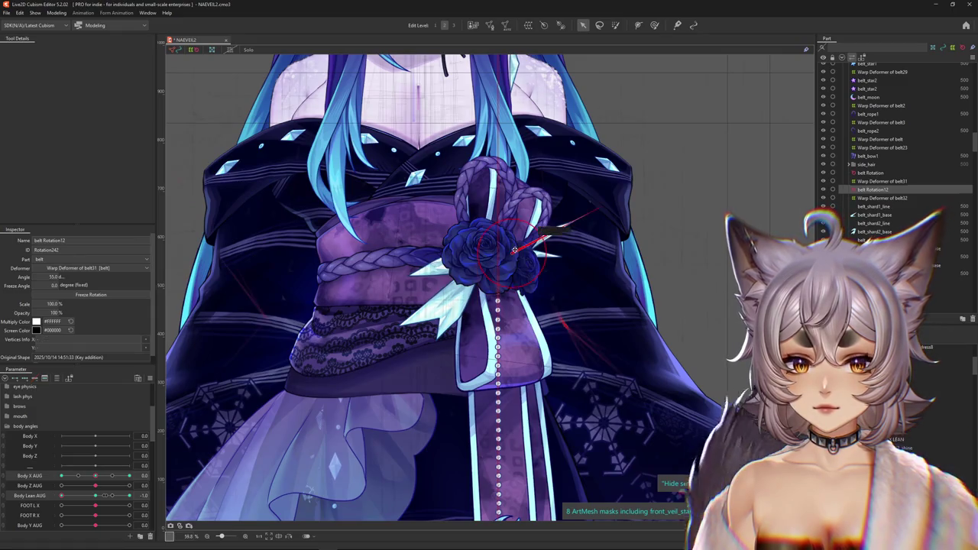
pyautogui.hotkey('ctrl', 'h')
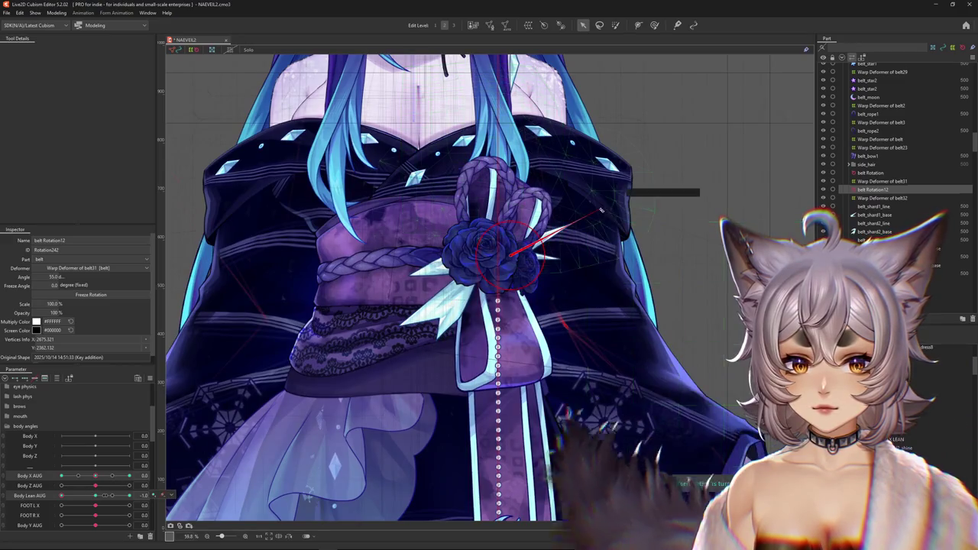
pyautogui.moveTo(555, 250); pyautogui.dragTo(604, 228)
pyautogui.scroll(-3, 229, 375)
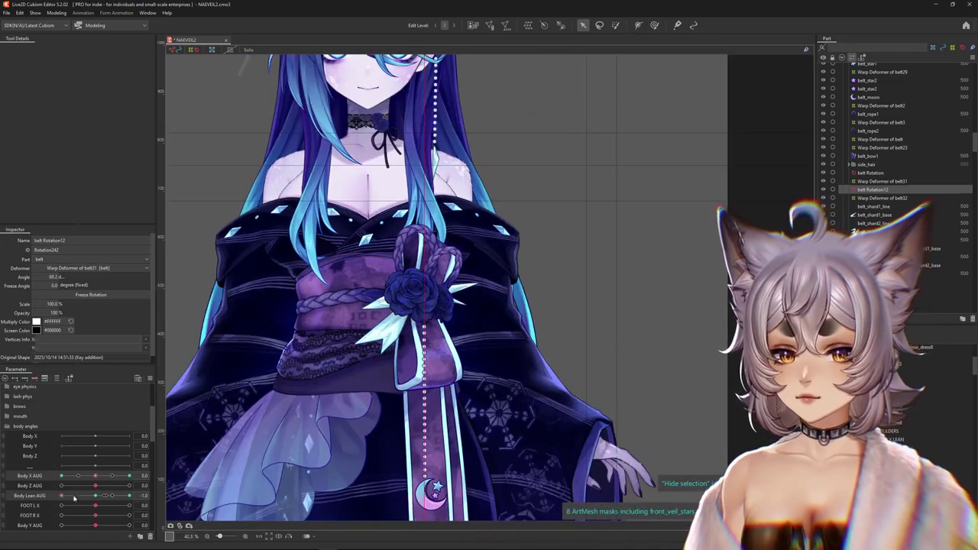
pyautogui.hotkey('ctrl', 'h')
pyautogui.hotkey('ctrl', 'h')
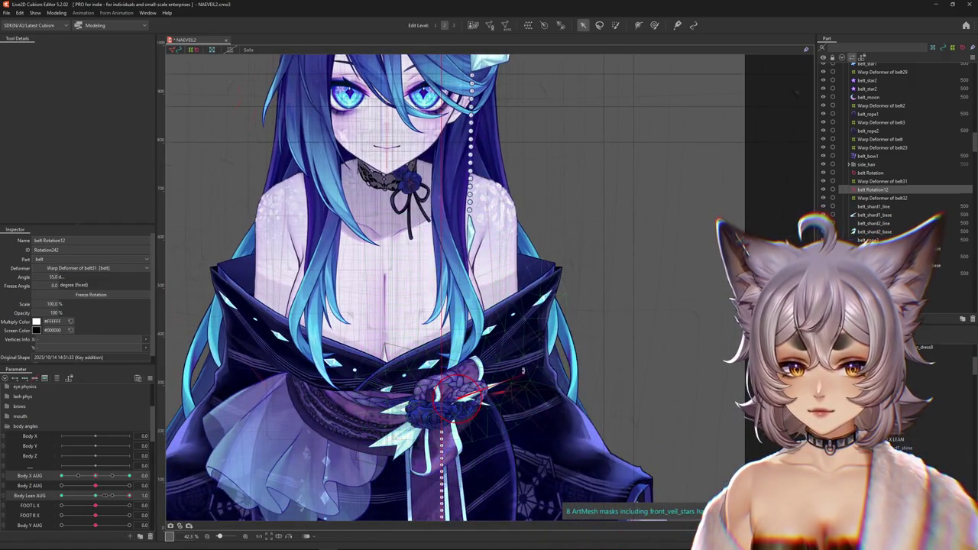
pyautogui.hotkey('ctrl', 'h')
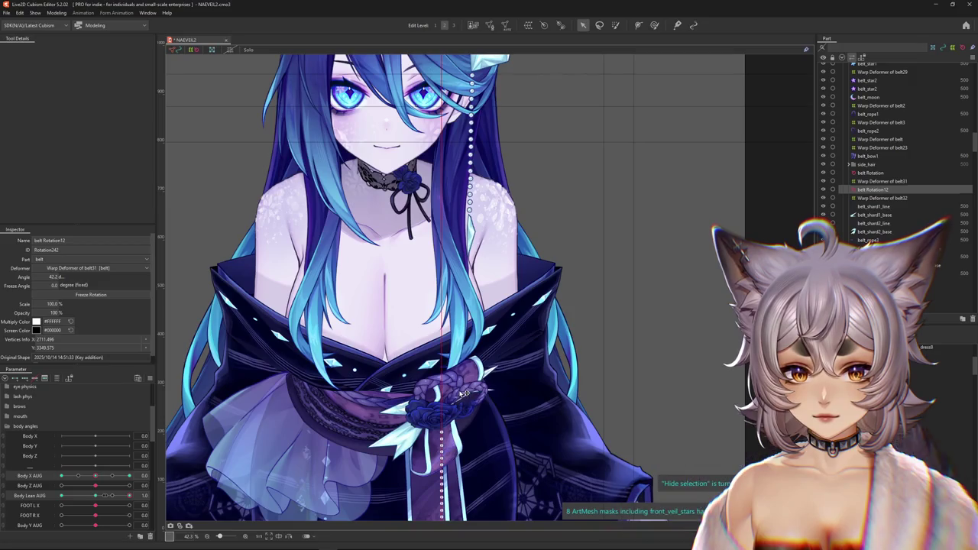
pyautogui.moveTo(93, 477); pyautogui.dragTo(560, 372)
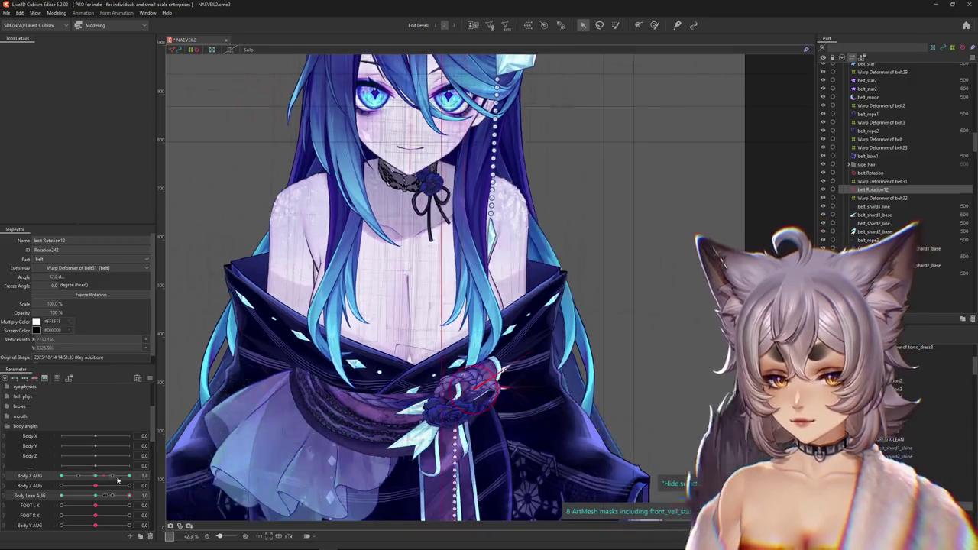
# Step: Tilt the rose knot to about 49.6° at the full turn and preview the combined turn and lean
pyautogui.scroll(3, 560, 372)
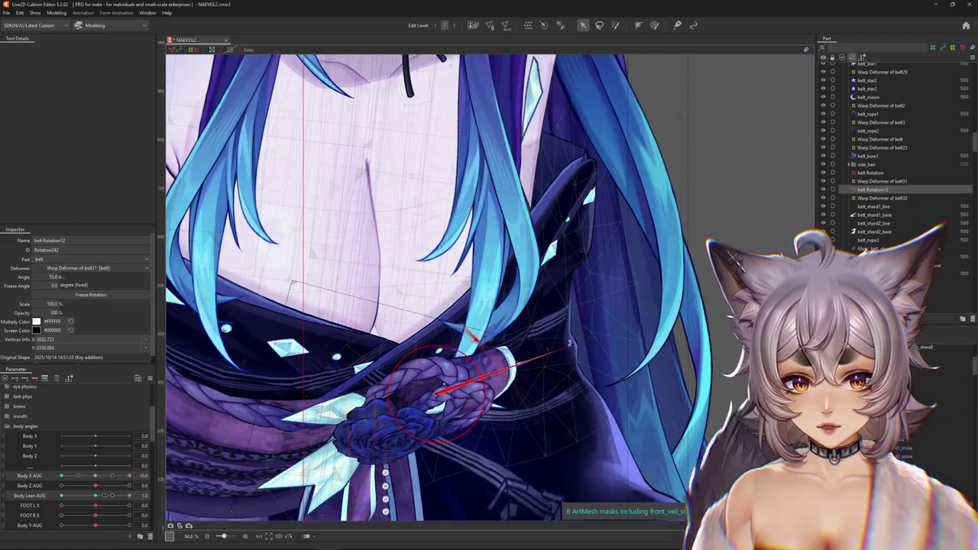
pyautogui.moveTo(569, 343); pyautogui.dragTo(561, 326)
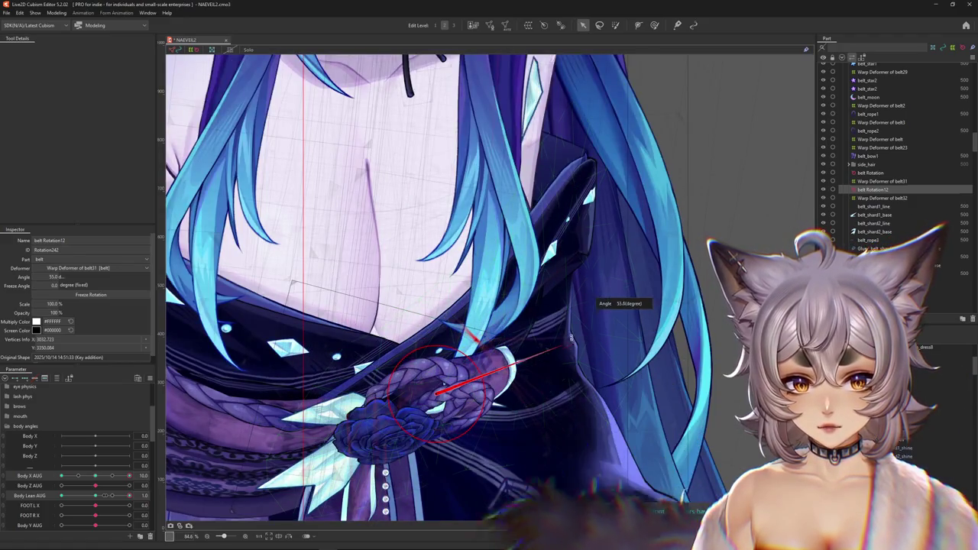
pyautogui.hotkey('ctrl', 'h')
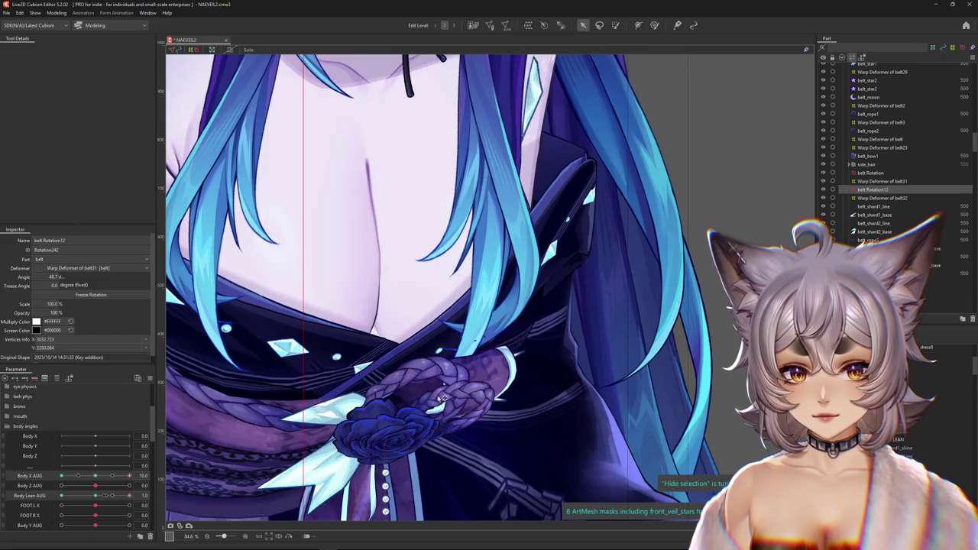
pyautogui.scroll(-2, 443, 393)
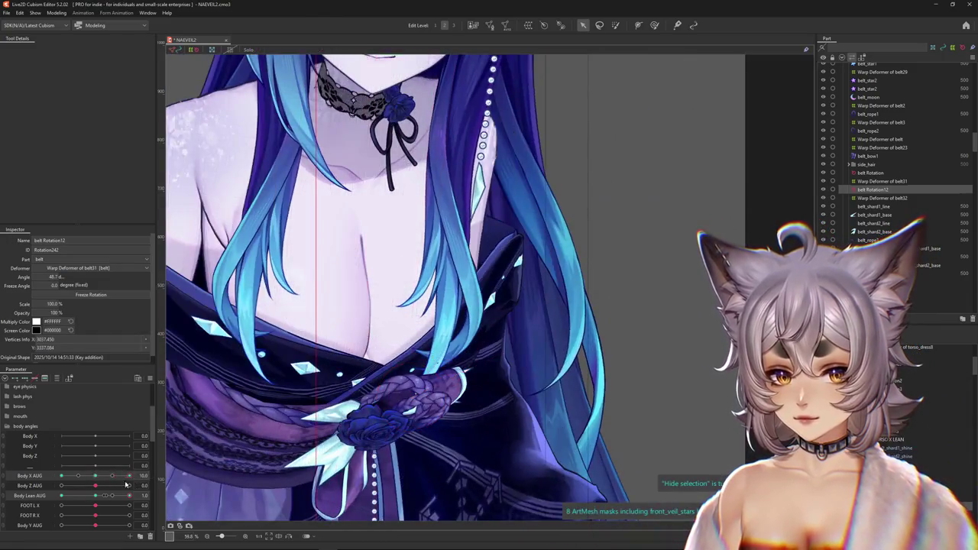
pyautogui.moveTo(137, 478); pyautogui.dragTo(98, 498)
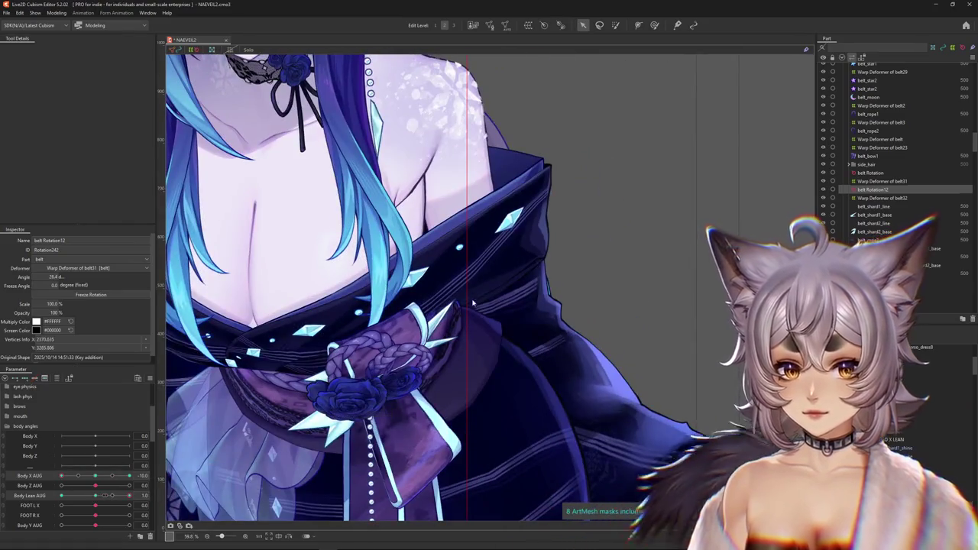
pyautogui.hotkey('ctrl', 'h')
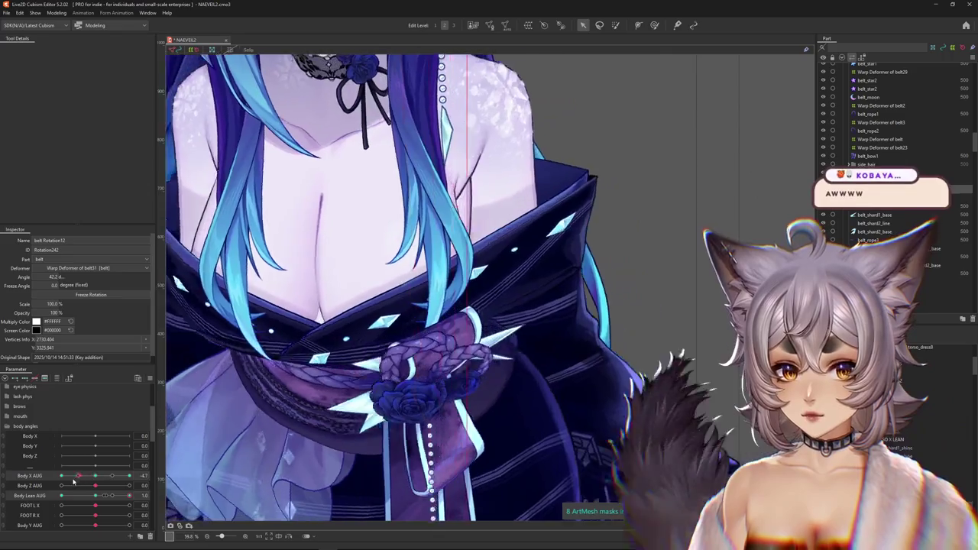
pyautogui.hotkey('ctrl', 'h')
pyautogui.click(98, 496)
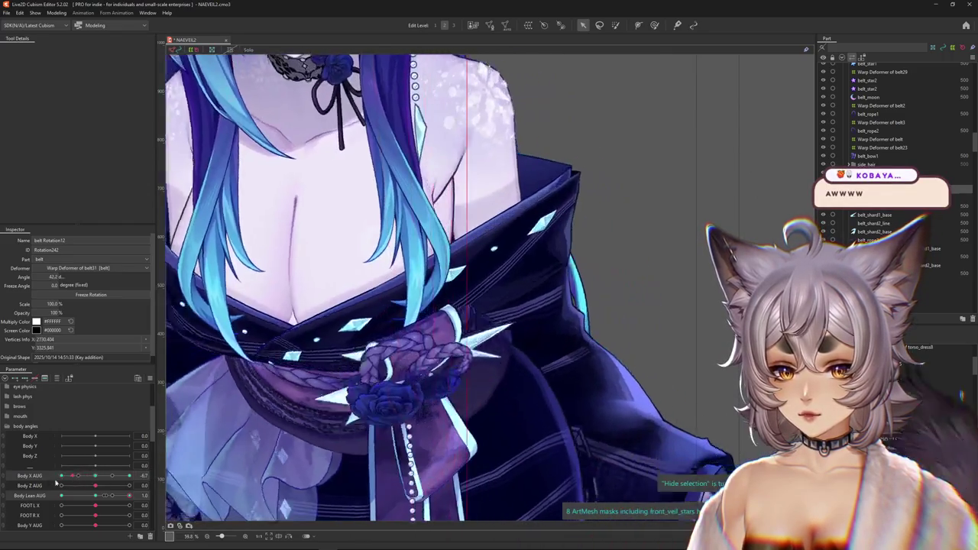
pyautogui.moveTo(96, 498)
pyautogui.mouseDown()
pyautogui.moveTo(61, 497)
pyautogui.moveTo(88, 479)
pyautogui.moveTo(39, 483)
pyautogui.mouseUp()
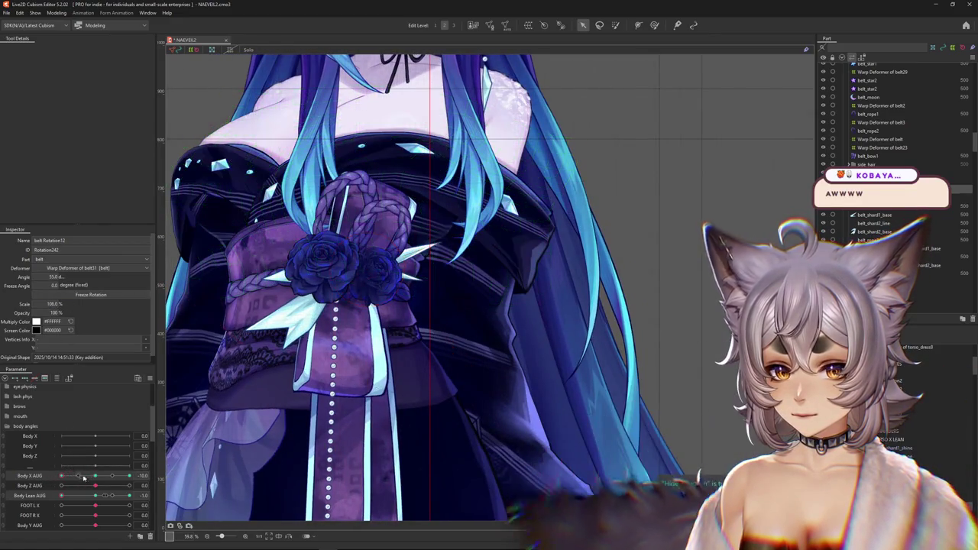
pyautogui.hotkey('ctrl', 'h')
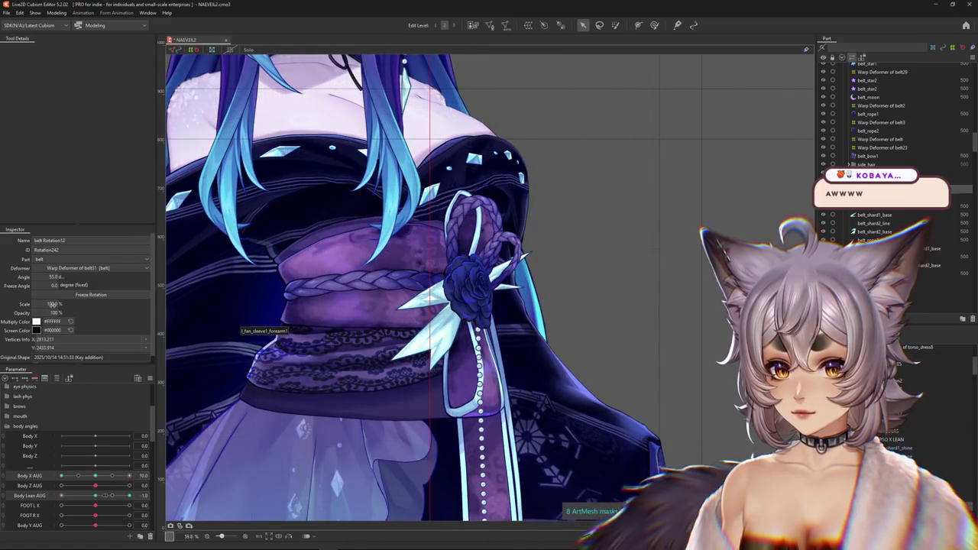
pyautogui.hotkey('ctrl', 'h')
pyautogui.write('96')
pyautogui.hotkey('ctrl', 'h')
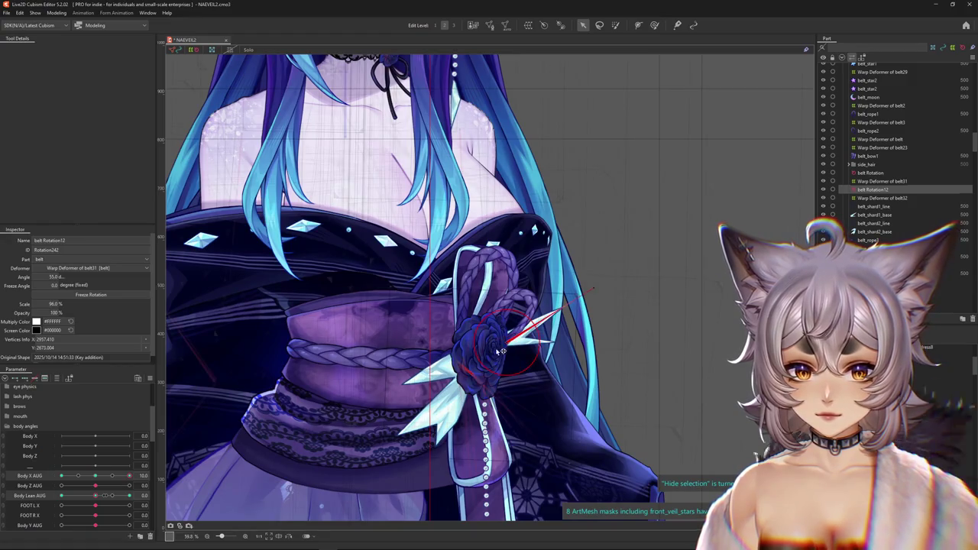
# Step: Reposition and shrink the belt shard near the rose, then check it while leaning and turning to -10
pyautogui.moveTo(510, 345); pyautogui.dragTo(498, 359)
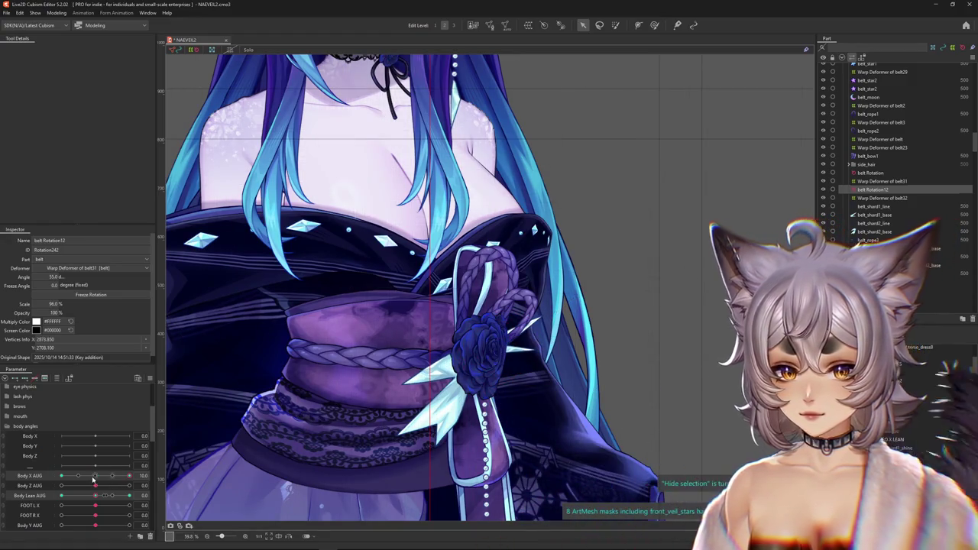
pyautogui.moveTo(93, 478); pyautogui.dragTo(112, 478)
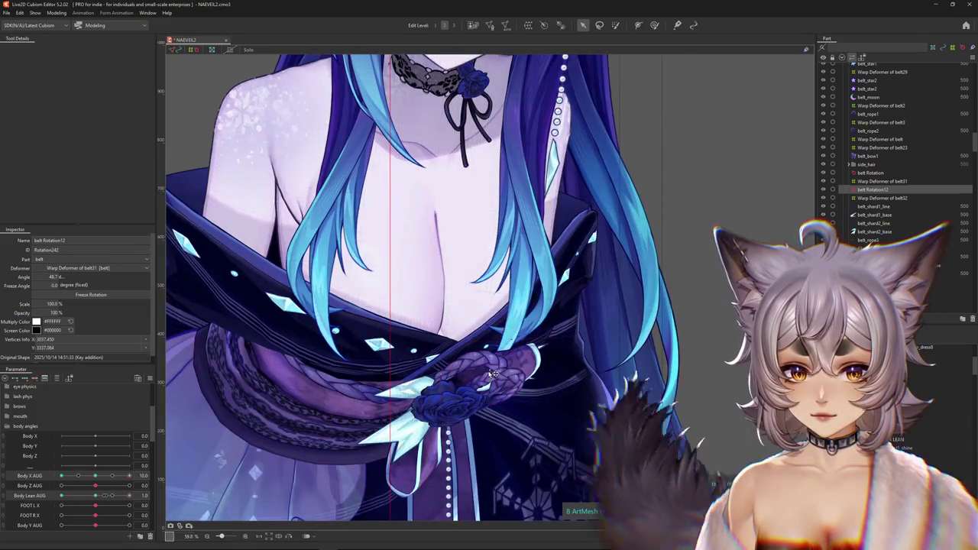
pyautogui.hotkey('ctrl', 'h')
pyautogui.moveTo(129, 475); pyautogui.dragTo(7, 484)
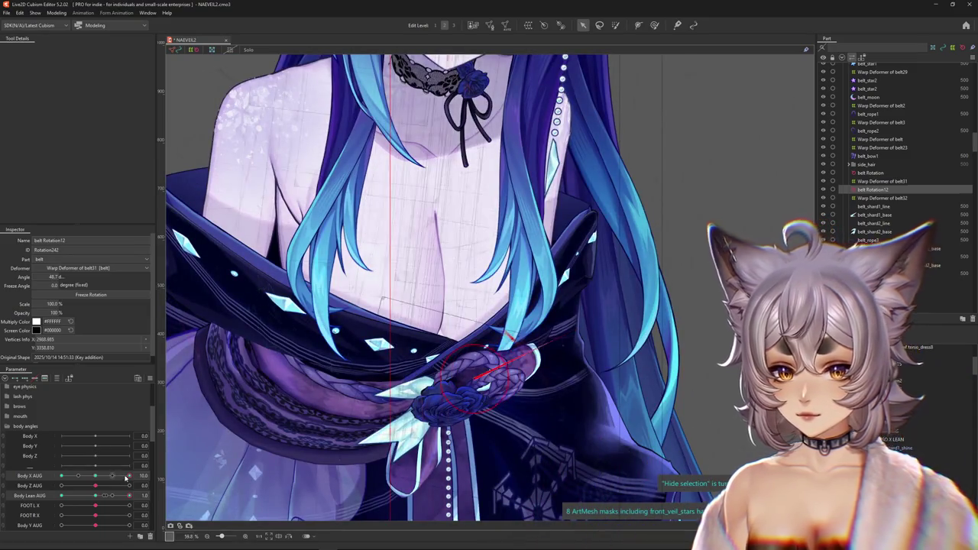
pyautogui.hotkey('ctrl', 'h')
pyautogui.scroll(-3, 303, 372)
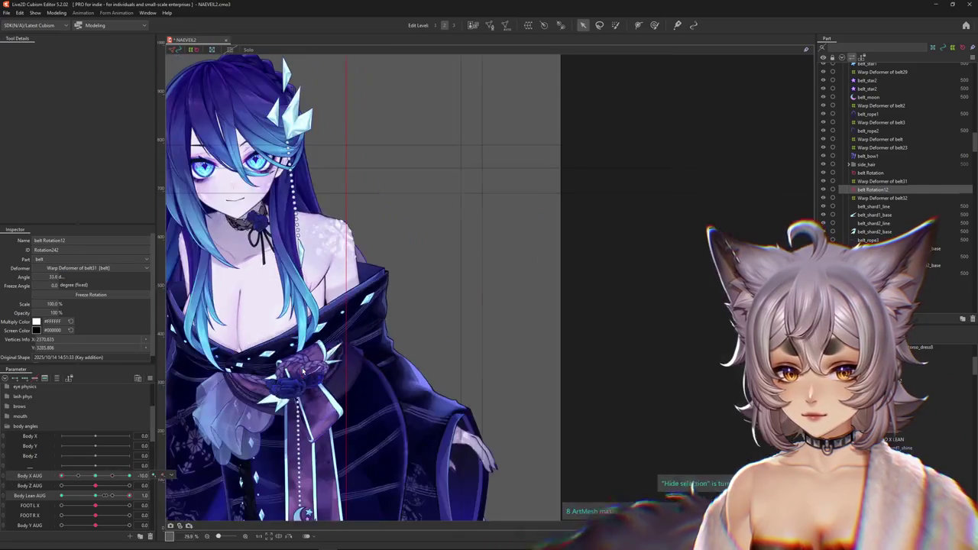
pyautogui.moveTo(75, 474); pyautogui.dragTo(28, 475)
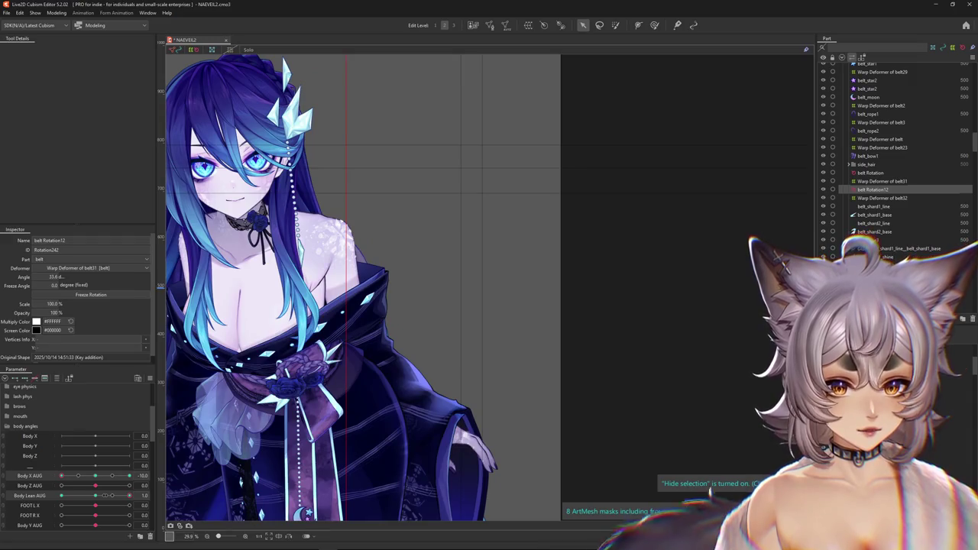
# Step: Select the second belt shard's line mesh and its rotation deformer, belt Rotation13
pyautogui.click(874, 231)
pyautogui.click(875, 224)
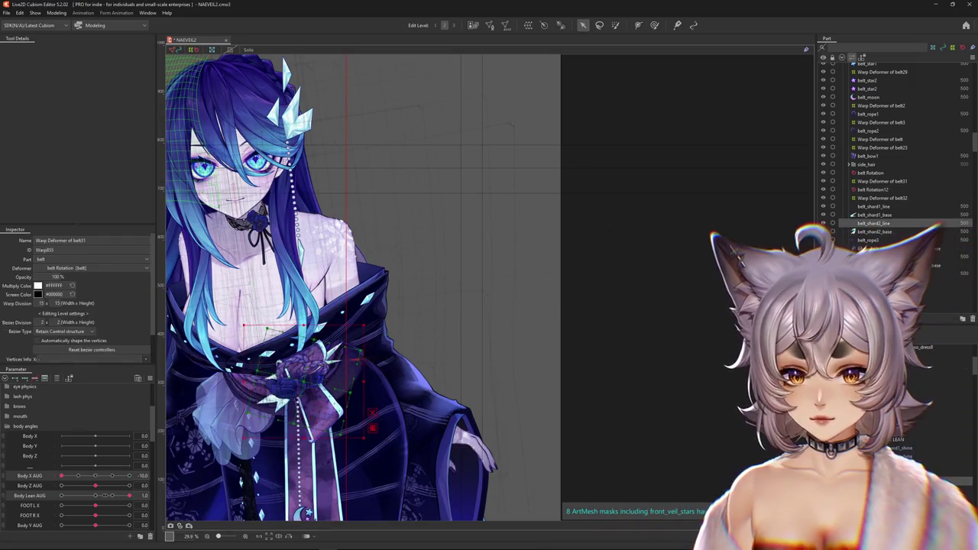
pyautogui.click(95, 496)
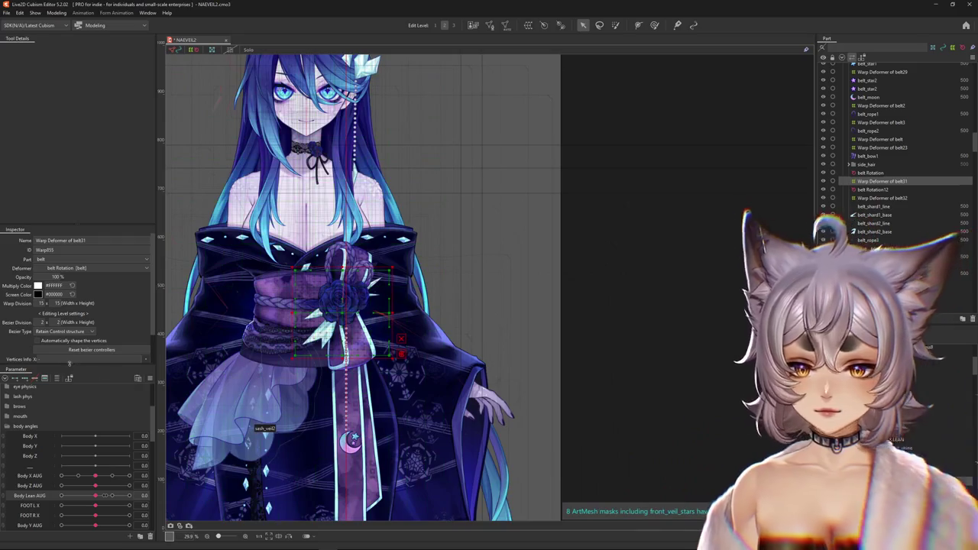
pyautogui.click(325, 321)
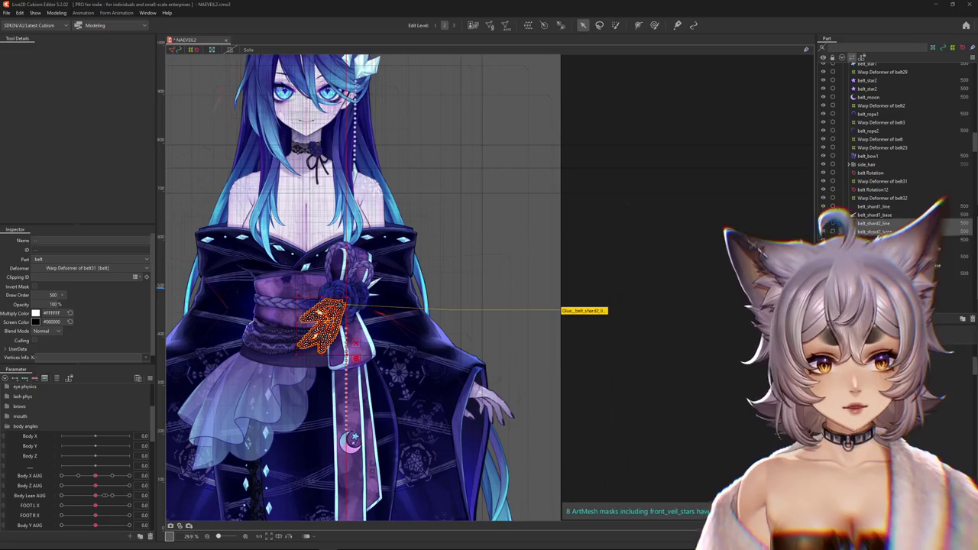
pyautogui.click(356, 348)
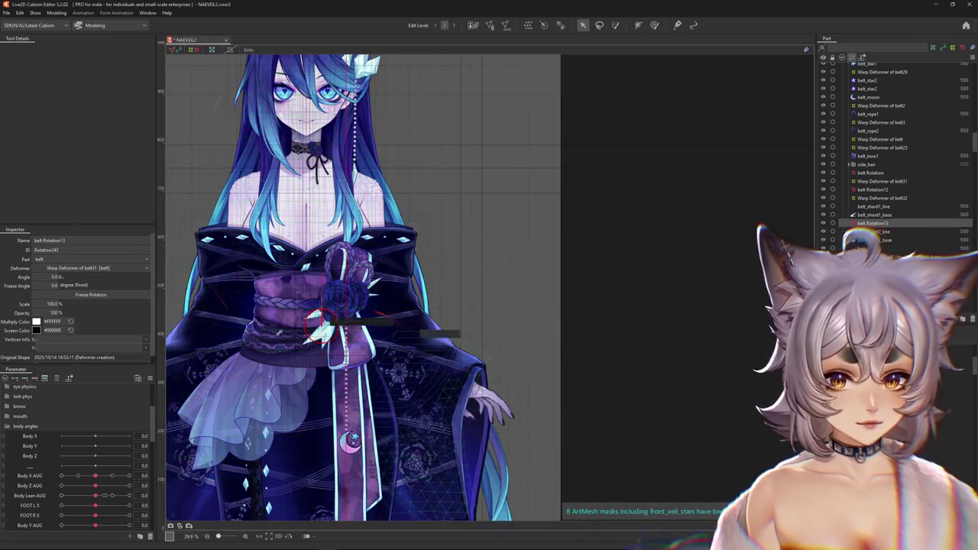
pyautogui.scroll(3, 351, 323)
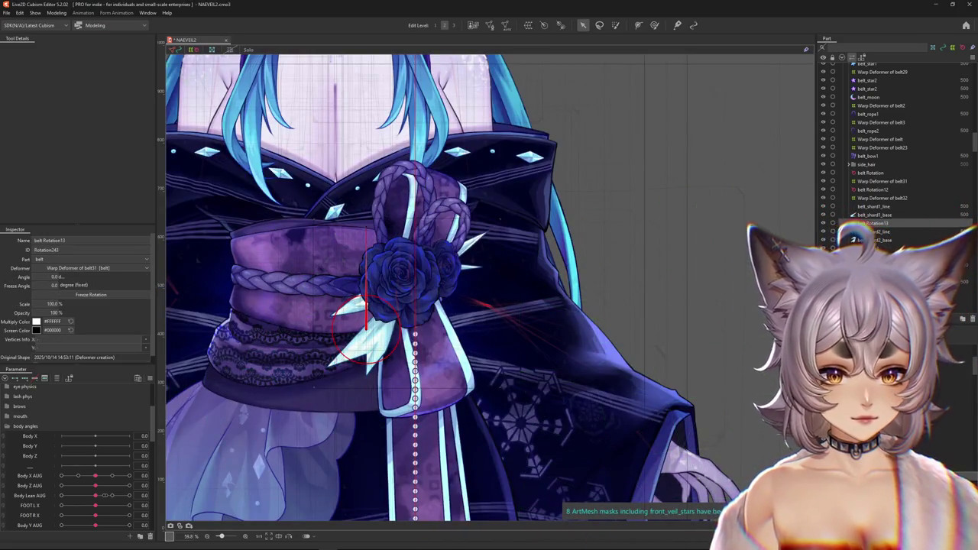
pyautogui.doubleClick(359, 336)
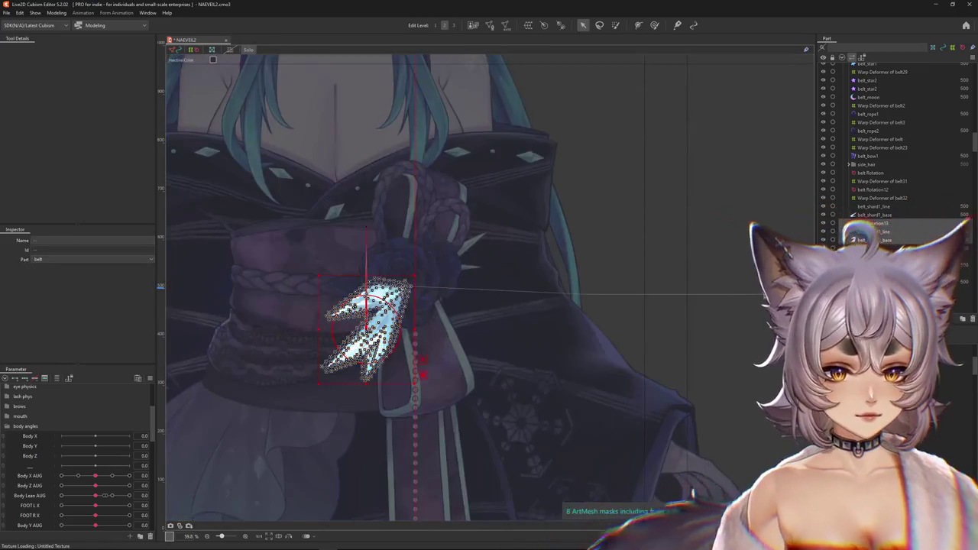
pyautogui.press('Escape')
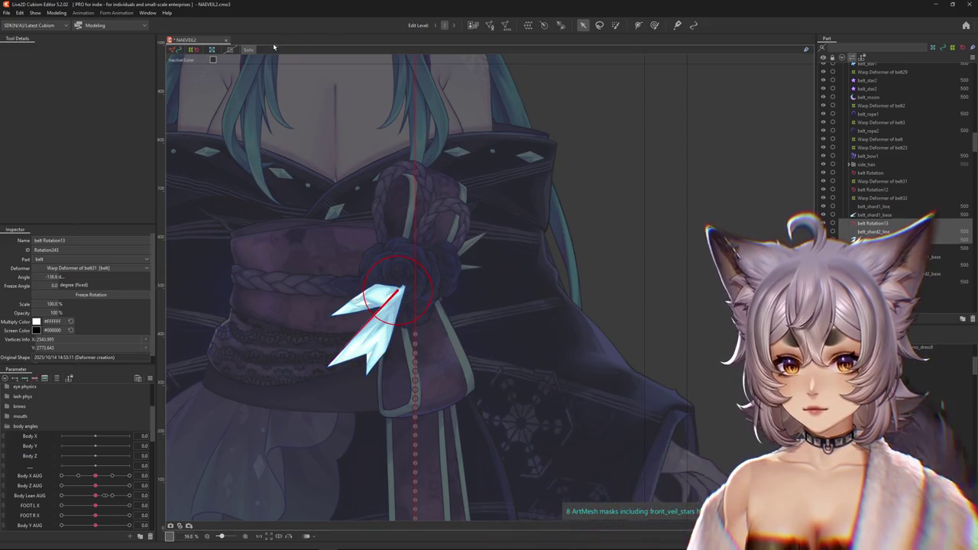
pyautogui.press('Escape')
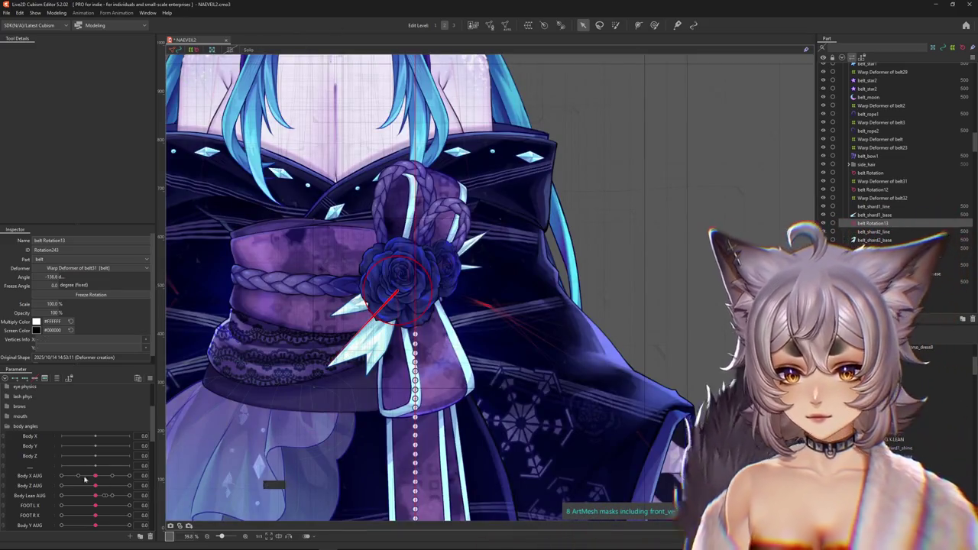
# Step: Turn Body X AUG to its extreme and reselect the rose's rotation deformer, undoing a stray adjustment
pyautogui.click(24, 475)
pyautogui.moveTo(95, 476); pyautogui.dragTo(128, 475)
pyautogui.click(454, 292)
pyautogui.moveTo(464, 285); pyautogui.dragTo(222, 380)
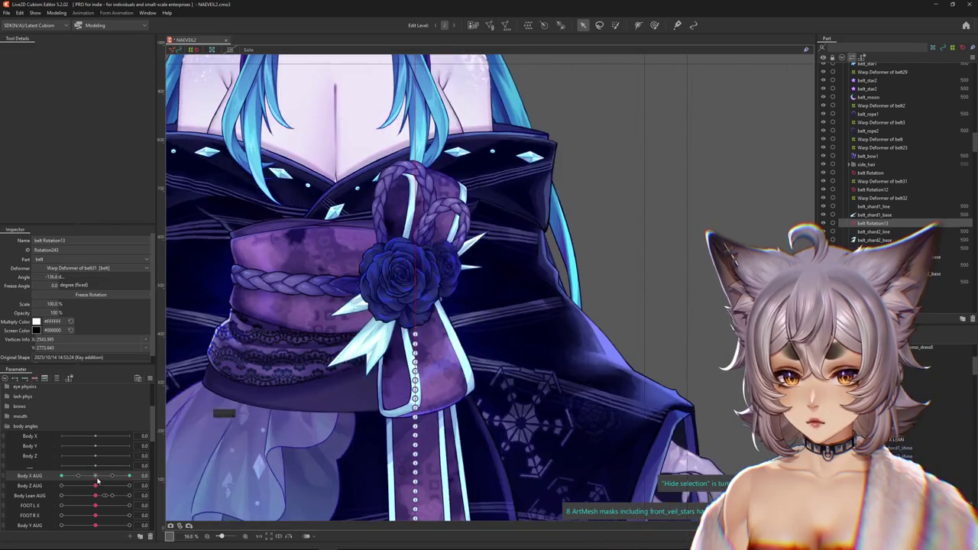
pyautogui.hotkey('ctrl', 'z')
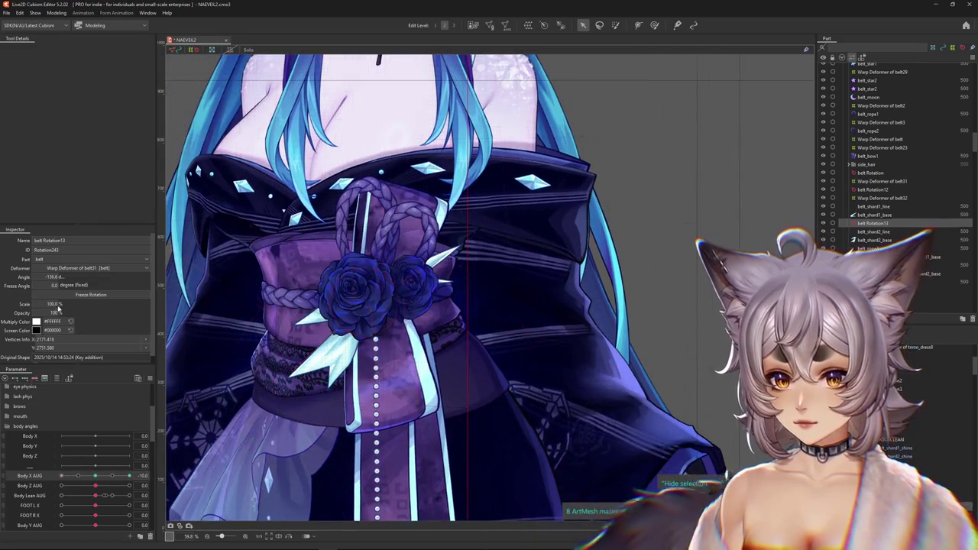
pyautogui.click(354, 300)
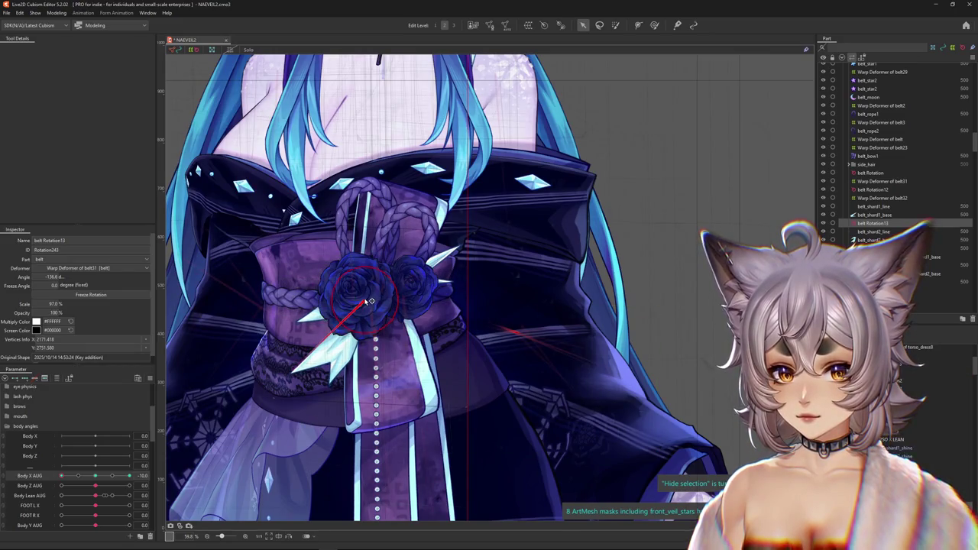
pyautogui.click(143, 475)
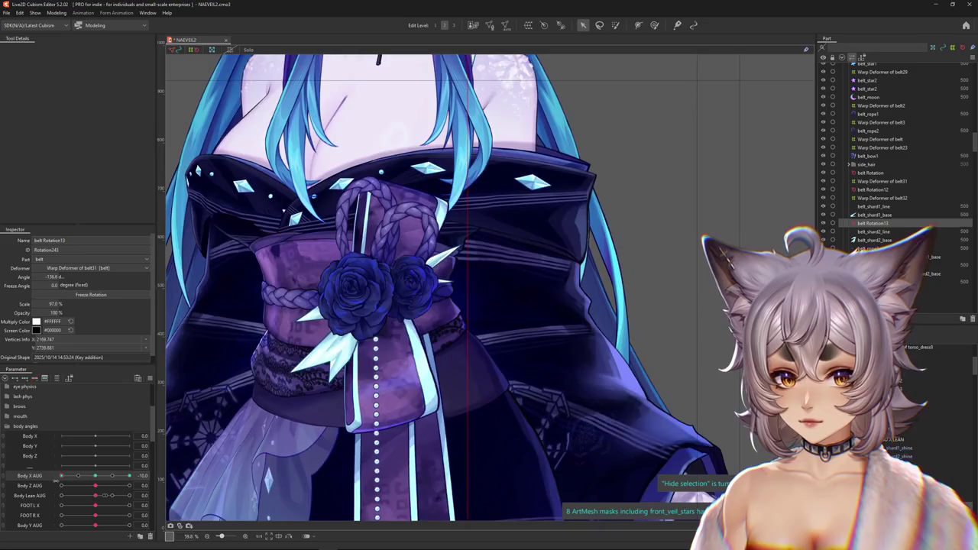
pyautogui.moveTo(88, 479); pyautogui.dragTo(94, 475)
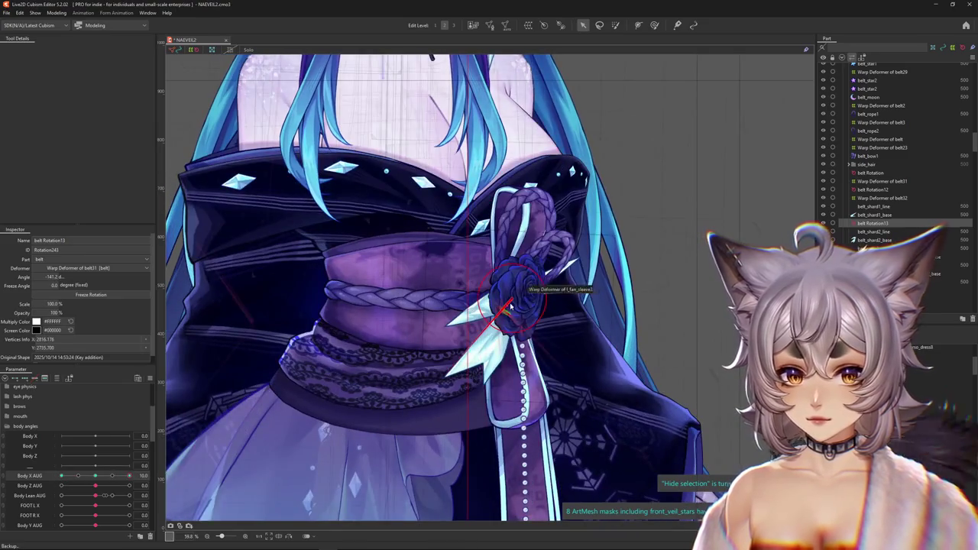
pyautogui.scroll(-5, 519, 304)
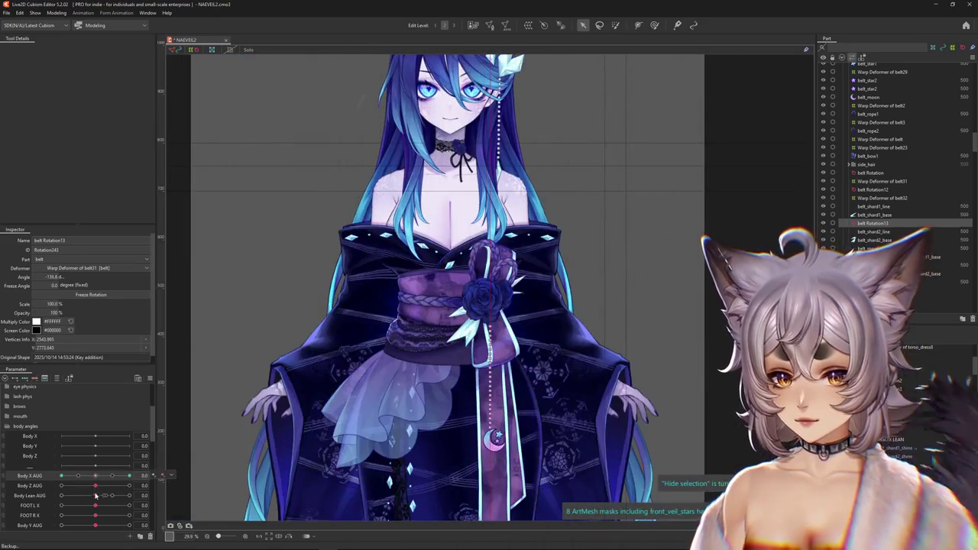
# Step: Lean the body fully forward and scale the rose's rotation deformer back to 100%
pyautogui.click(30, 495)
pyautogui.moveTo(105, 499); pyautogui.dragTo(129, 495)
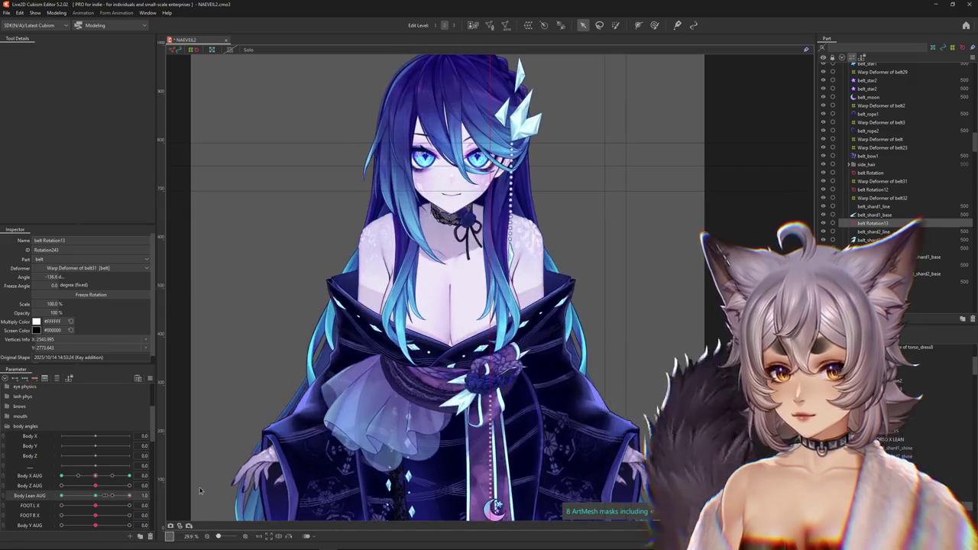
pyautogui.scroll(3, 475, 329)
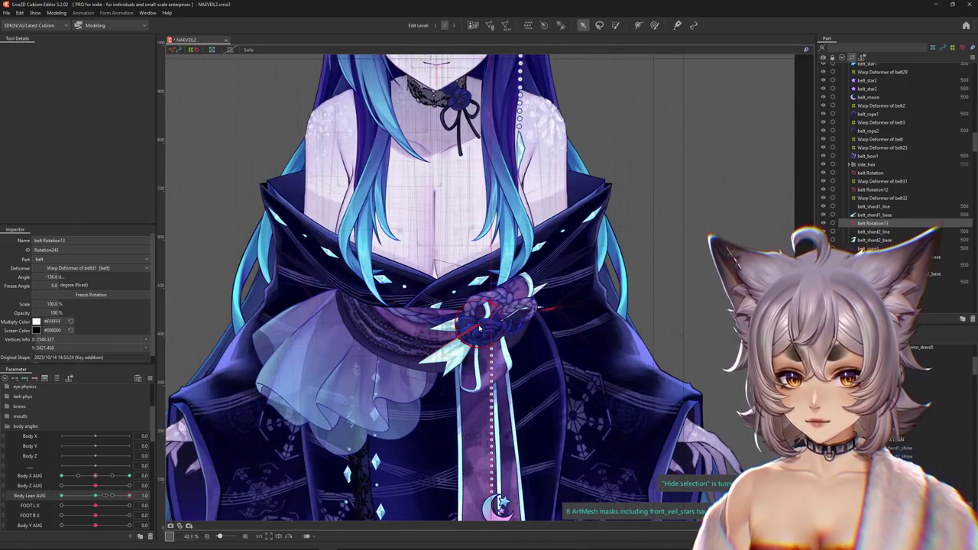
pyautogui.moveTo(479, 327); pyautogui.dragTo(485, 324)
pyautogui.moveTo(130, 495); pyautogui.dragTo(142, 495)
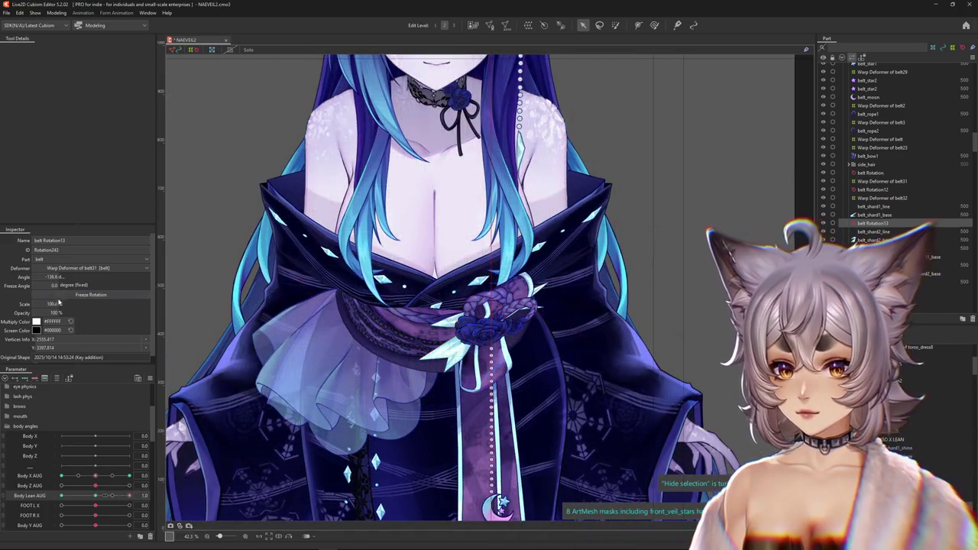
pyautogui.moveTo(56, 305); pyautogui.dragTo(145, 324)
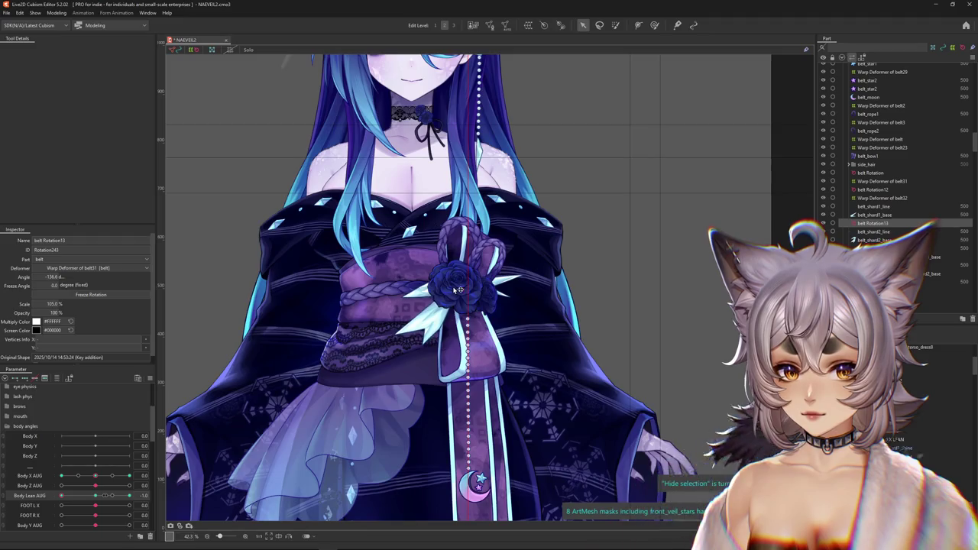
pyautogui.scroll(-3, 458, 289)
pyautogui.moveTo(95, 496)
pyautogui.mouseDown()
pyautogui.moveTo(113, 496)
pyautogui.moveTo(114, 476)
pyautogui.mouseUp()
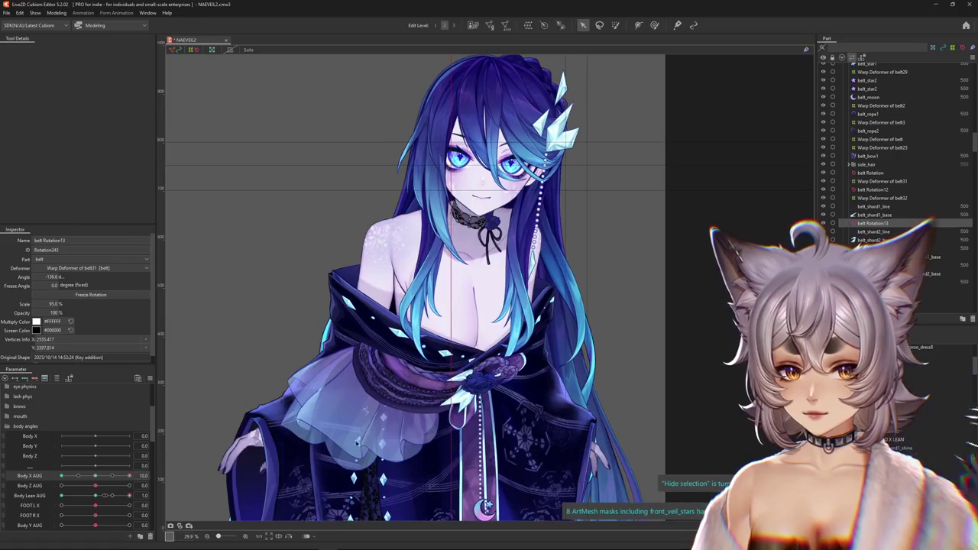
pyautogui.scroll(3, 325, 447)
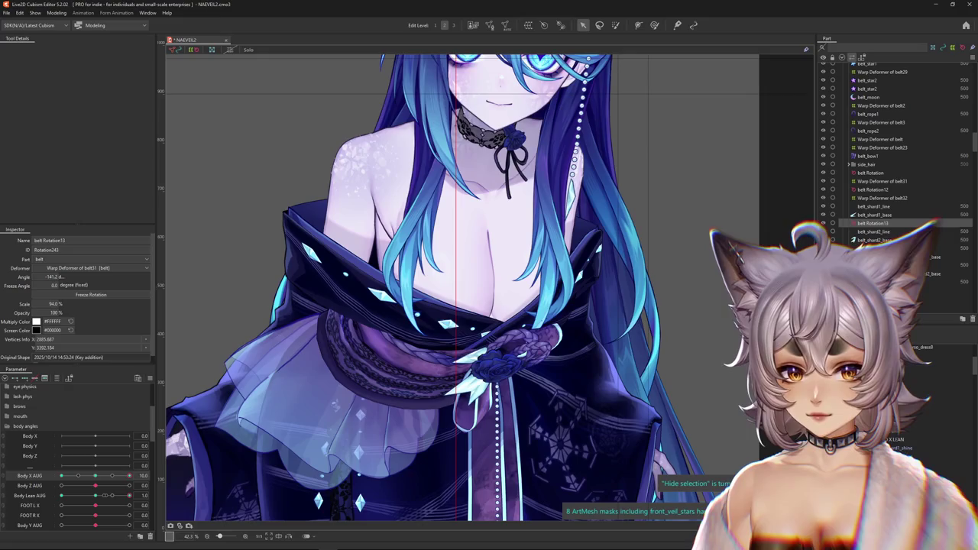
# Step: Preview the rose at the opposite turn and at lean -1.0 with overlays hidden
pyautogui.click(97, 495)
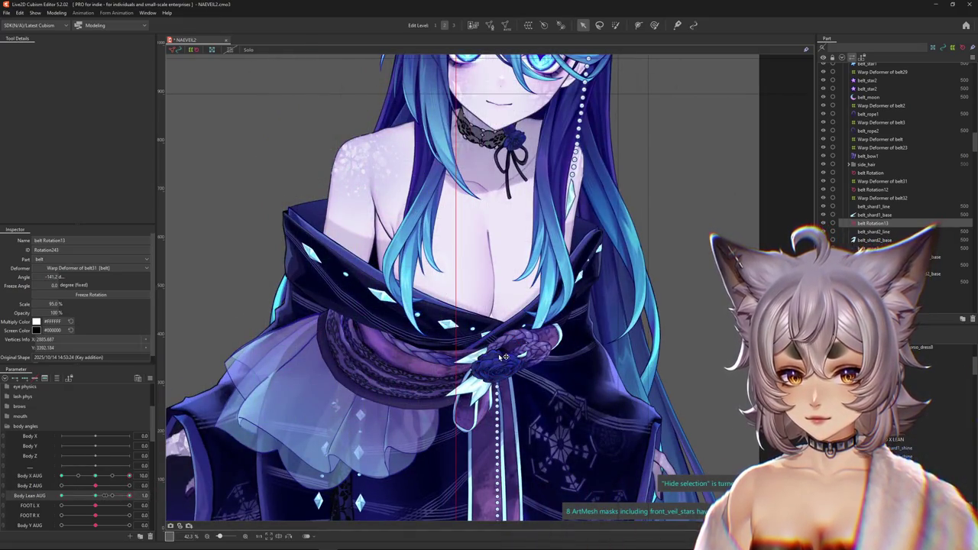
pyautogui.click(61, 475)
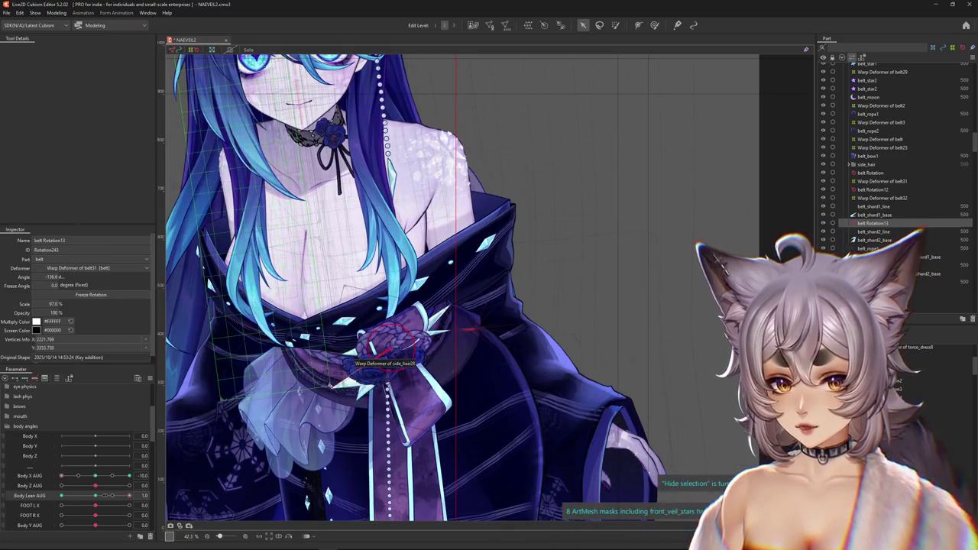
pyautogui.hotkey('ctrl', 'h')
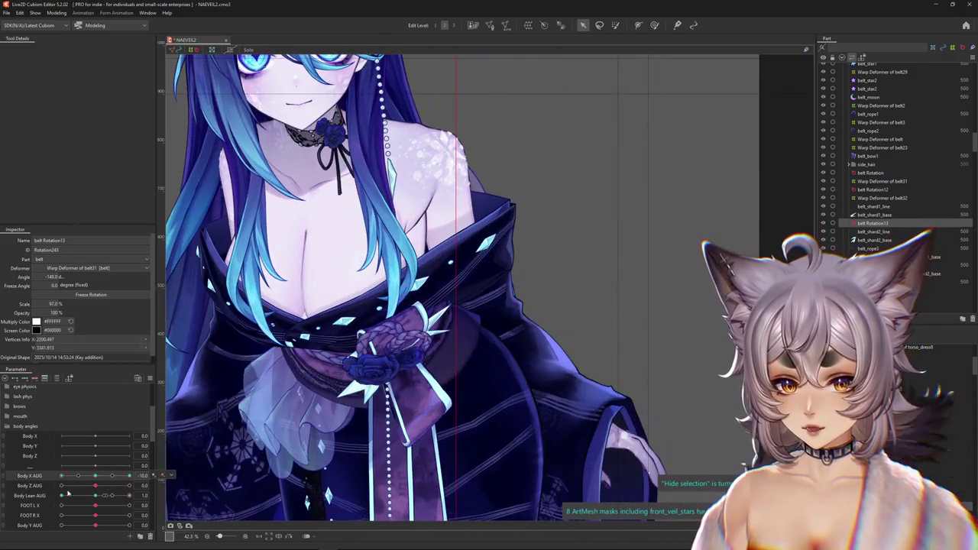
pyautogui.click(67, 494)
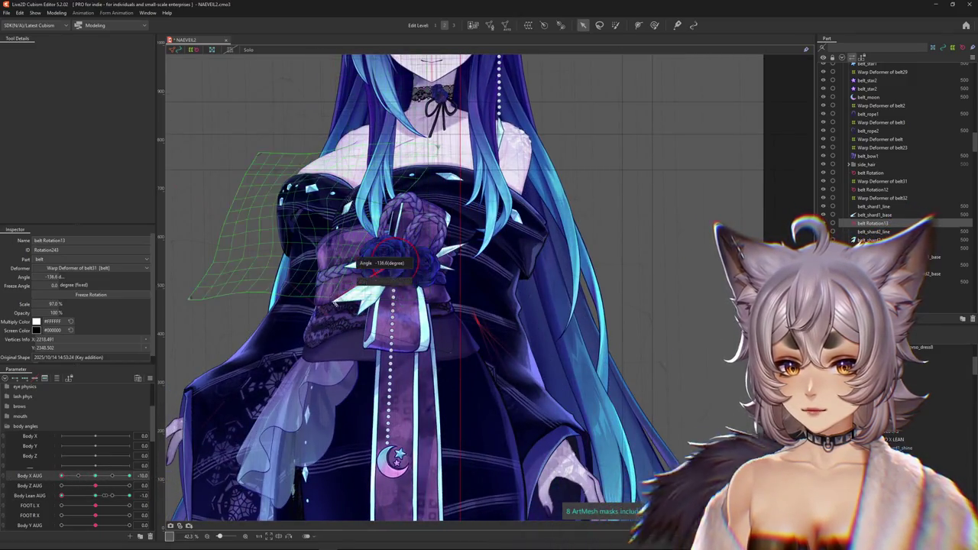
pyautogui.hotkey('ctrl', 'h')
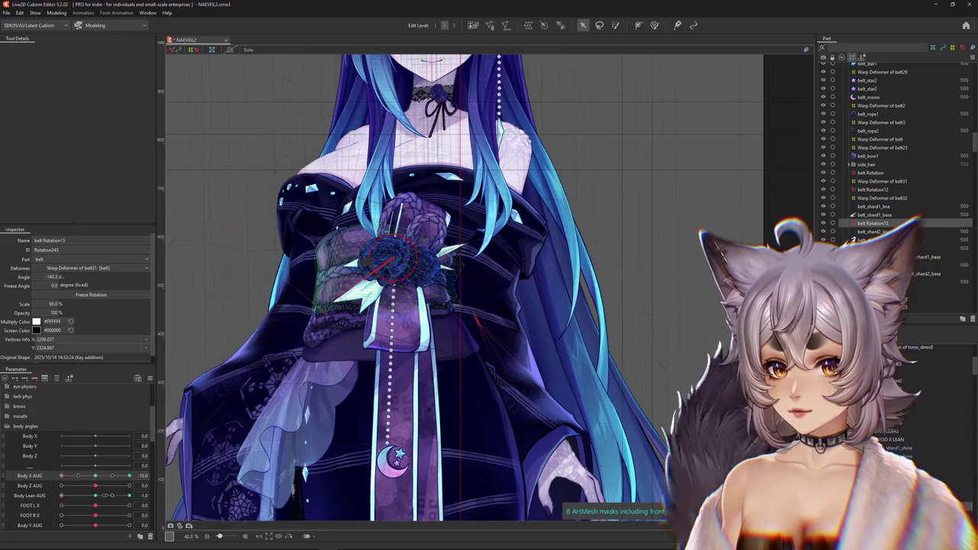
pyautogui.hotkey('ctrl', 'h')
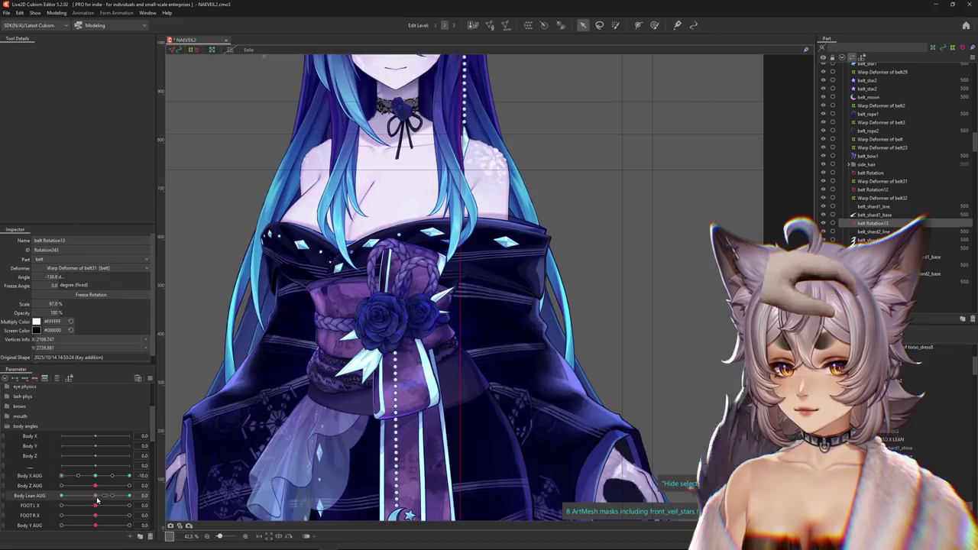
pyautogui.moveTo(112, 496)
pyautogui.mouseDown()
pyautogui.moveTo(86, 496)
pyautogui.moveTo(97, 497)
pyautogui.moveTo(61, 475)
pyautogui.mouseUp()
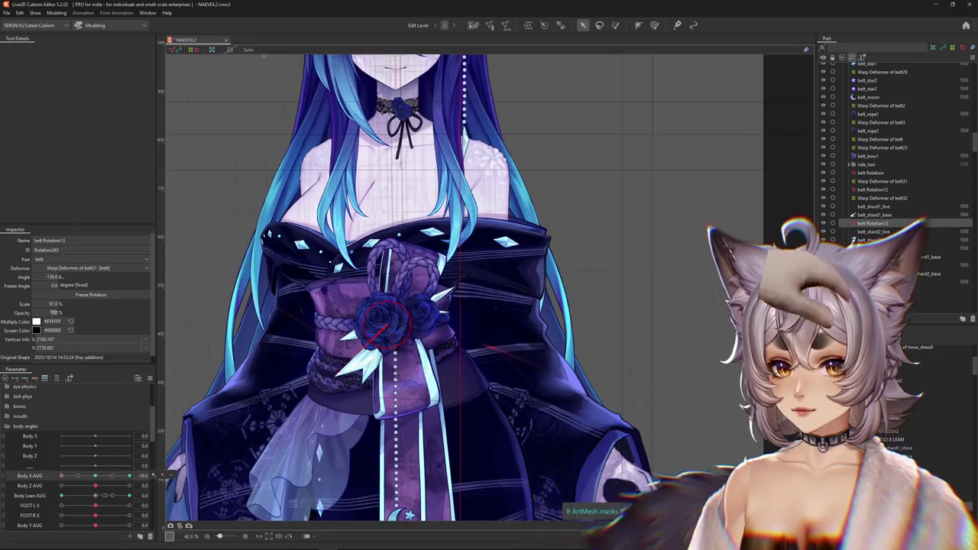
pyautogui.moveTo(95, 497); pyautogui.dragTo(62, 496)
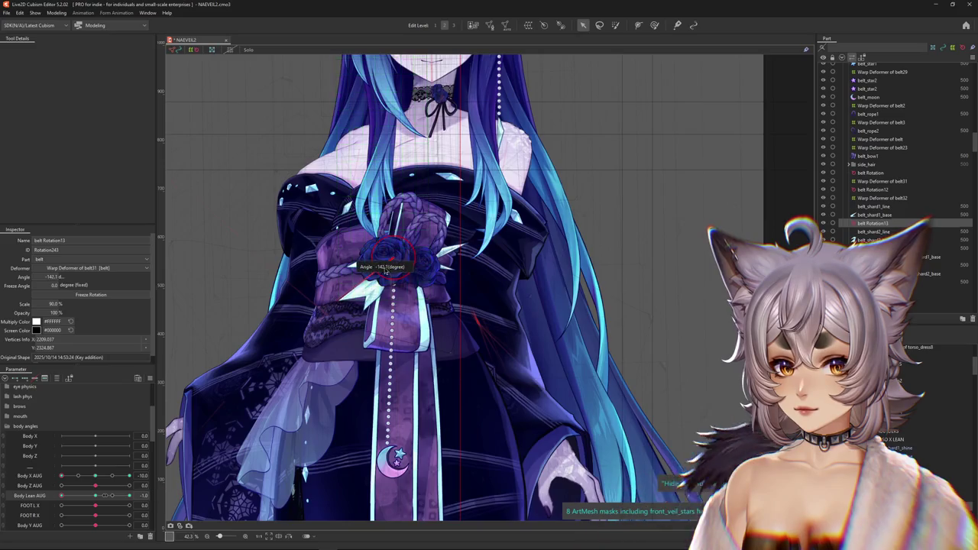
pyautogui.hotkey('ctrl', 'h')
pyautogui.moveTo(501, 332); pyautogui.dragTo(531, 294, button='middle')
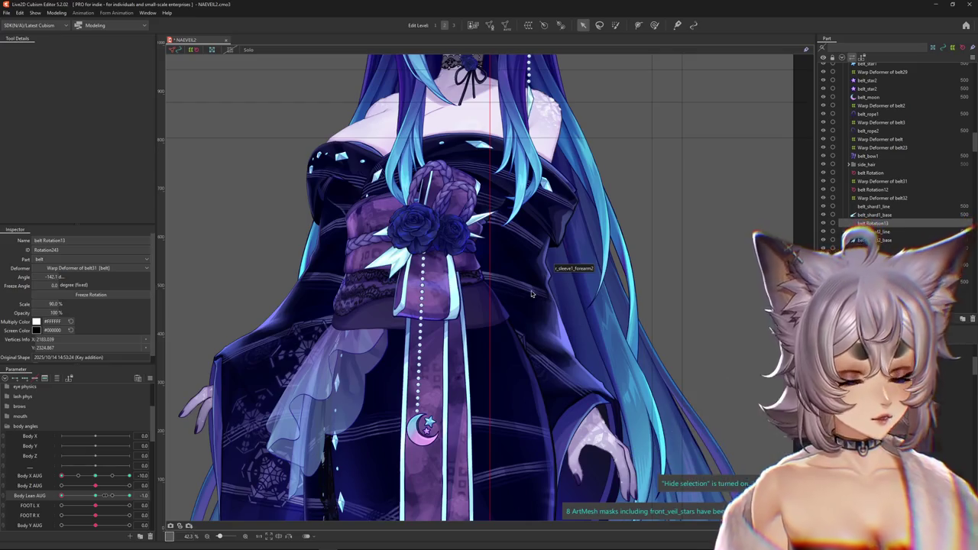
# Step: Select the rose's rotation deformer at Body X AUG 10.0 and test increased lean with a half turn
pyautogui.click(132, 475)
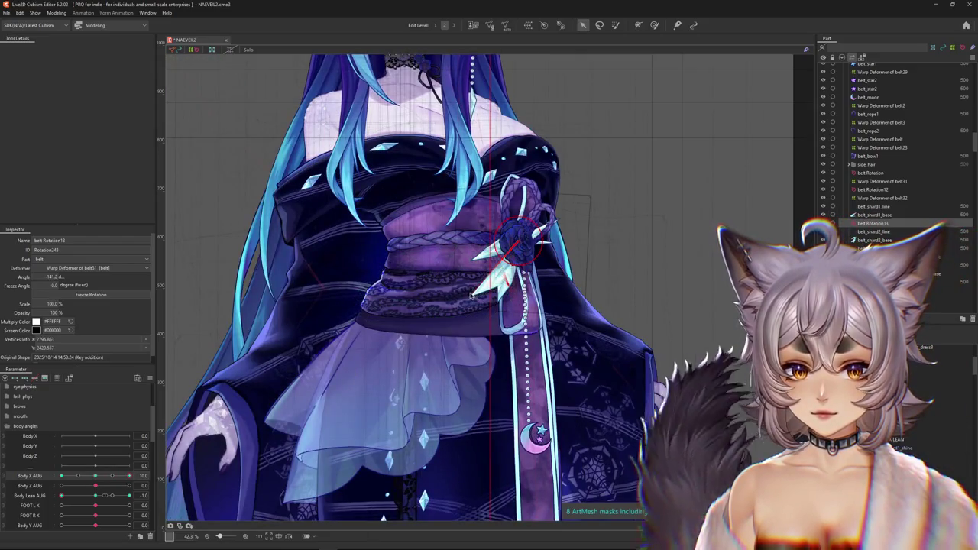
pyautogui.click(470, 294)
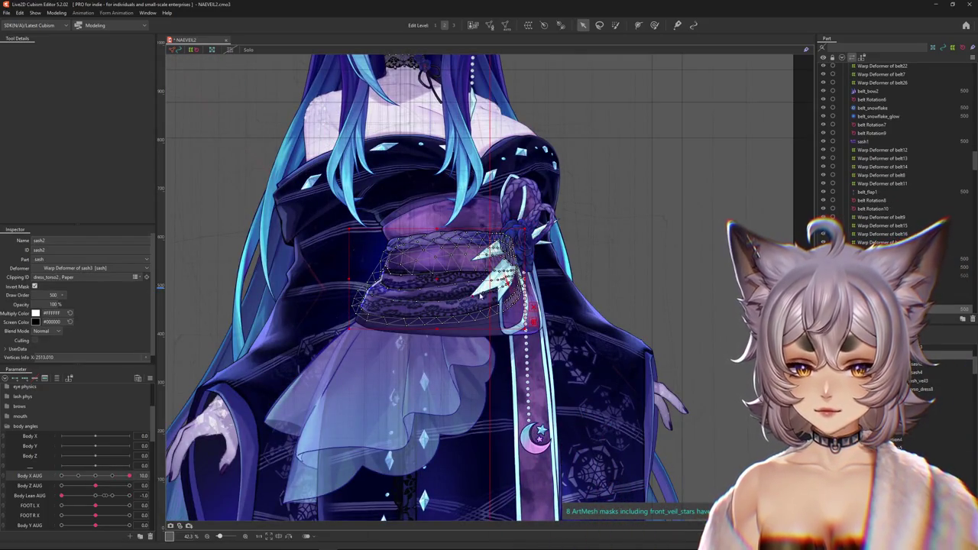
pyautogui.click(477, 295)
pyautogui.moveTo(91, 479); pyautogui.dragTo(129, 476)
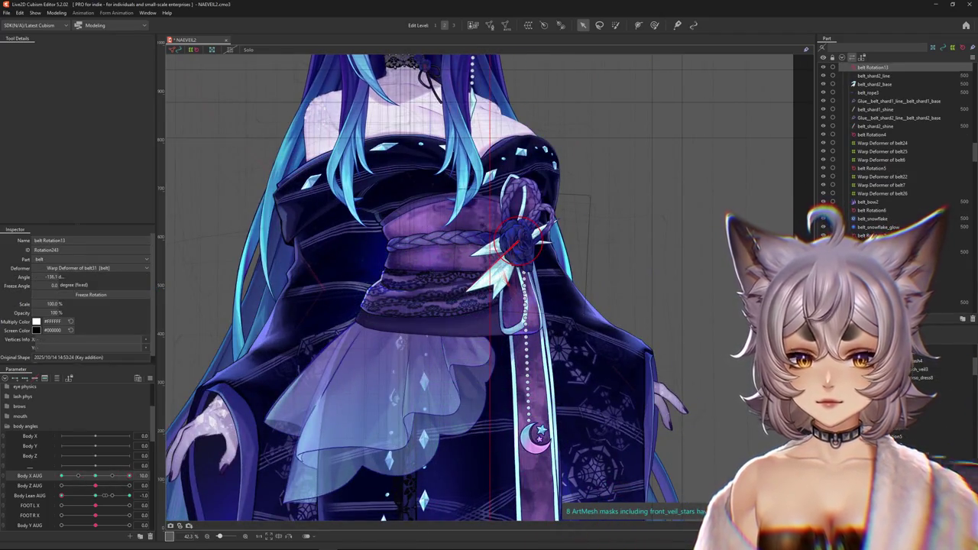
pyautogui.click(95, 496)
pyautogui.moveTo(95, 496); pyautogui.dragTo(129, 496)
pyautogui.click(112, 475)
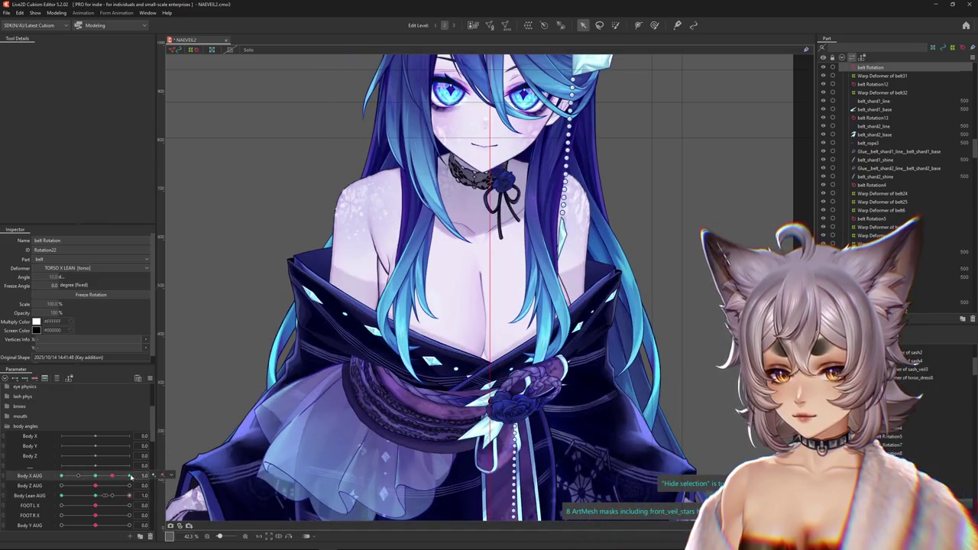
# Step: Sweep Body X AUG between -10 and 0, checking the rose at the full side turn
pyautogui.moveTo(407, 466); pyautogui.dragTo(376, 422, button='middle')
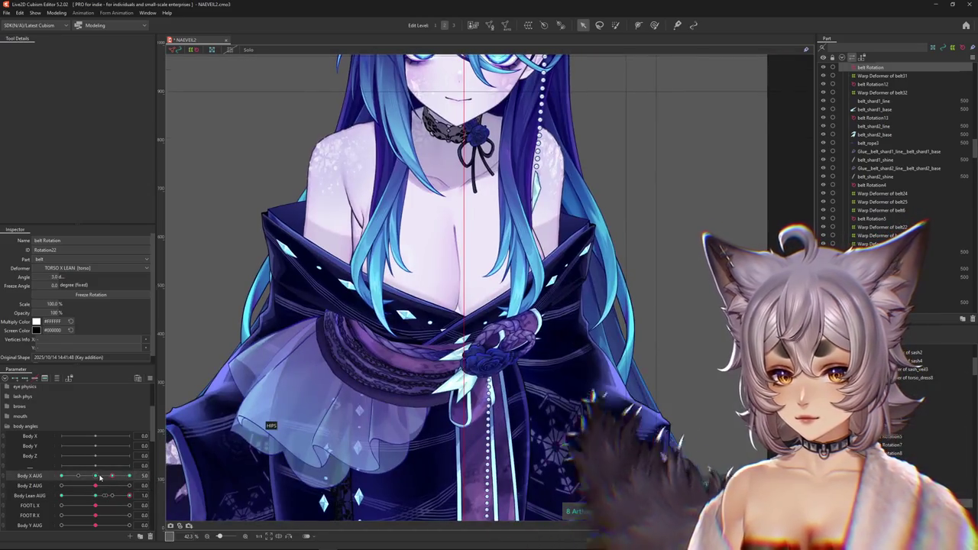
pyautogui.click(111, 476)
pyautogui.moveTo(111, 479)
pyautogui.mouseDown()
pyautogui.moveTo(55, 479)
pyautogui.moveTo(76, 478)
pyautogui.mouseUp()
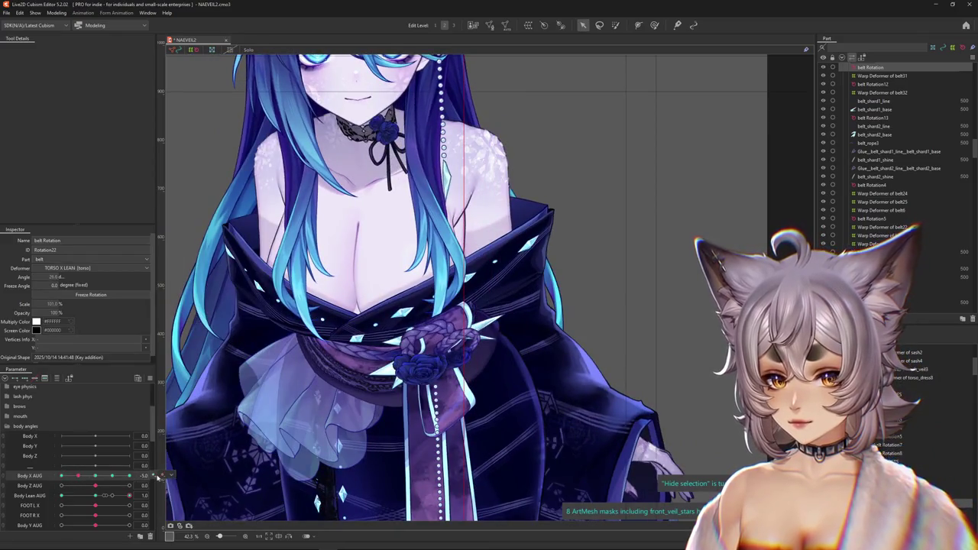
pyautogui.moveTo(96, 479)
pyautogui.mouseDown()
pyautogui.moveTo(61, 479)
pyautogui.moveTo(77, 477)
pyautogui.mouseUp()
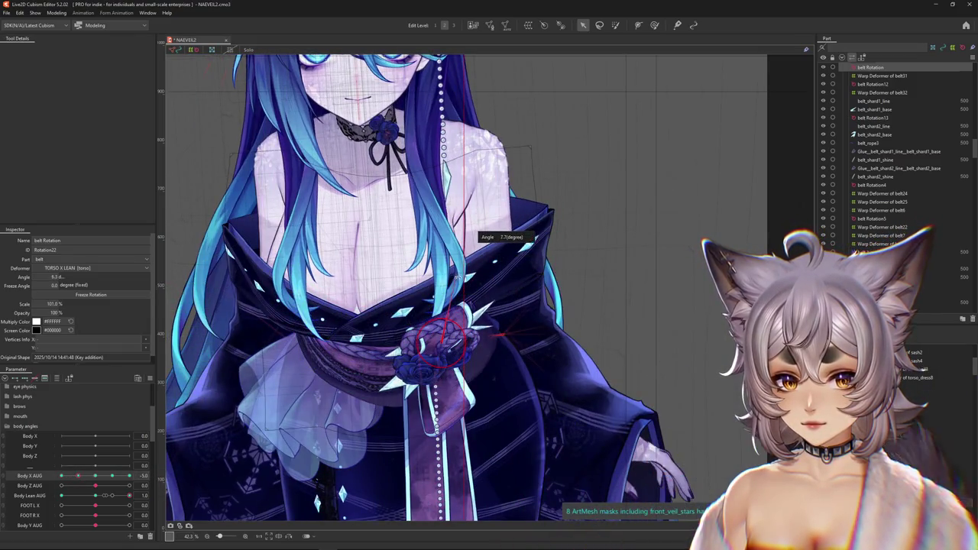
pyautogui.moveTo(77, 478)
pyautogui.mouseDown()
pyautogui.moveTo(58, 481)
pyautogui.moveTo(77, 478)
pyautogui.mouseUp()
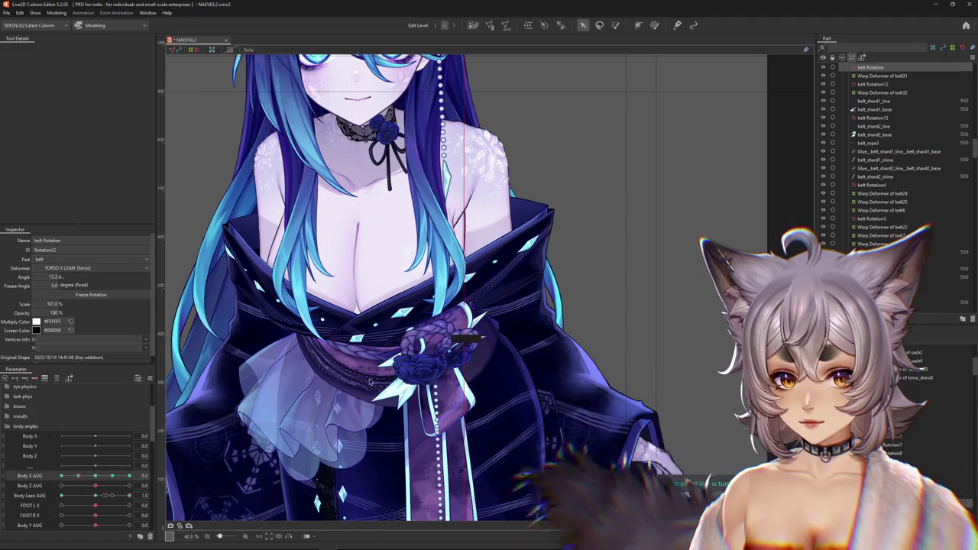
pyautogui.moveTo(75, 477); pyautogui.dragTo(34, 489)
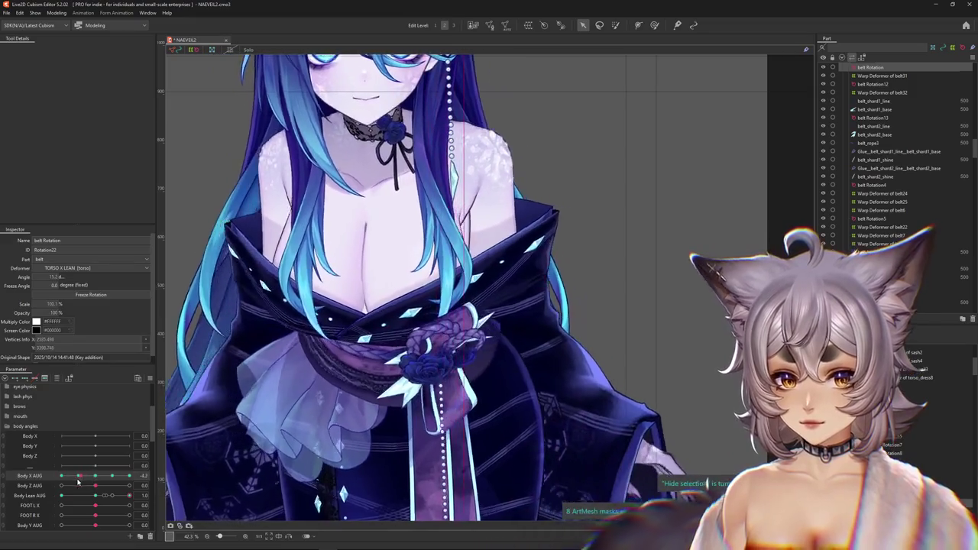
pyautogui.moveTo(64, 483)
pyautogui.mouseDown()
pyautogui.moveTo(98, 482)
pyautogui.moveTo(34, 486)
pyautogui.moveTo(95, 476)
pyautogui.mouseUp()
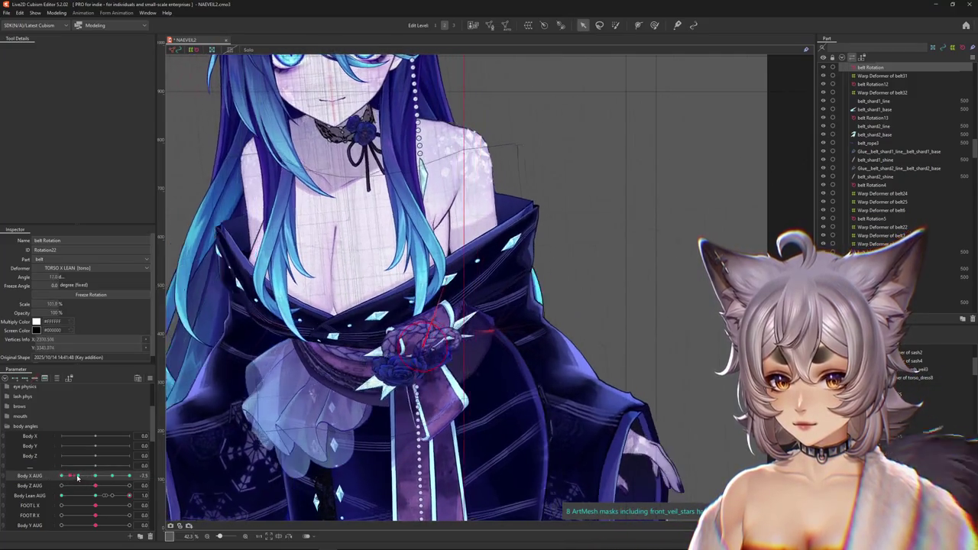
pyautogui.click(459, 344)
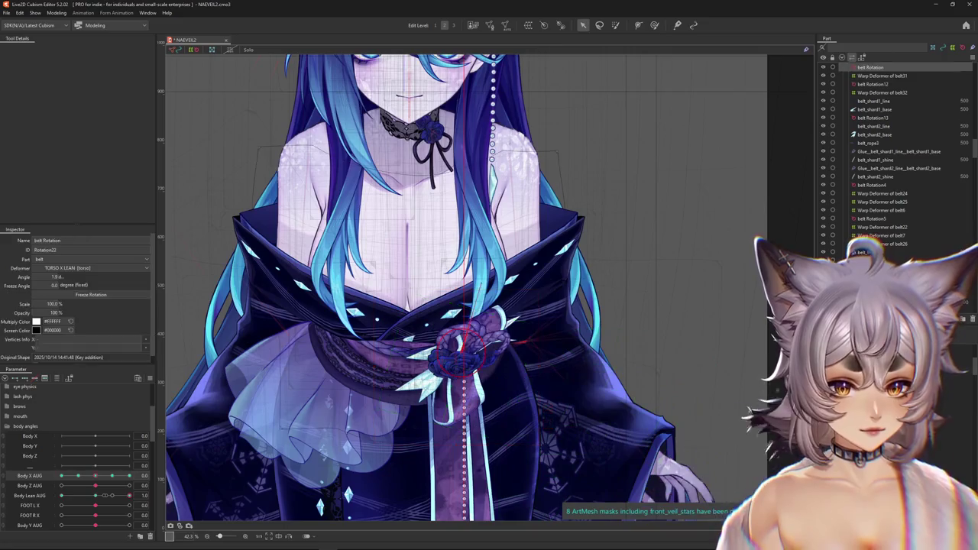
pyautogui.click(149, 378)
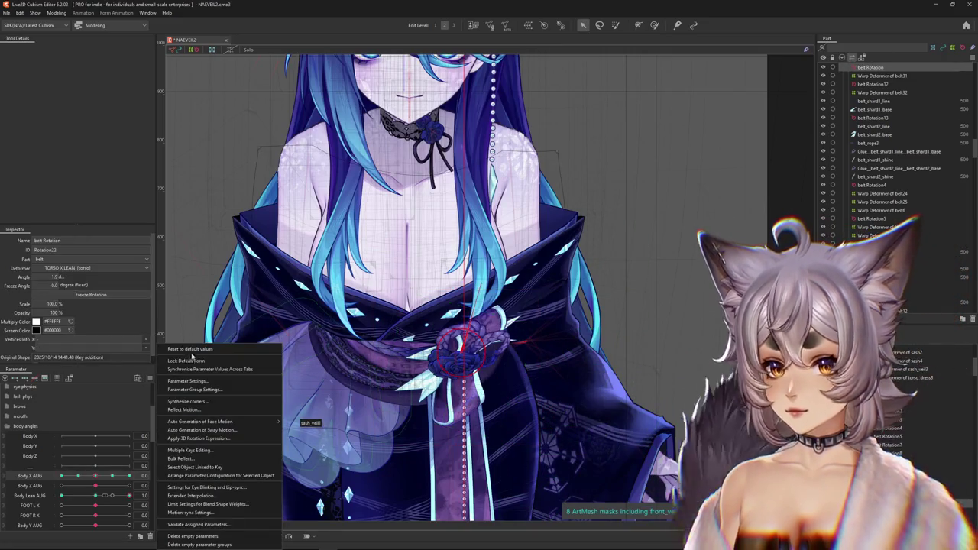
# Step: Rotate the rose to 16° at the turned pose and preview the body turning back and forth
pyautogui.click(190, 349)
pyautogui.scroll(-1, 111, 442)
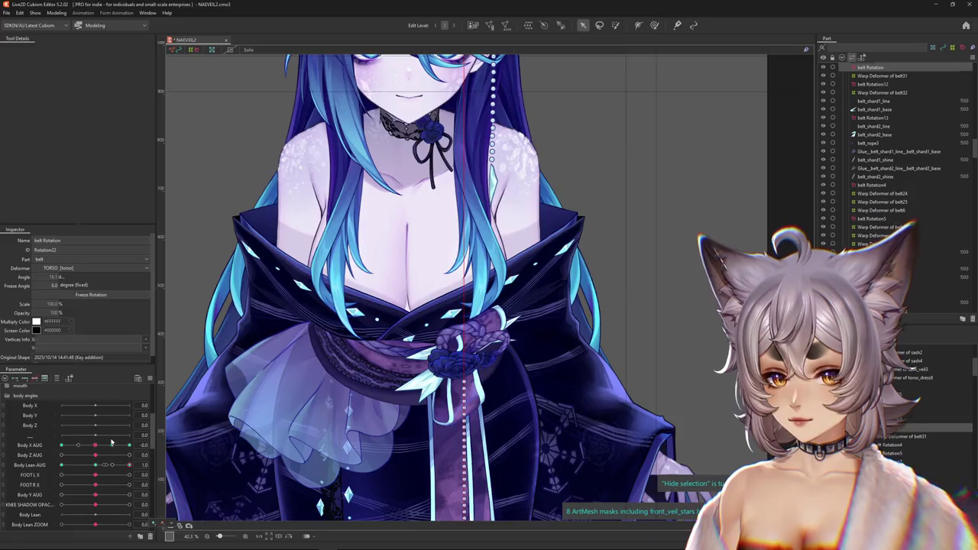
pyautogui.moveTo(112, 441)
pyautogui.mouseDown()
pyautogui.moveTo(161, 447)
pyautogui.moveTo(44, 453)
pyautogui.moveTo(99, 456)
pyautogui.moveTo(24, 448)
pyautogui.mouseUp()
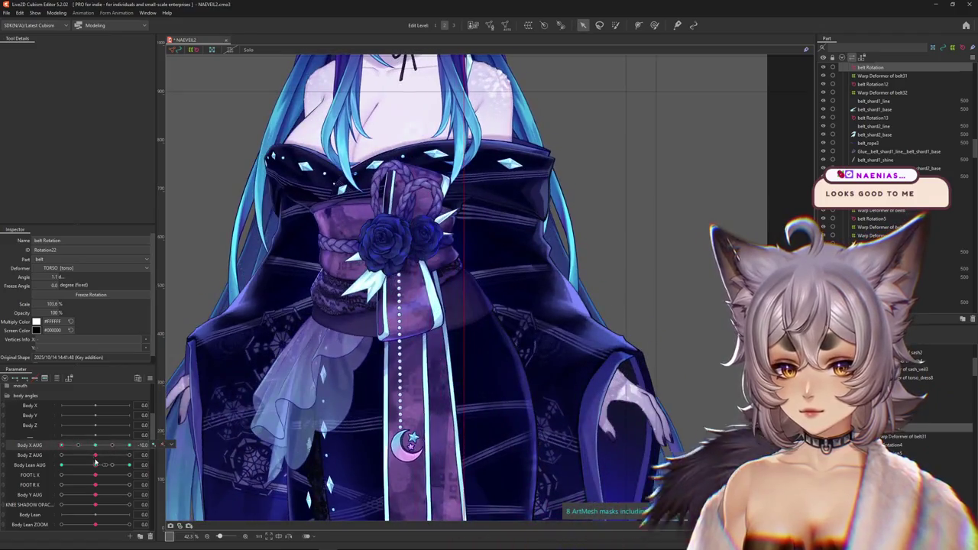
pyautogui.moveTo(96, 462); pyautogui.dragTo(132, 448)
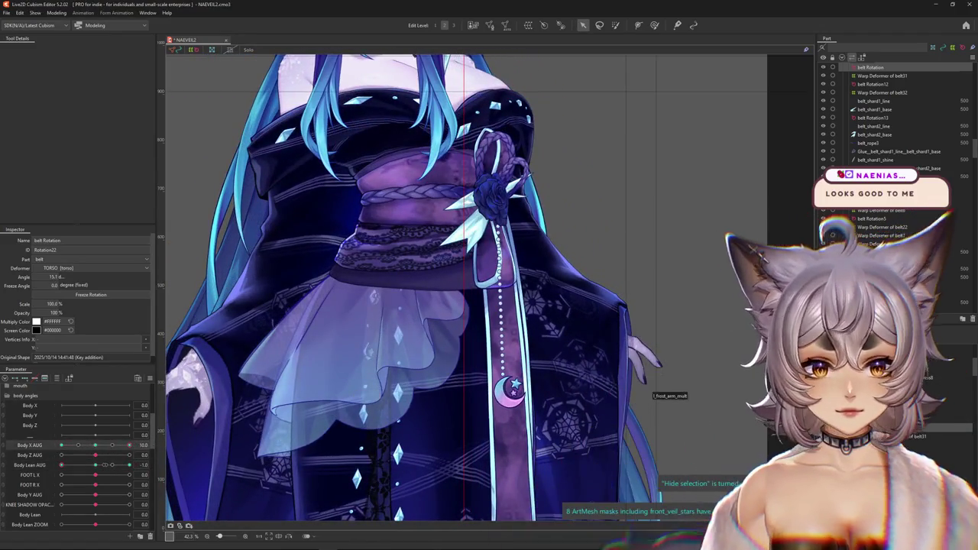
pyautogui.moveTo(294, 451); pyautogui.dragTo(518, 176)
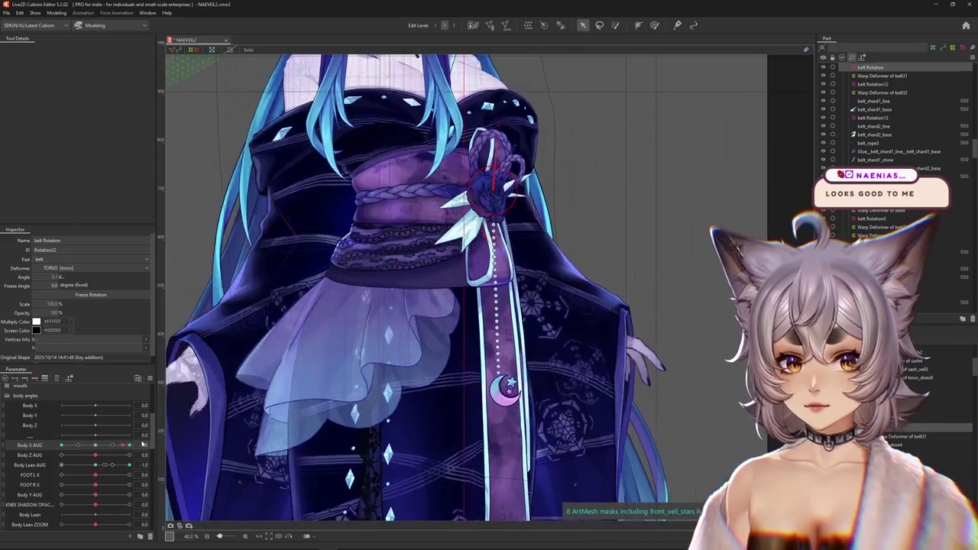
pyautogui.moveTo(498, 121); pyautogui.dragTo(504, 120)
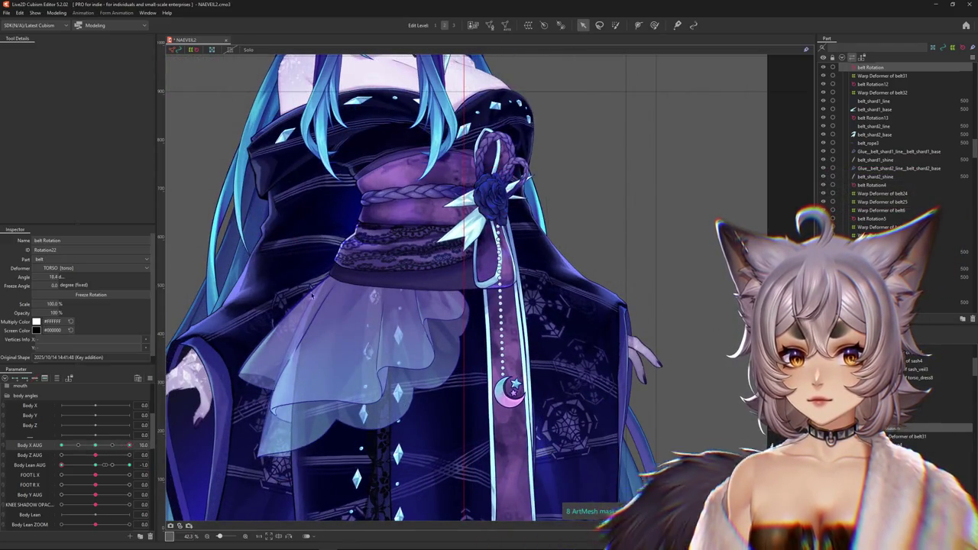
pyautogui.moveTo(104, 444); pyautogui.dragTo(480, 228)
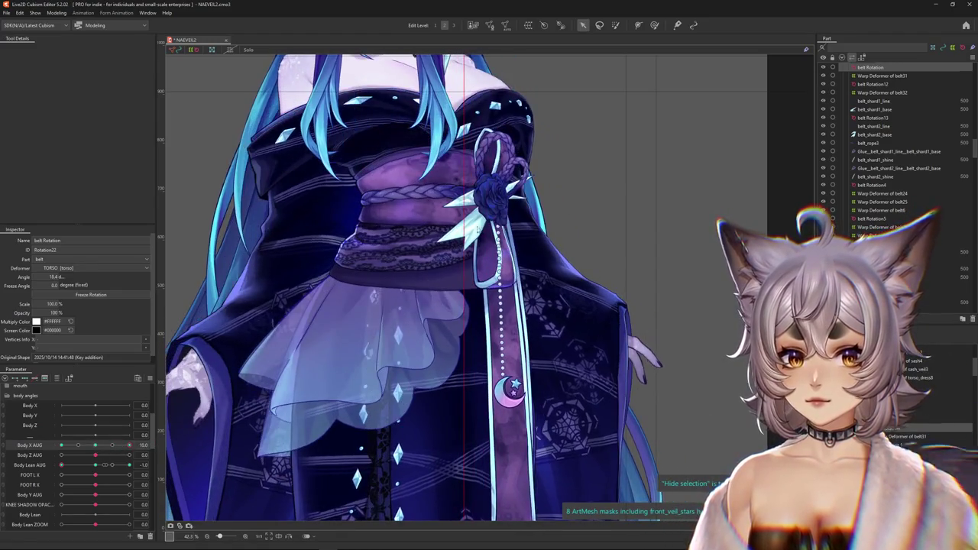
# Step: Test the rose's rotation deformer through lean -1.0 to 1.0 and Body X AUG 10.0
pyautogui.click(61, 445)
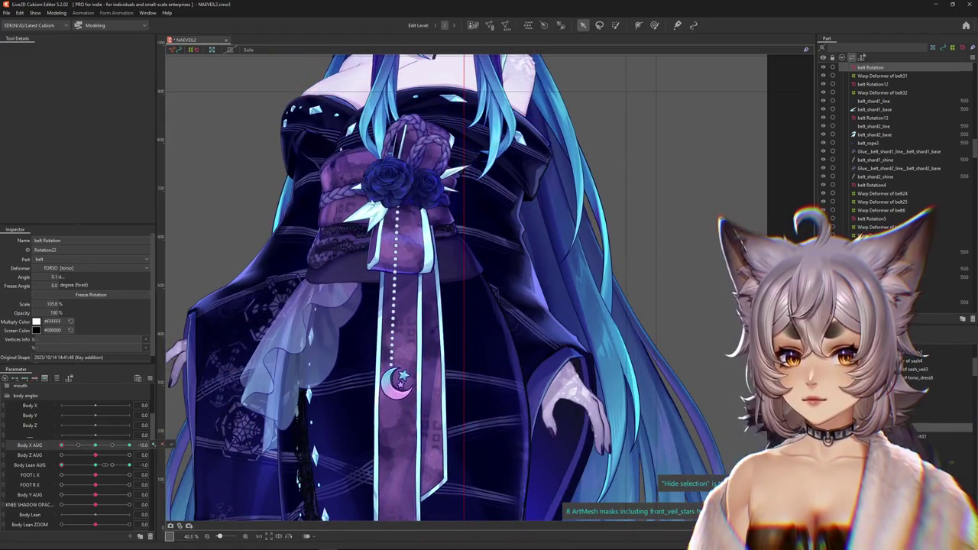
pyautogui.click(404, 192)
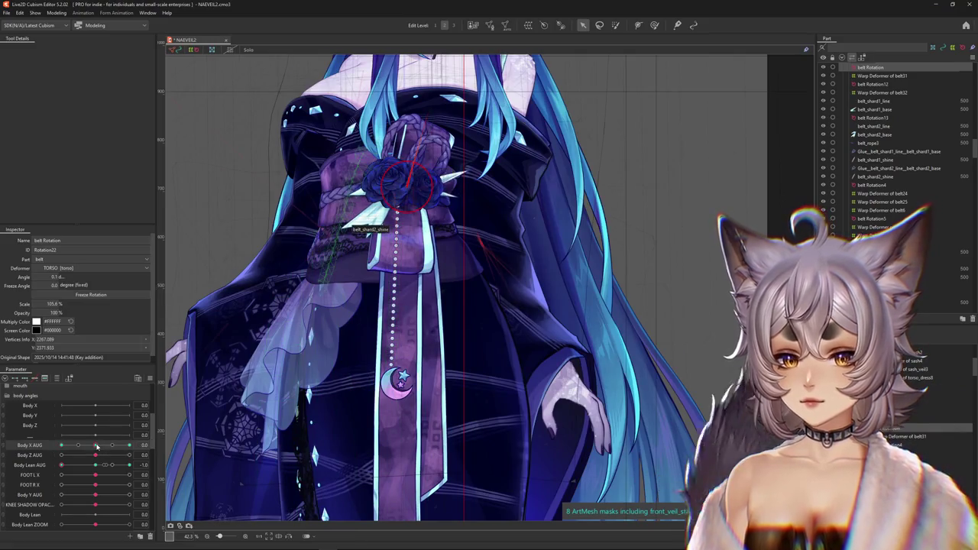
pyautogui.moveTo(96, 446); pyautogui.dragTo(396, 145)
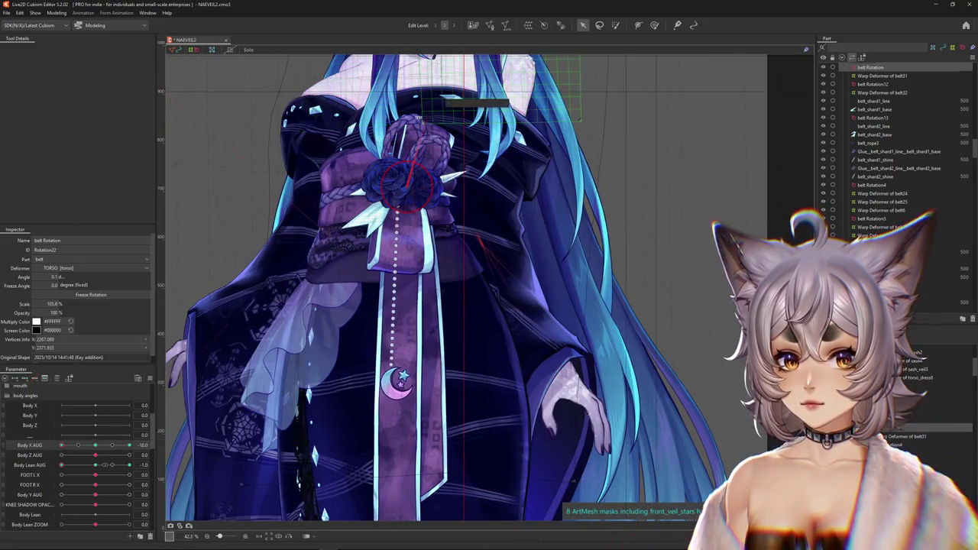
pyautogui.moveTo(94, 473); pyautogui.dragTo(150, 476)
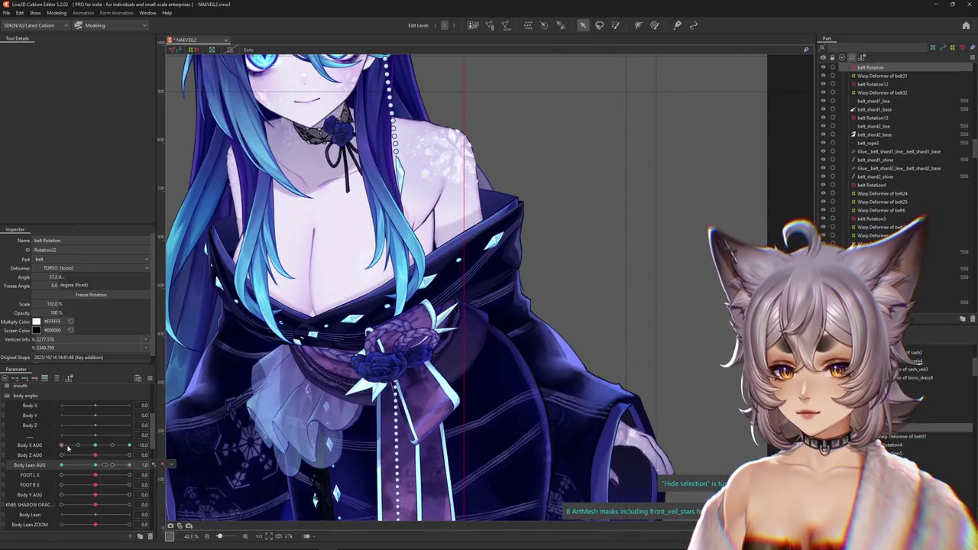
pyautogui.moveTo(68, 447)
pyautogui.mouseDown()
pyautogui.moveTo(129, 445)
pyautogui.moveTo(134, 466)
pyautogui.mouseUp()
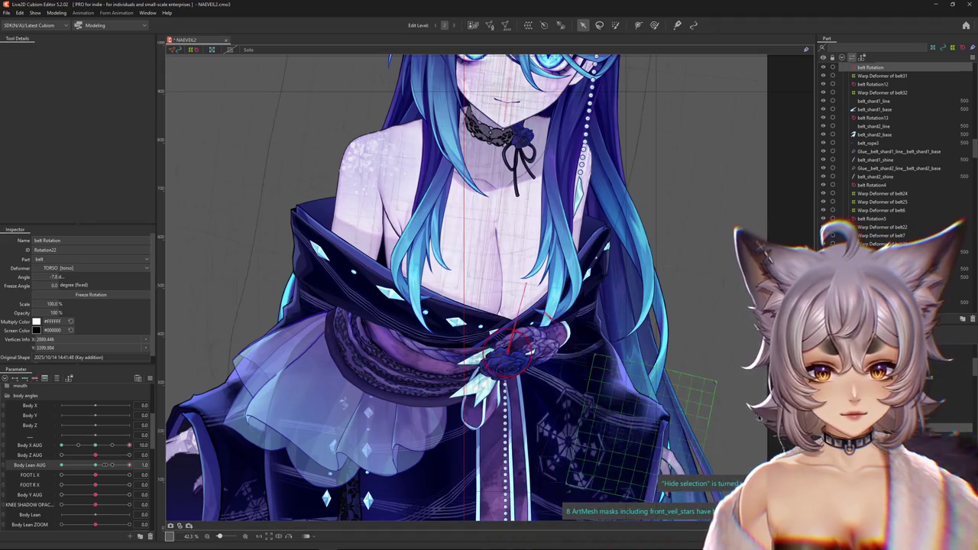
pyautogui.click(535, 340)
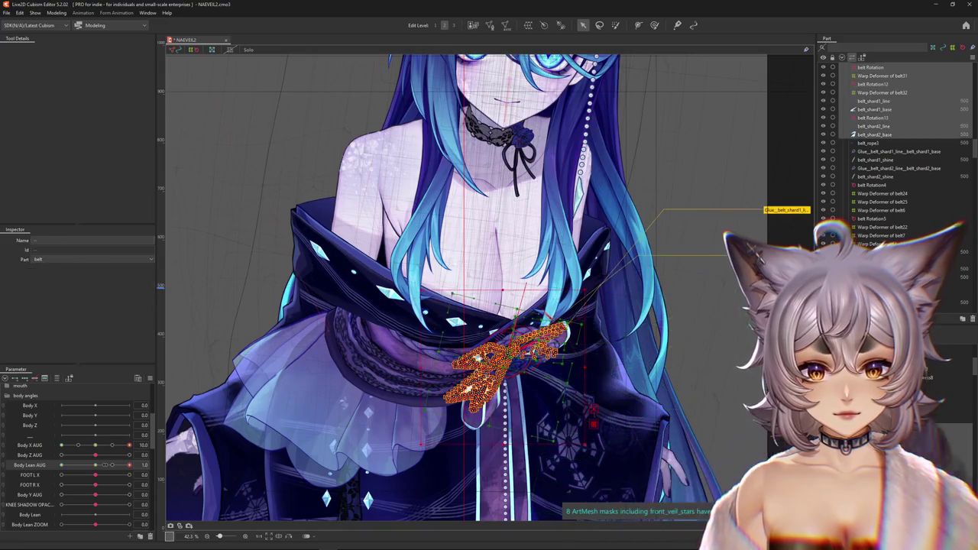
# Step: Open Physics Settings and drag the preview model to test the sway
pyautogui.click(56, 13)
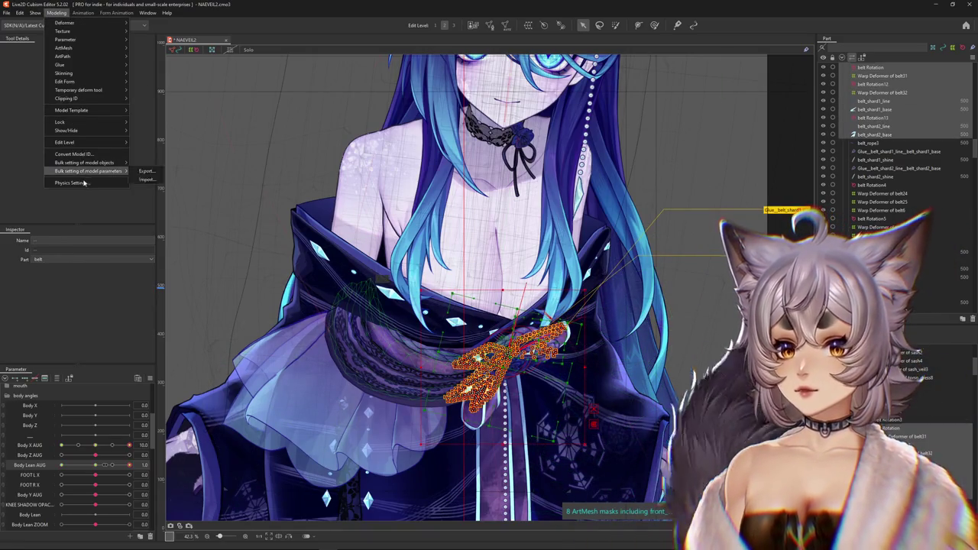
pyautogui.click(76, 182)
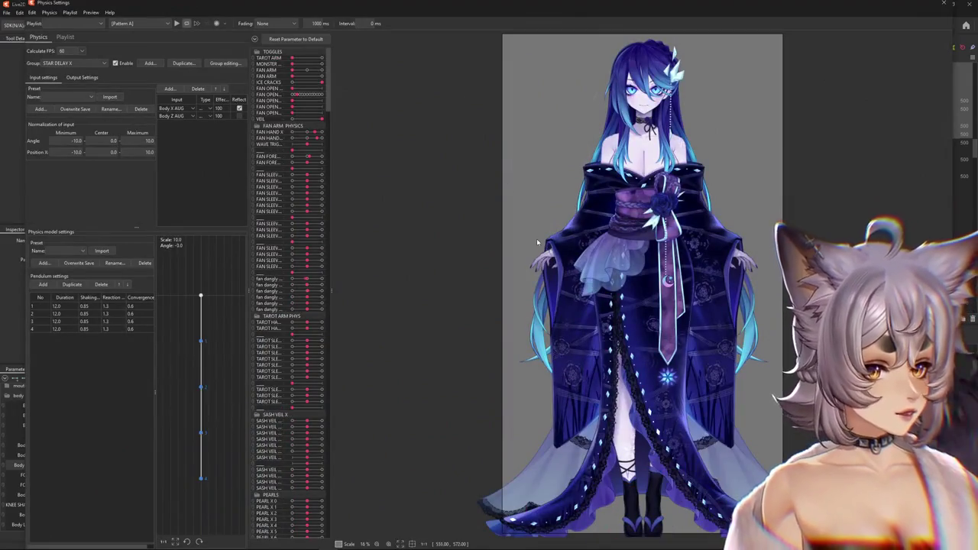
pyautogui.scroll(1, 680, 212)
pyautogui.scroll(2, 680, 212)
pyautogui.scroll(2, 680, 212)
pyautogui.moveTo(639, 335)
pyautogui.mouseDown()
pyautogui.moveTo(666, 379)
pyautogui.moveTo(651, 392)
pyautogui.moveTo(386, 101)
pyautogui.moveTo(945, 387)
pyautogui.mouseUp()
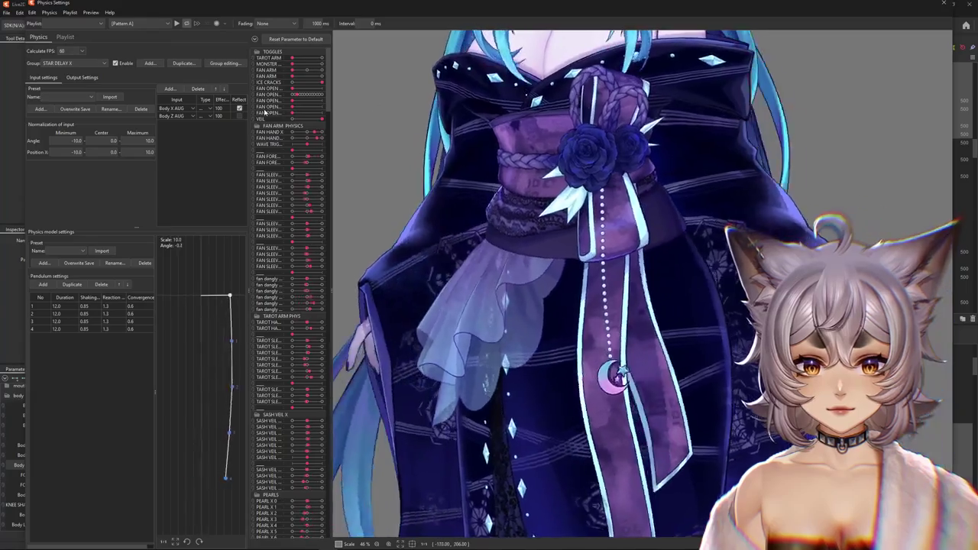
pyautogui.scroll(-3, 946, 387)
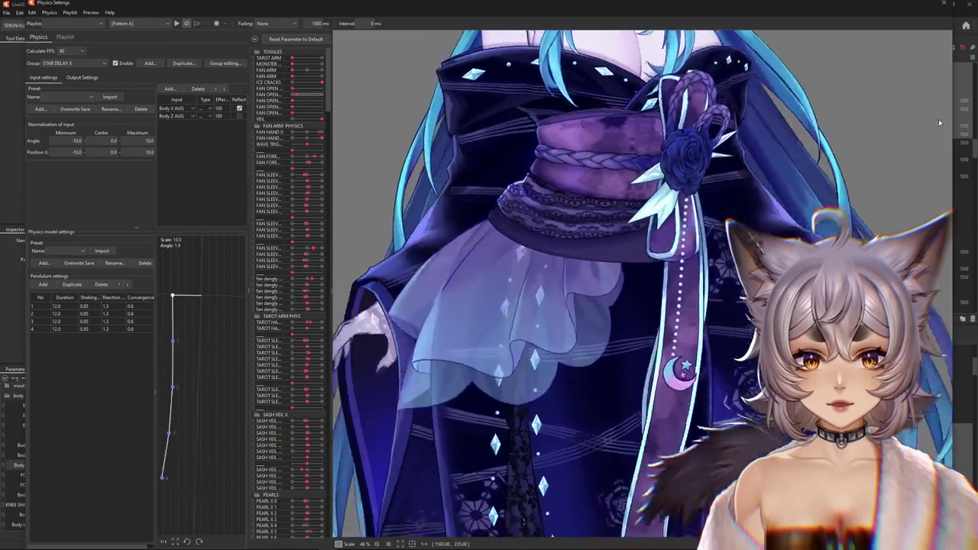
pyautogui.moveTo(946, 387); pyautogui.dragTo(514, 293)
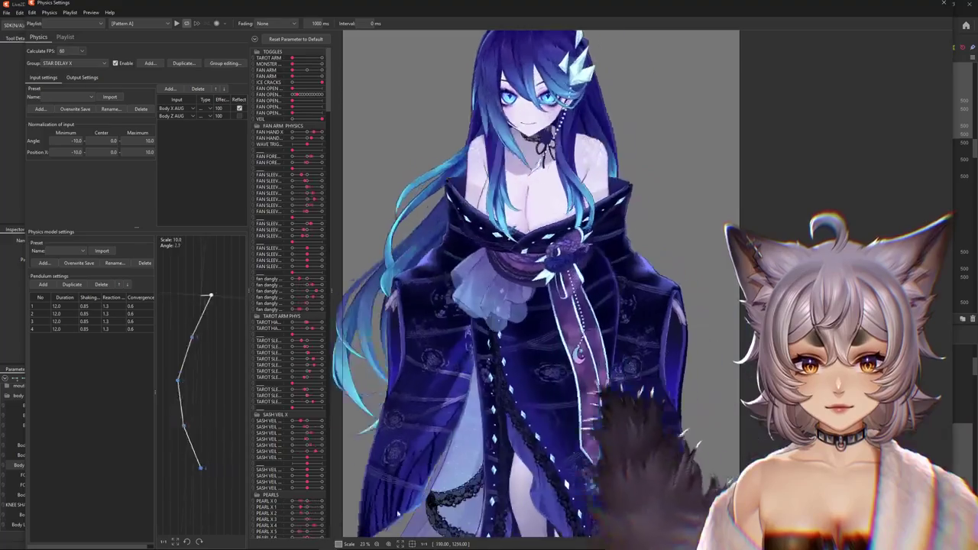
# Step: Swing the preview model side to side, turn on TAROT ARM, and close Physics Settings
pyautogui.scroll(2, 535, 146)
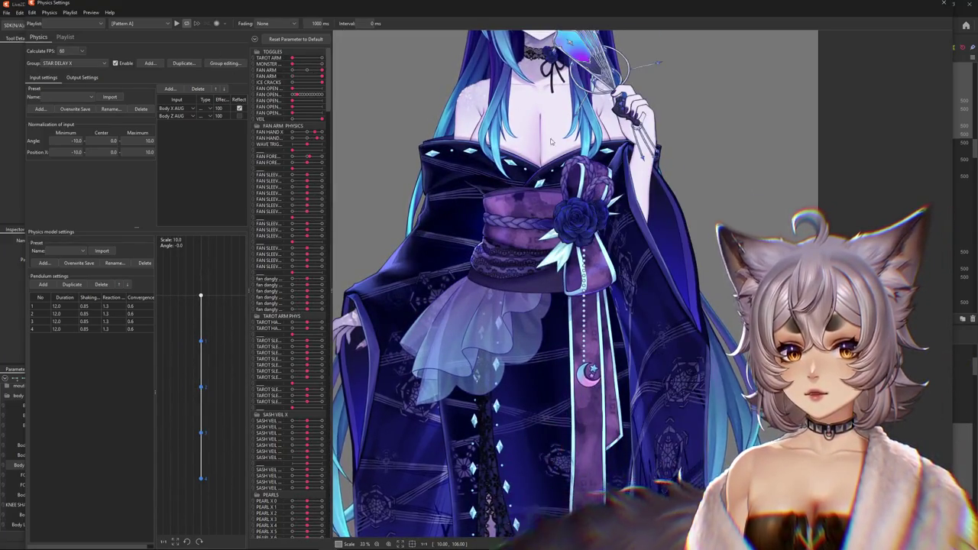
pyautogui.scroll(-2, 605, 324)
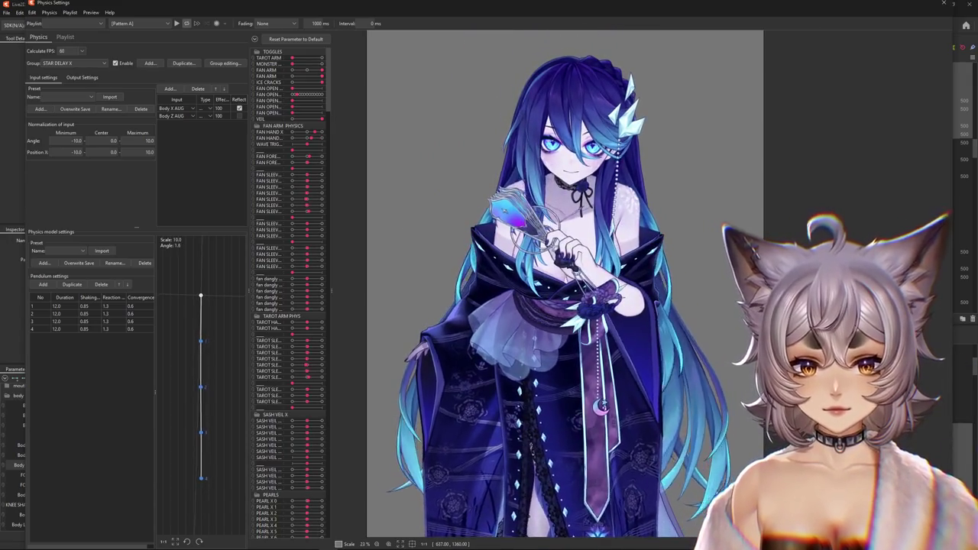
pyautogui.moveTo(573, 430)
pyautogui.mouseDown()
pyautogui.moveTo(577, 399)
pyautogui.moveTo(567, 468)
pyautogui.mouseUp()
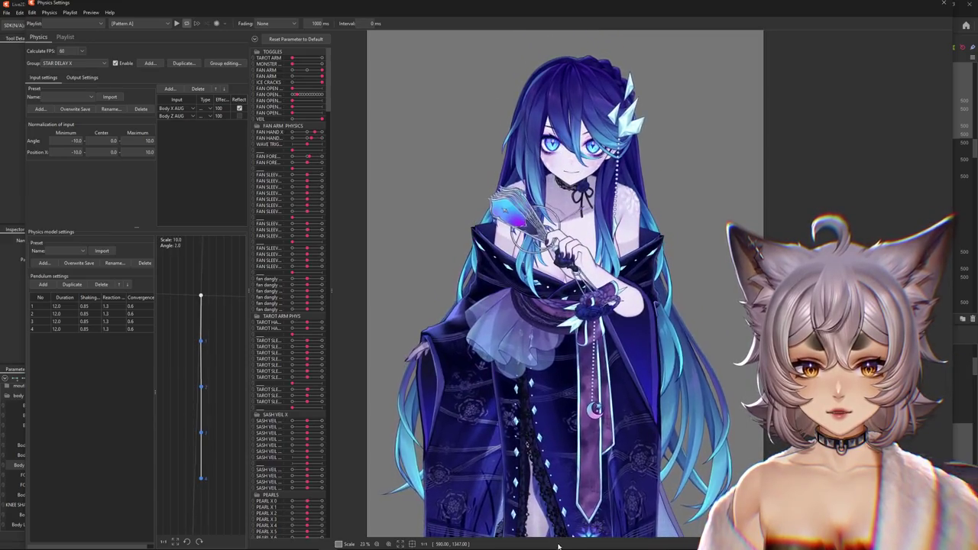
pyautogui.moveTo(654, 495); pyautogui.dragTo(664, 523)
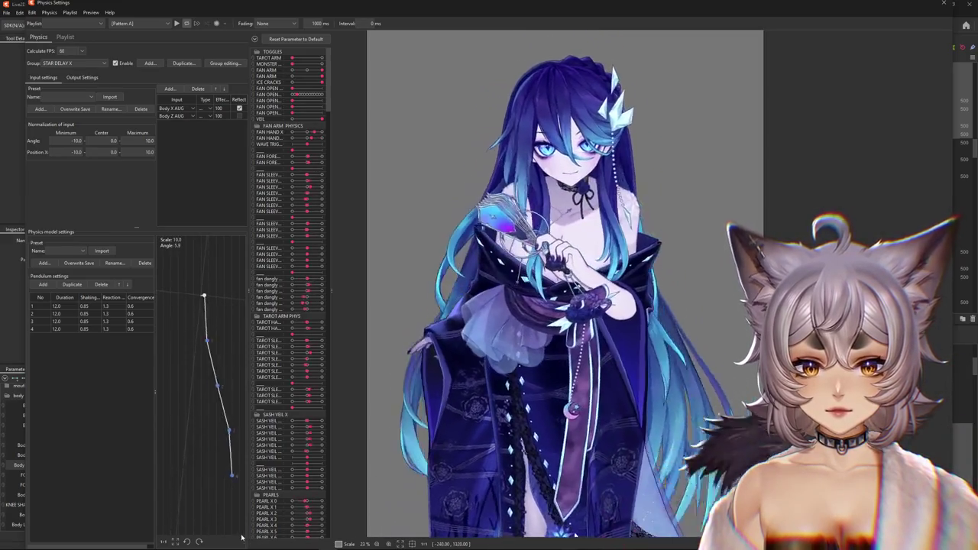
pyautogui.moveTo(664, 523)
pyautogui.mouseDown()
pyautogui.moveTo(177, 529)
pyautogui.moveTo(235, 516)
pyautogui.moveTo(674, 8)
pyautogui.moveTo(702, 95)
pyautogui.moveTo(797, 3)
pyautogui.moveTo(588, 428)
pyautogui.mouseUp()
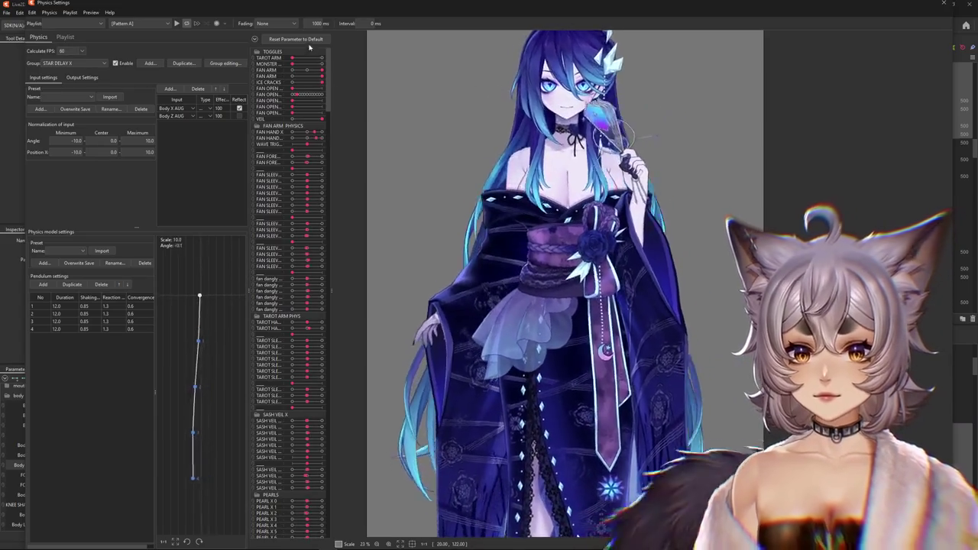
pyautogui.moveTo(293, 58); pyautogui.dragTo(322, 58)
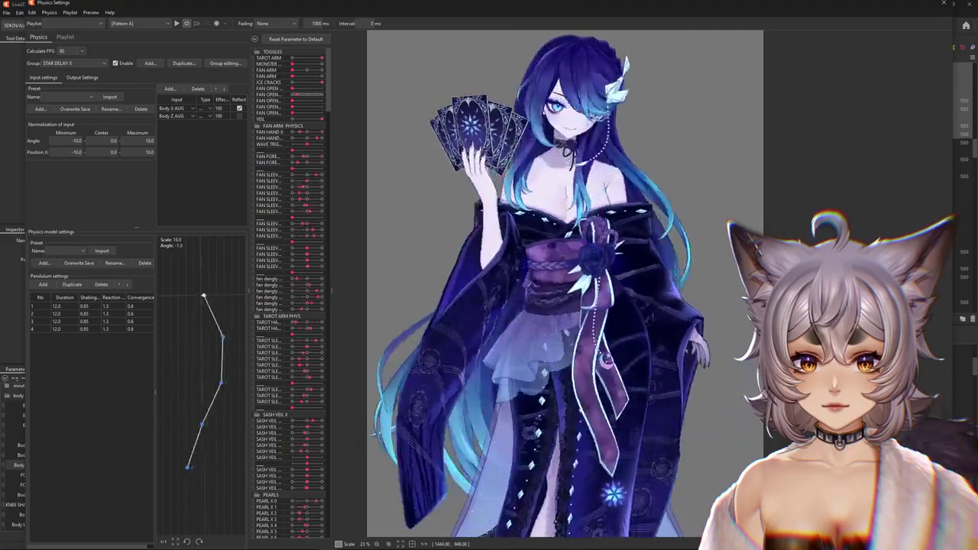
pyautogui.click(942, 4)
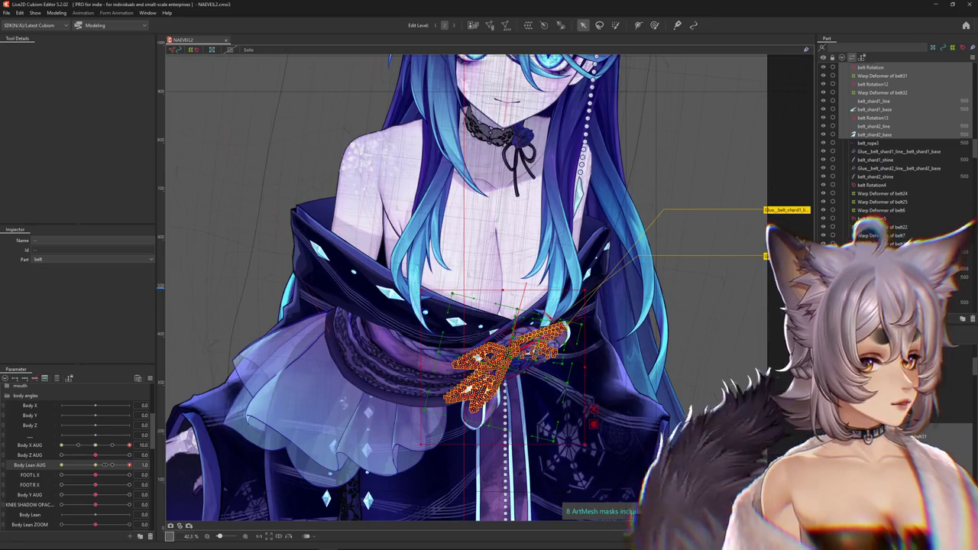
# Step: Zoom in on the belt, strike through 'belt details' on the to-do note, and add 'rope loops phys'
pyautogui.click(191, 536)
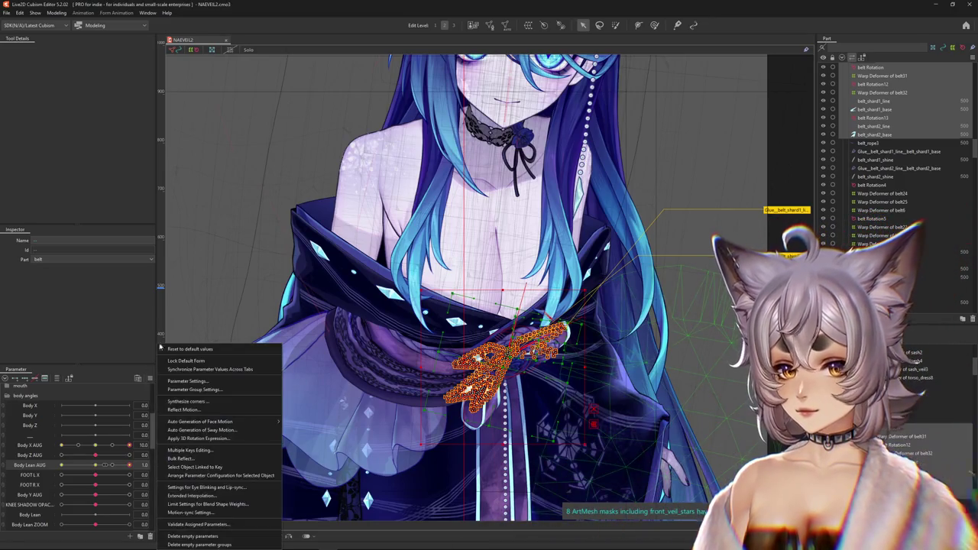
pyautogui.click(212, 540)
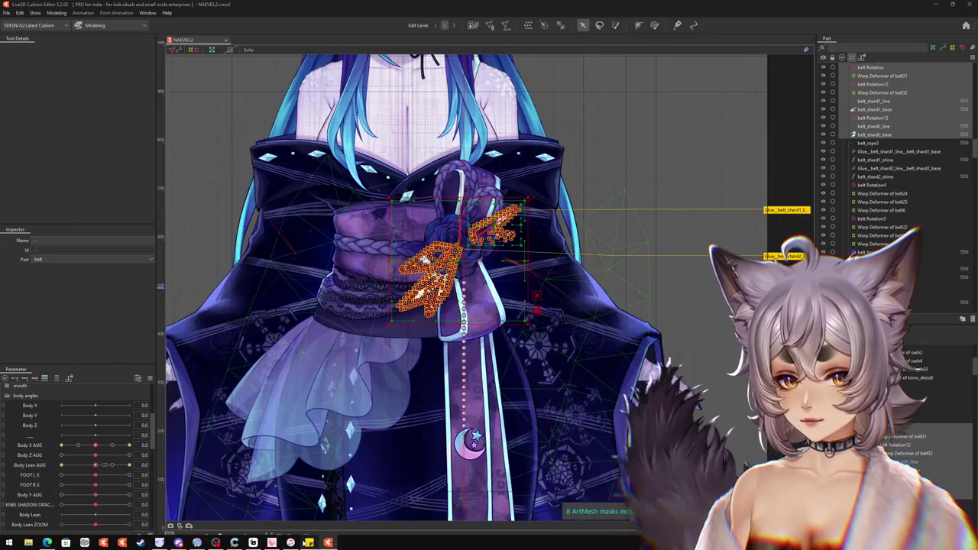
pyautogui.click(216, 548)
pyautogui.click(749, 138)
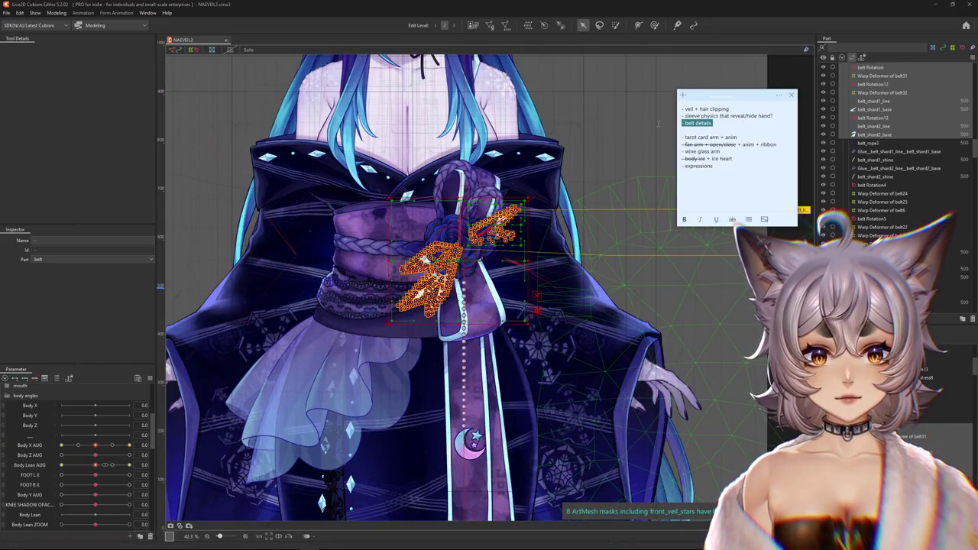
pyautogui.click(732, 219)
pyautogui.click(736, 131)
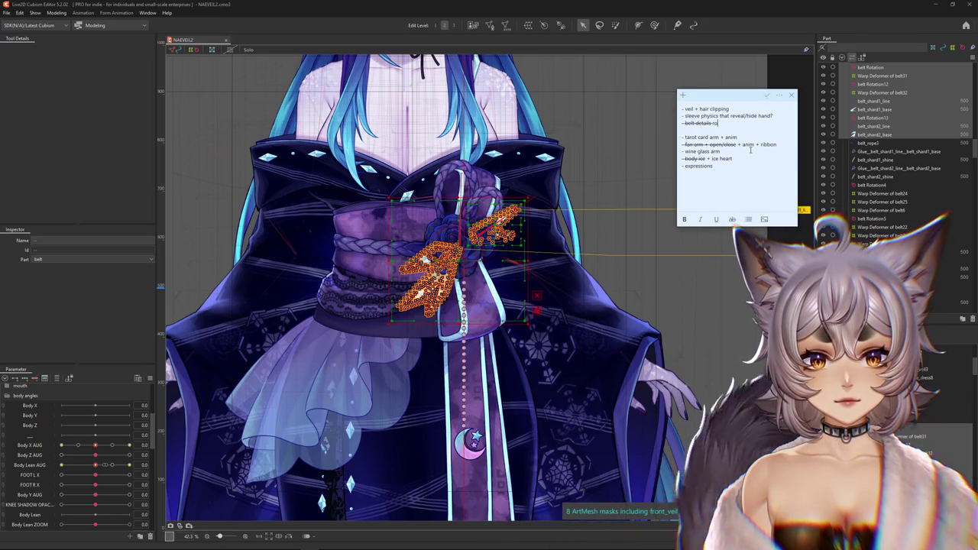
pyautogui.write('pe lo')
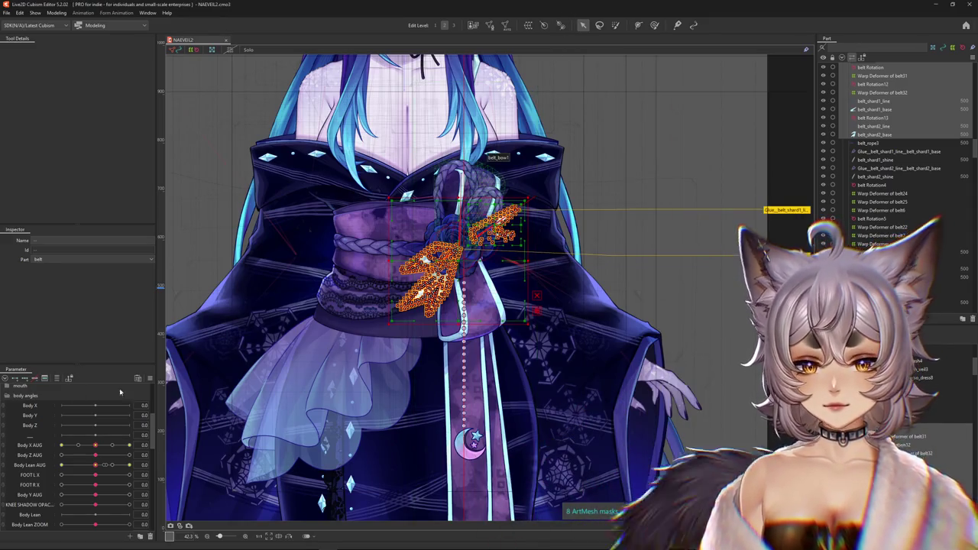
pyautogui.click(152, 378)
# Step: Reset all parameters to defaults, deselect the belt shard meshes, and set TAROT ARM to 1.0
pyautogui.click(205, 349)
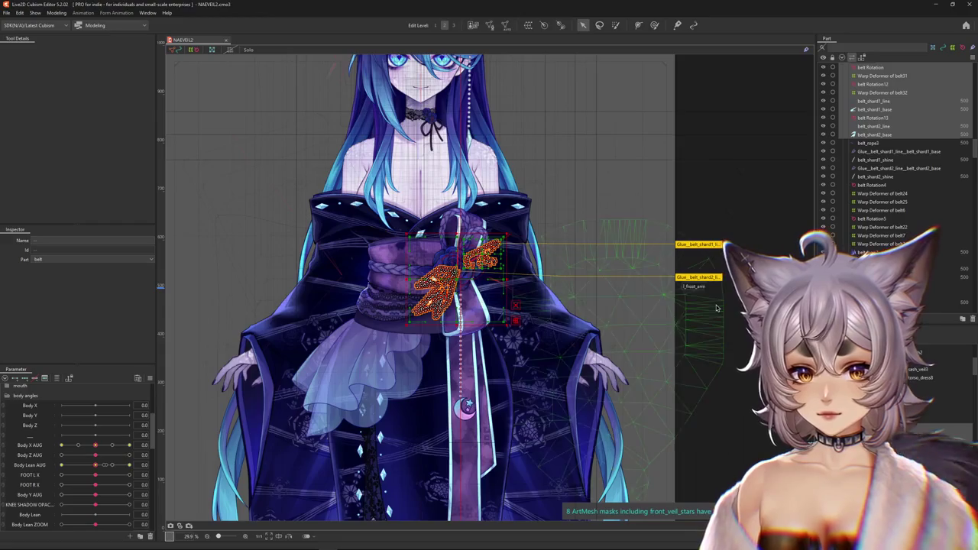
pyautogui.click(717, 308)
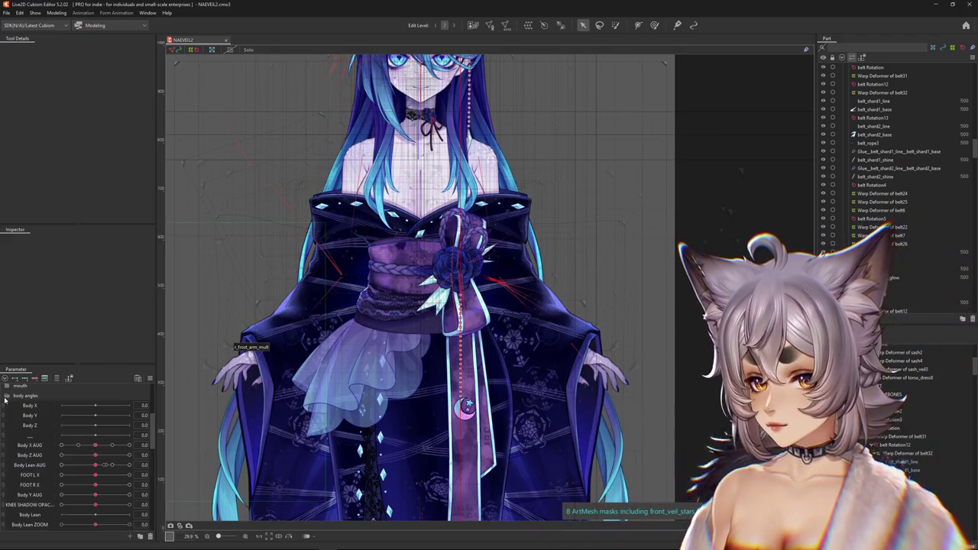
pyautogui.click(7, 387)
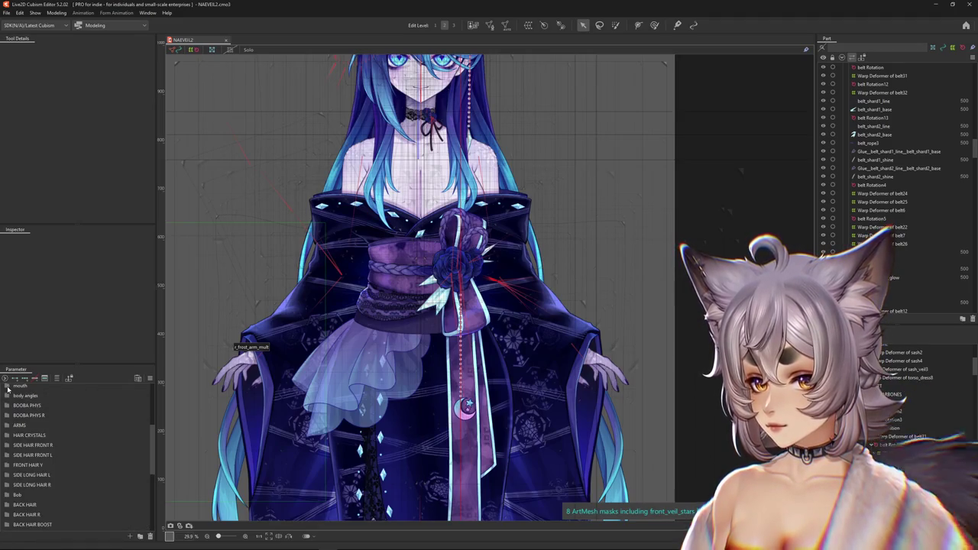
pyautogui.scroll(-5, 7, 388)
pyautogui.click(7, 389)
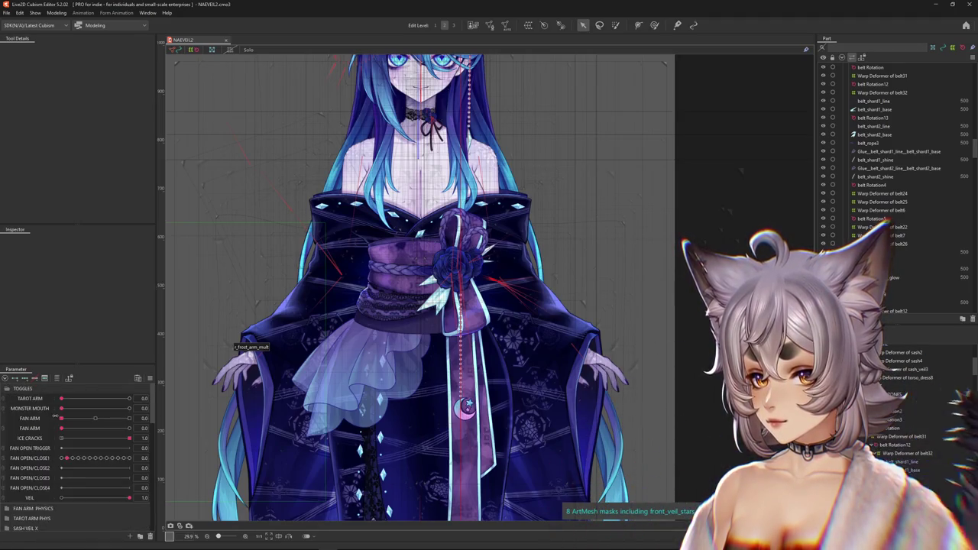
pyautogui.moveTo(62, 399); pyautogui.dragTo(129, 399)
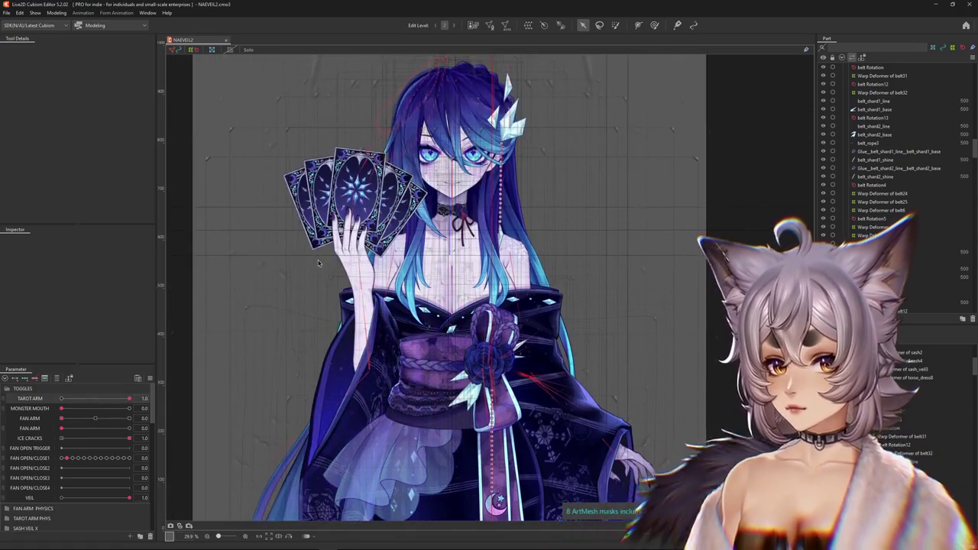
pyautogui.scroll(3, 319, 264)
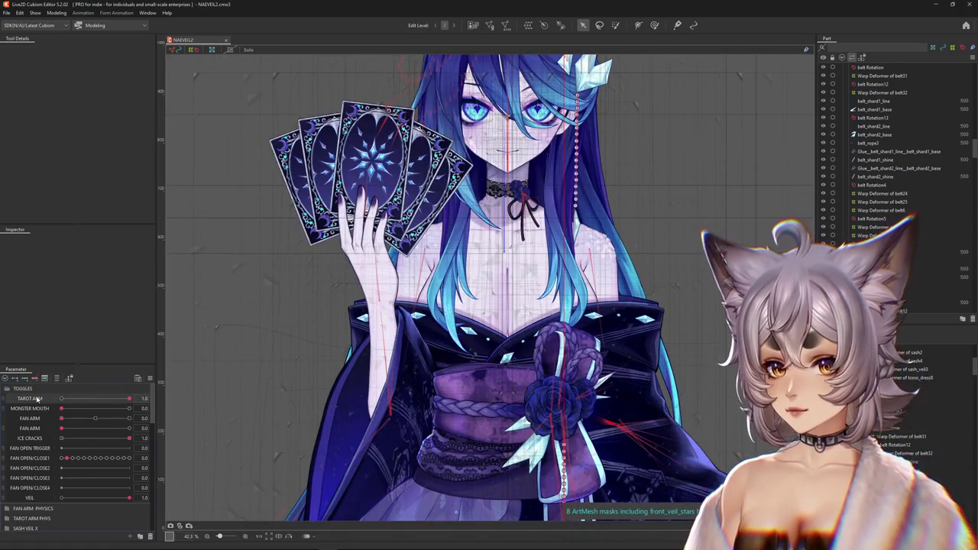
pyautogui.click(49, 402)
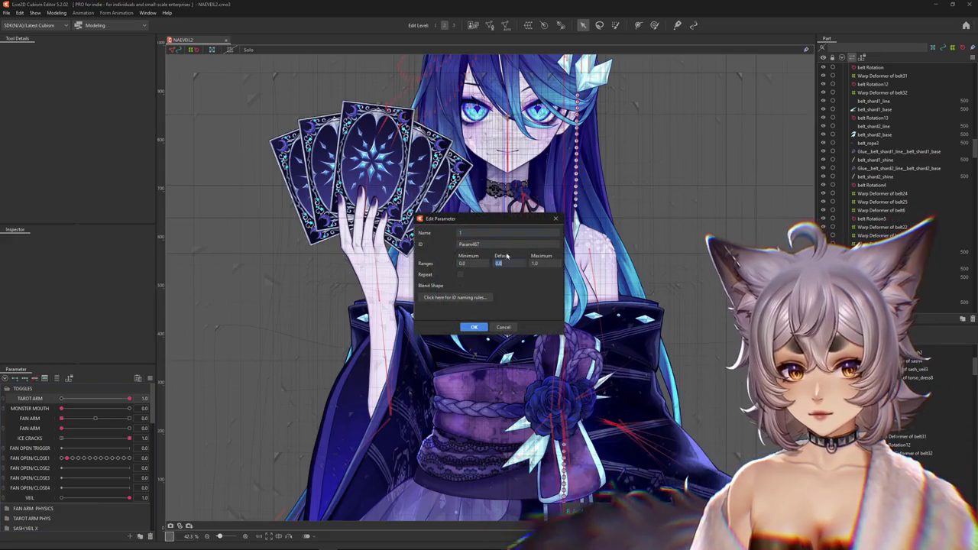
# Step: Reopen the existing parameter's settings and confirm its new default value
pyautogui.click(511, 326)
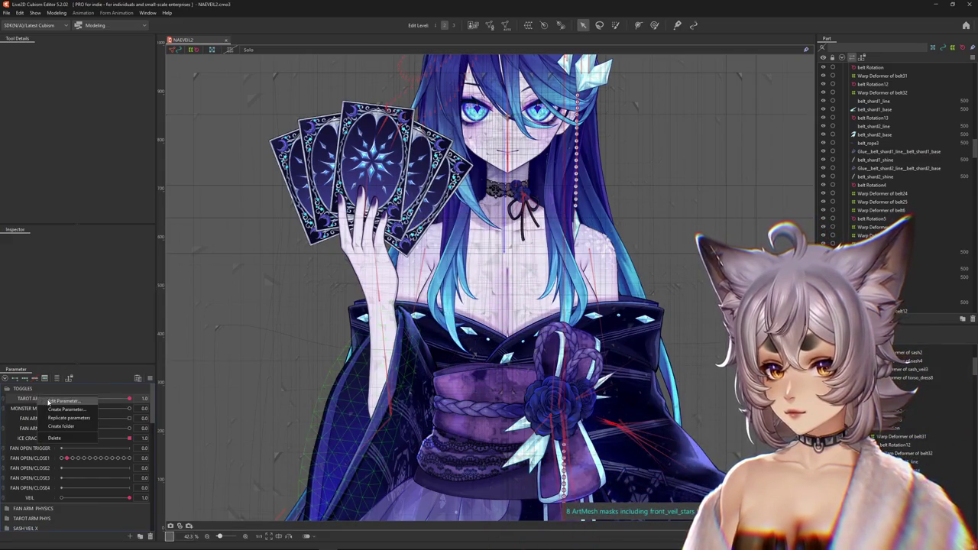
pyautogui.click(63, 401)
pyautogui.click(473, 326)
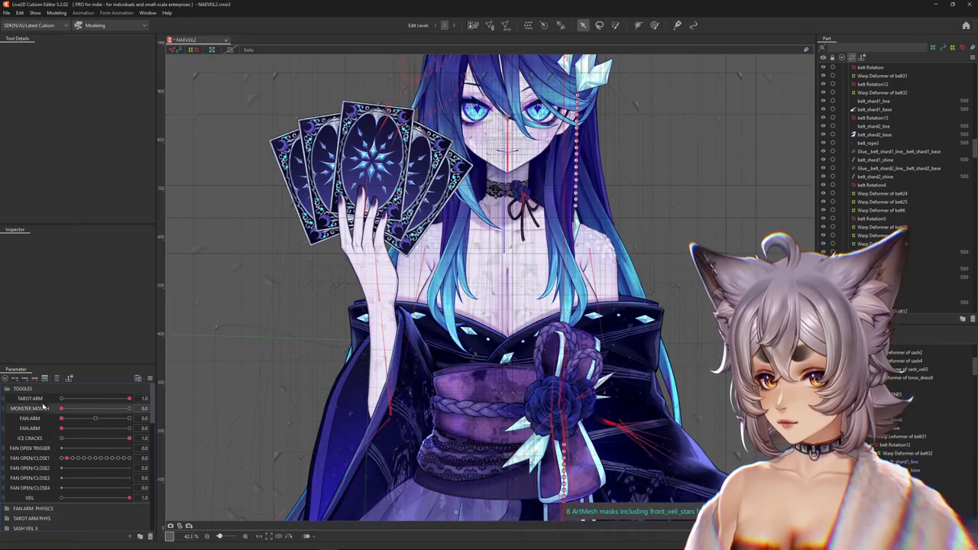
# Step: Create the TAROT ARM POSE 1->2 parameter ranging 0 to 1 under TAROT ARM
pyautogui.click(138, 533)
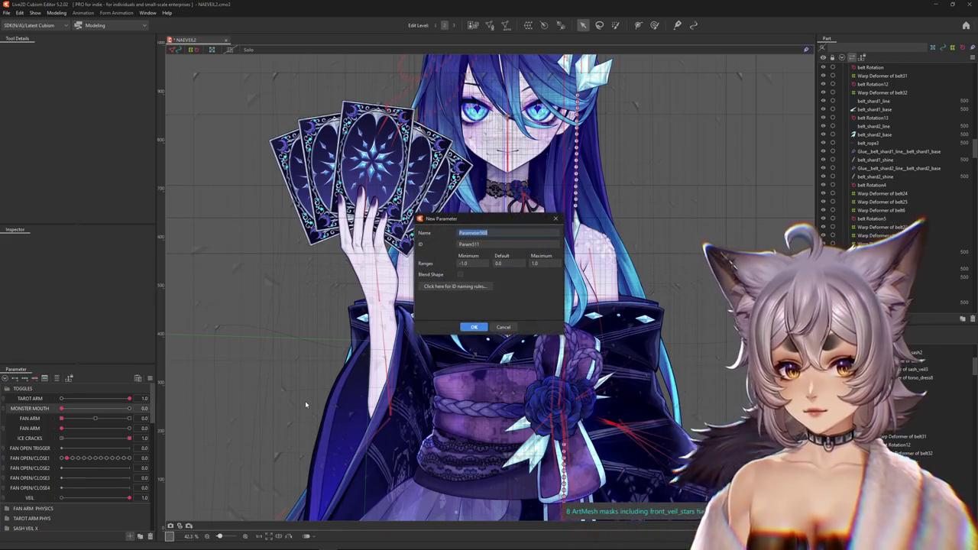
pyautogui.write('tai')
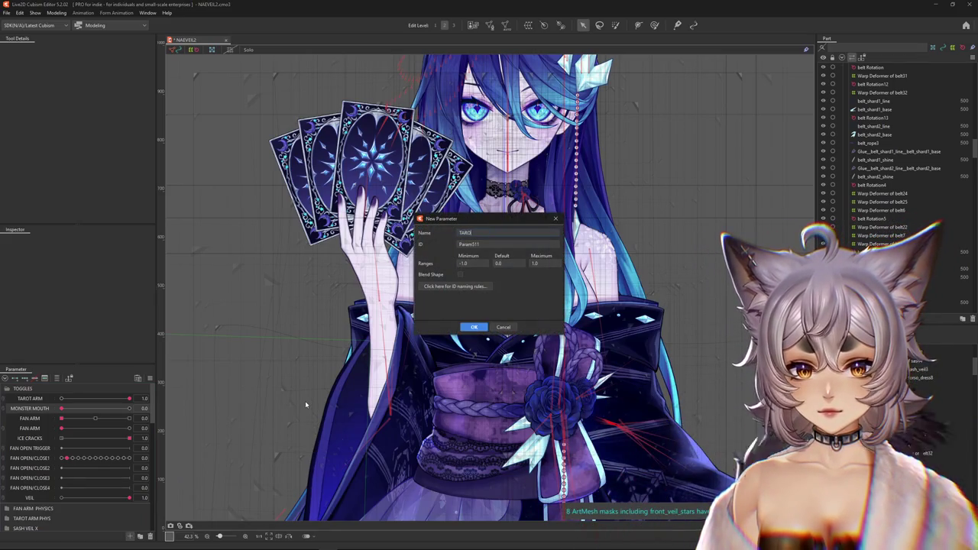
pyautogui.write('T ARM POSE 1')
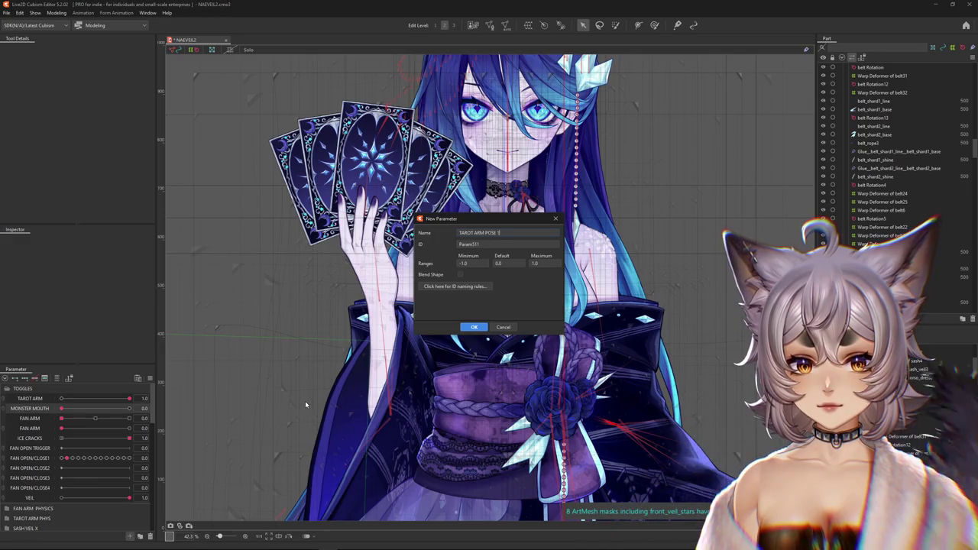
pyautogui.write('->2')
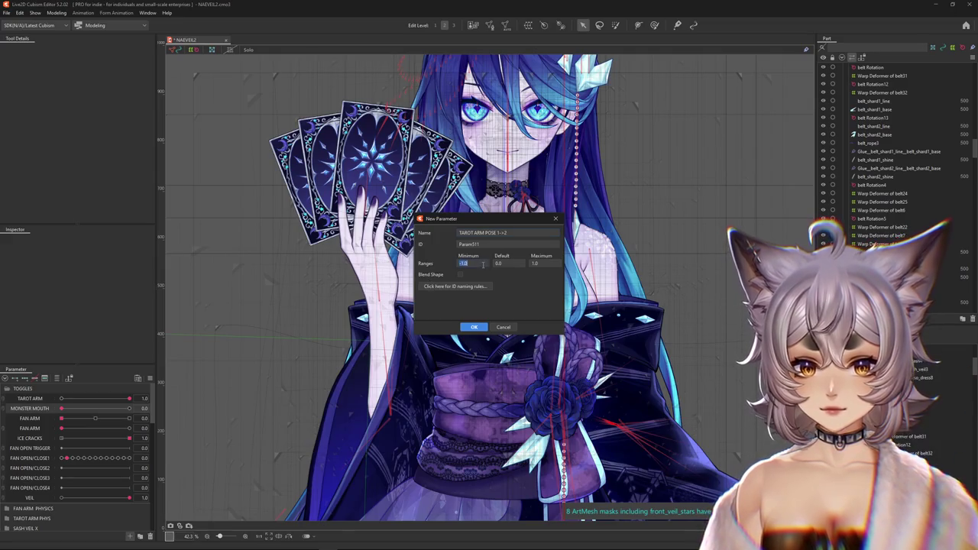
pyautogui.write('0')
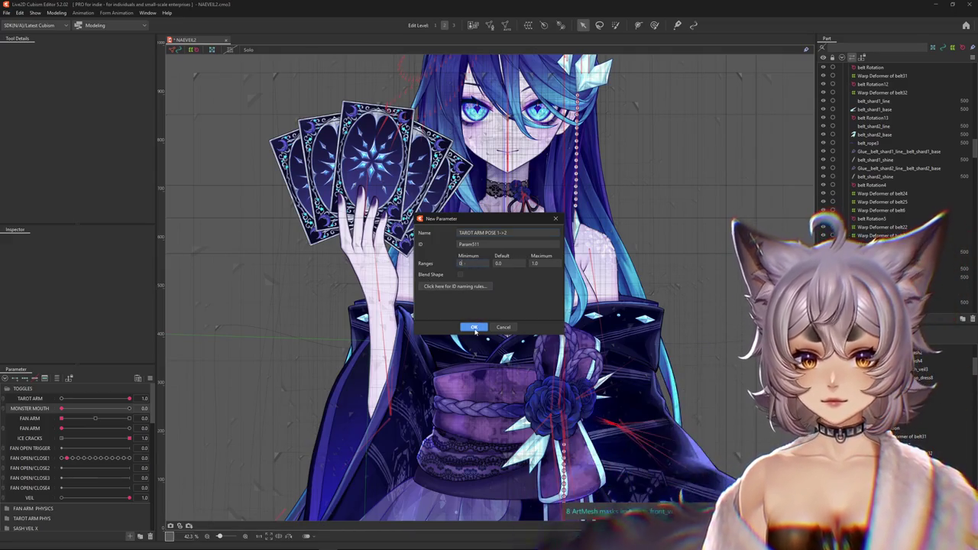
pyautogui.click(475, 327)
pyautogui.scroll(2, 366, 298)
pyautogui.scroll(2, 387, 319)
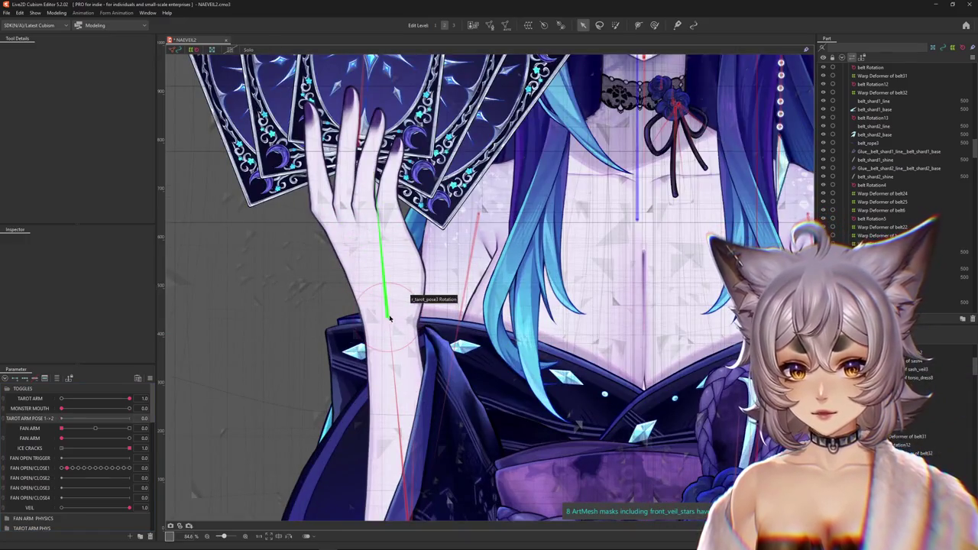
pyautogui.click(388, 317)
pyautogui.moveTo(388, 317); pyautogui.dragTo(483, 333, button='middle')
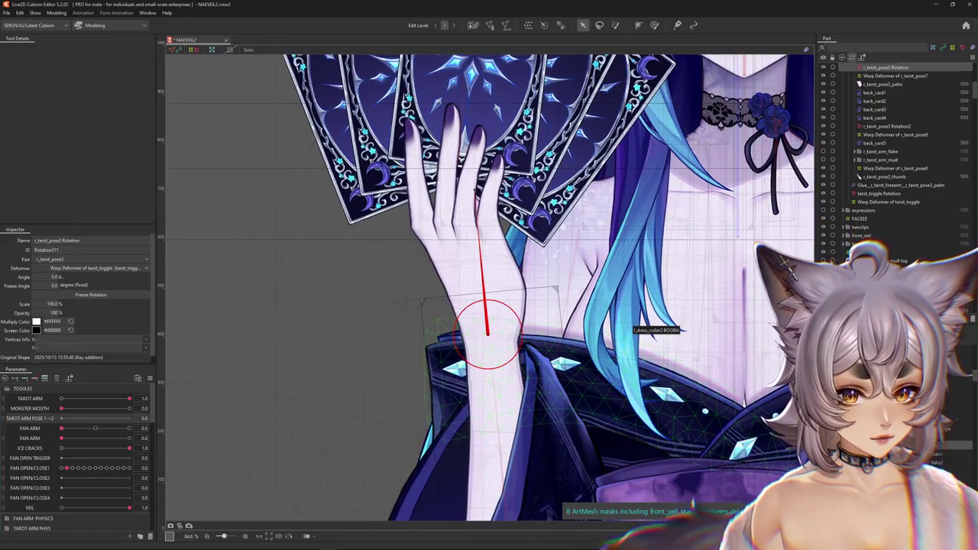
pyautogui.click(458, 336)
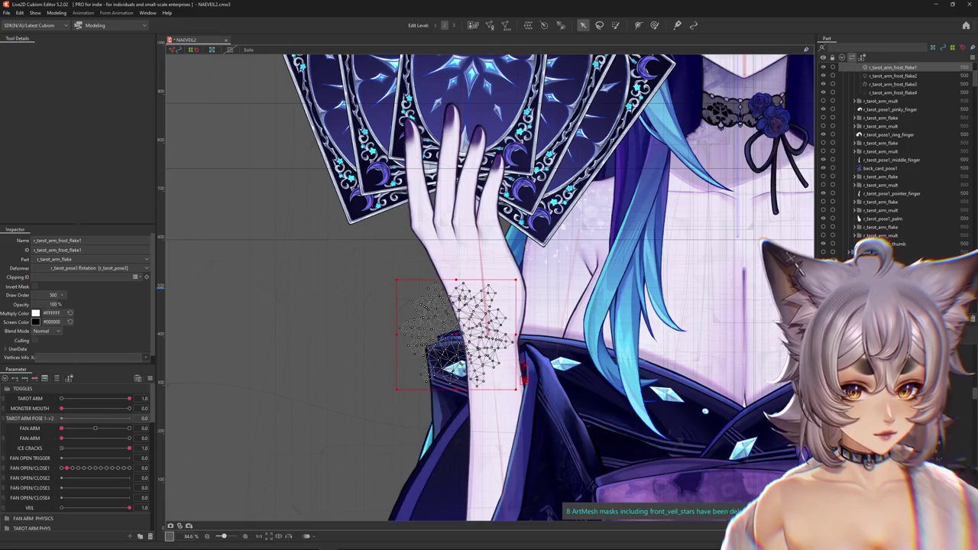
pyautogui.click(489, 314)
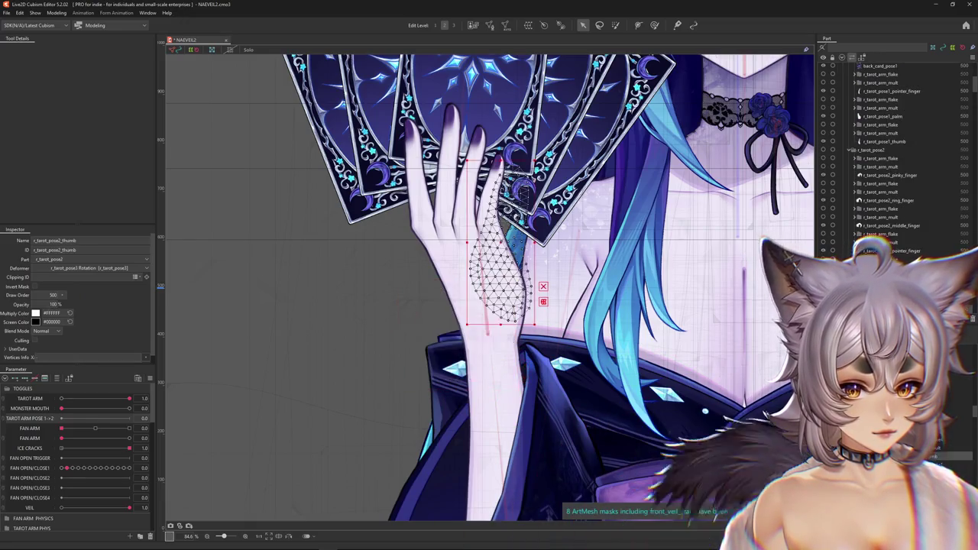
pyautogui.click(488, 329)
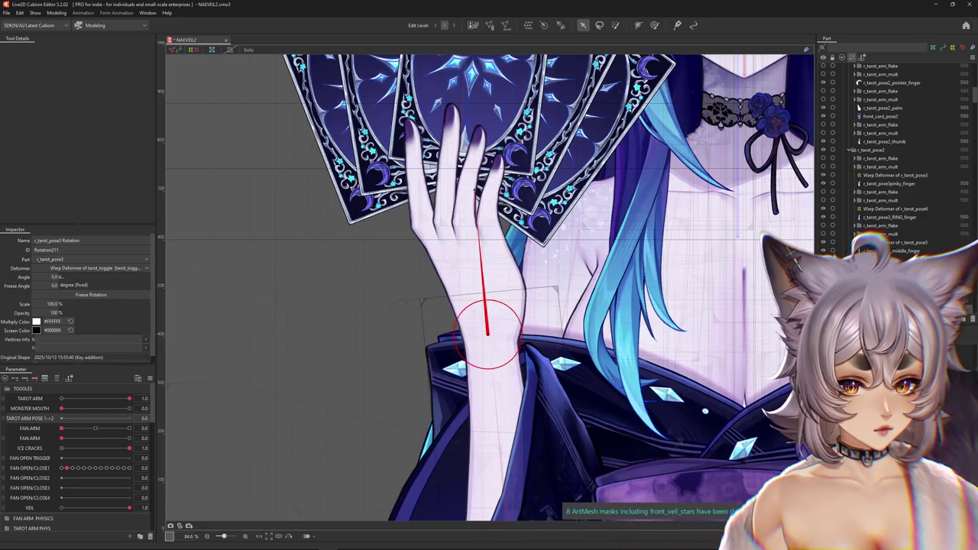
pyautogui.click(489, 203)
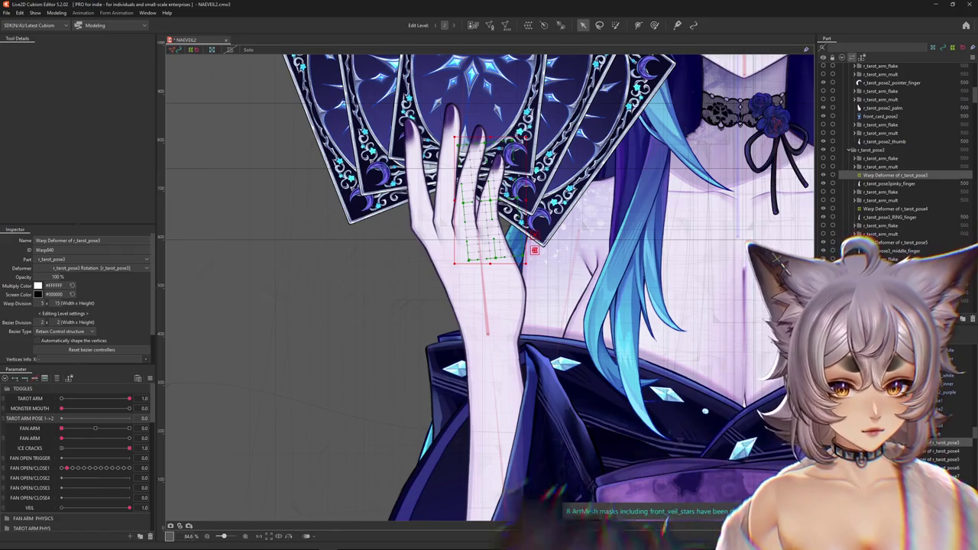
pyautogui.moveTo(436, 153); pyautogui.dragTo(558, 306)
pyautogui.scroll(-2, 564, 413)
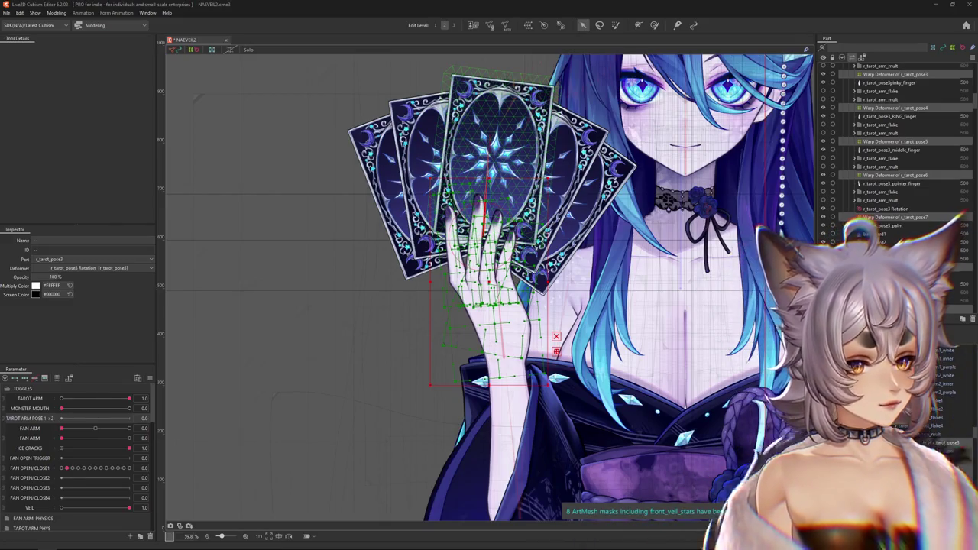
pyautogui.hotkey('alt', 'Tab')
pyautogui.moveTo(589, 116); pyautogui.dragTo(464, 88)
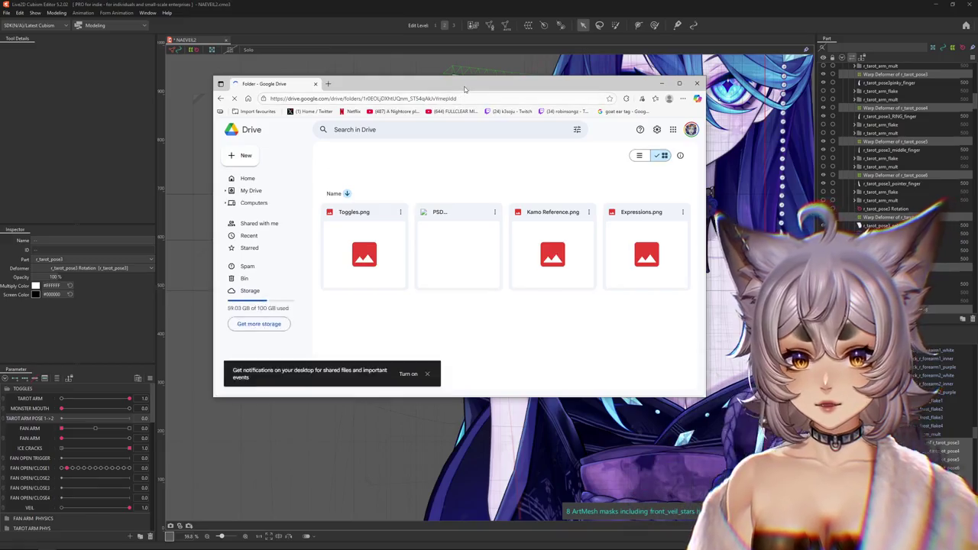
pyautogui.doubleClick(464, 88)
pyautogui.doubleClick(151, 172)
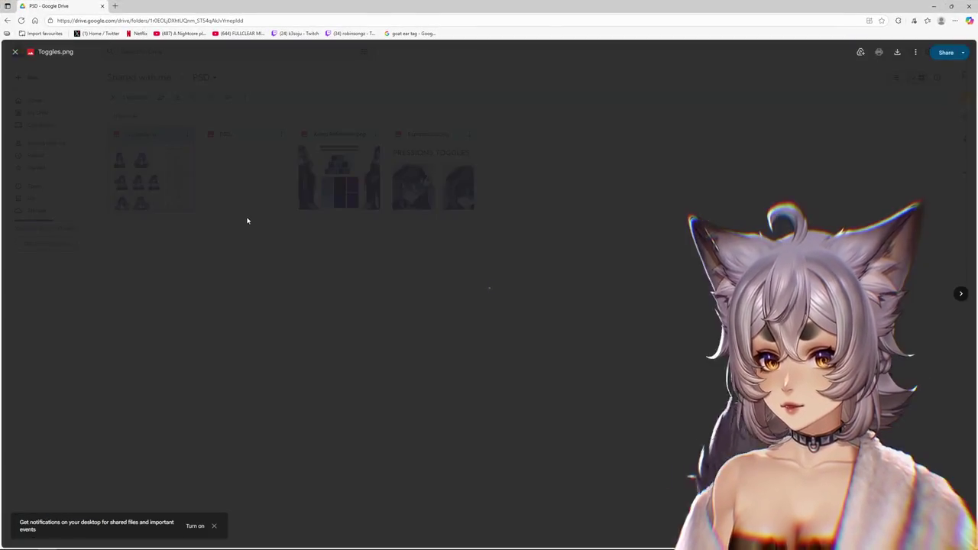
pyautogui.keyDown('ctrl'); pyautogui.scroll(3, 260, 229); pyautogui.keyUp('ctrl')
pyautogui.keyDown('ctrl'); pyautogui.scroll(2, 278, 239); pyautogui.keyUp('ctrl')
pyautogui.keyDown('ctrl'); pyautogui.scroll(2, 508, 271); pyautogui.keyUp('ctrl')
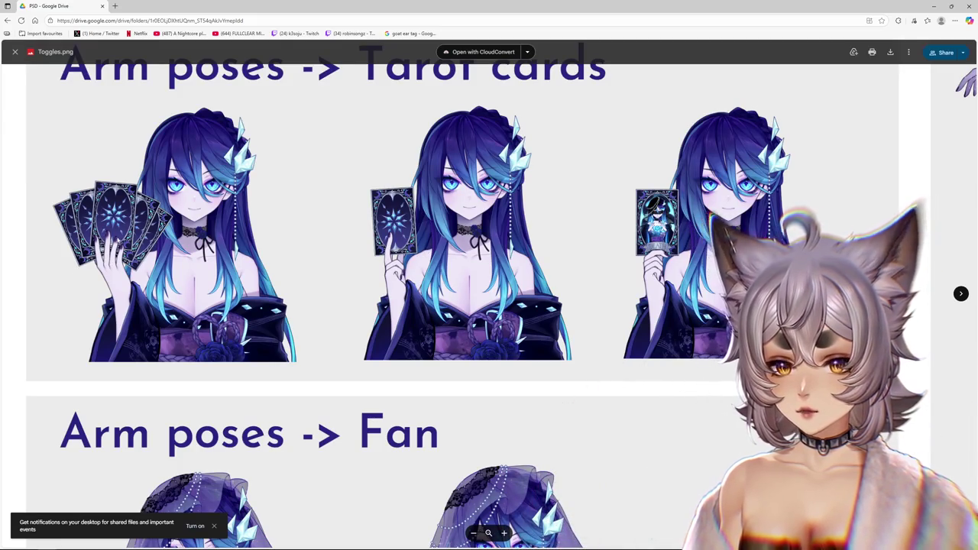
pyautogui.click(933, 6)
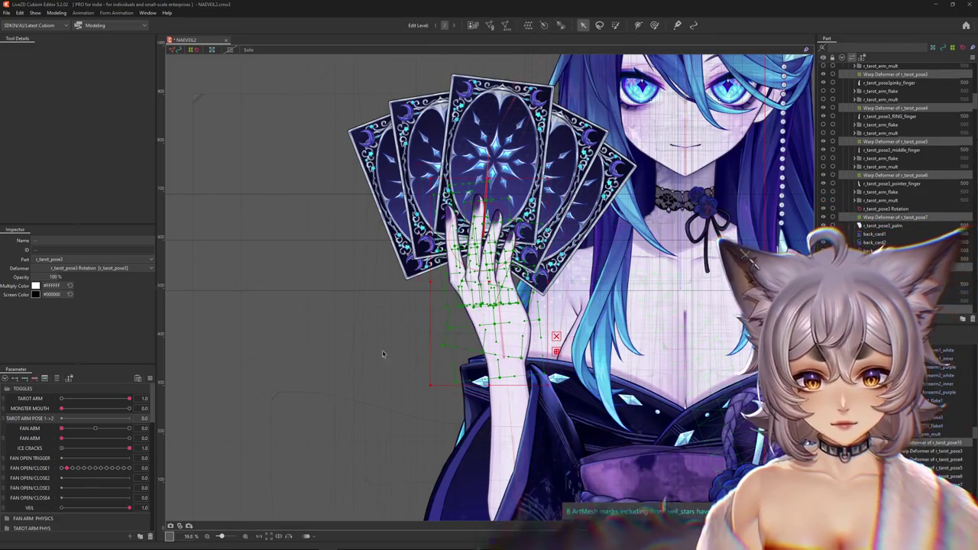
# Step: Set TAROT ARM POSE 1->2 to 1, check the r_tarot_pose2 group, then collapse it
pyautogui.click(550, 321)
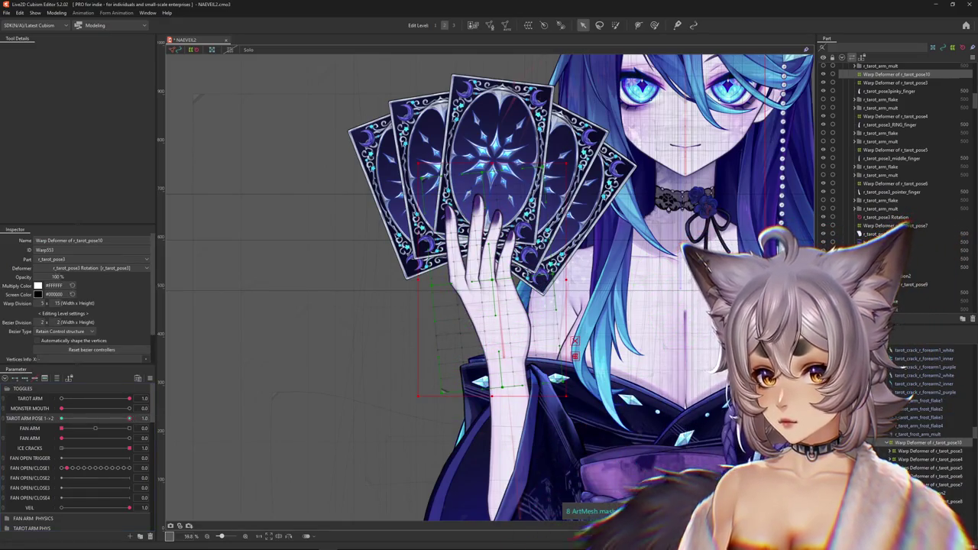
pyautogui.click(129, 418)
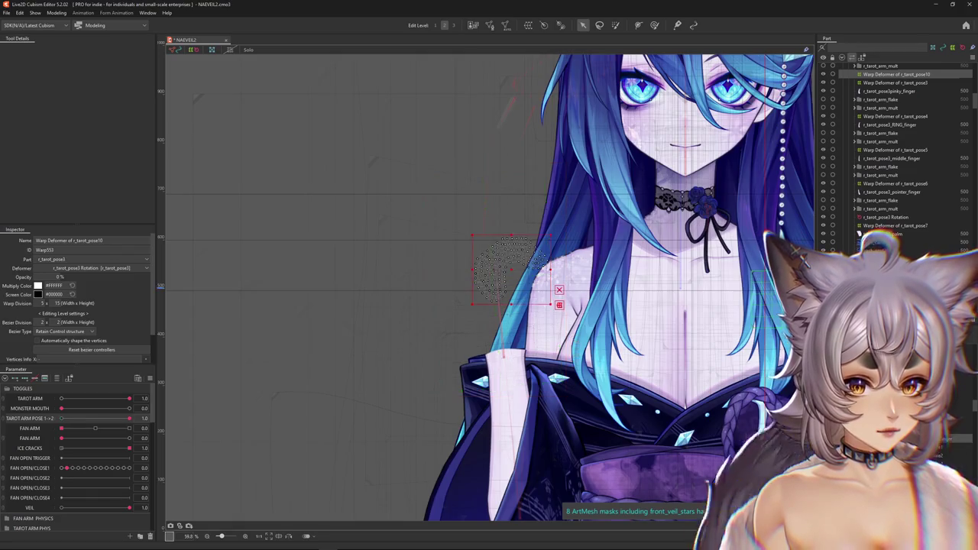
pyautogui.click(880, 193)
pyautogui.scroll(-3, 881, 193)
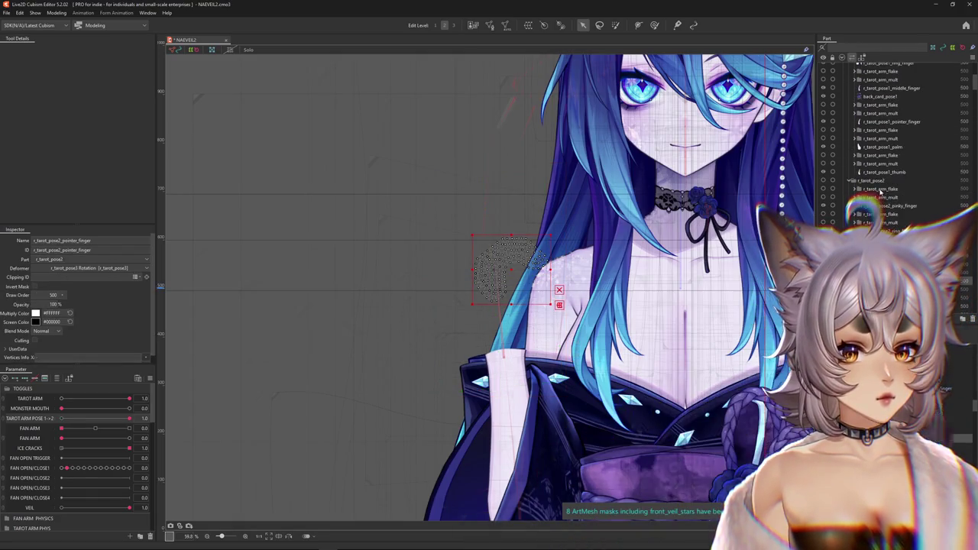
pyautogui.click(823, 181)
pyautogui.click(824, 182)
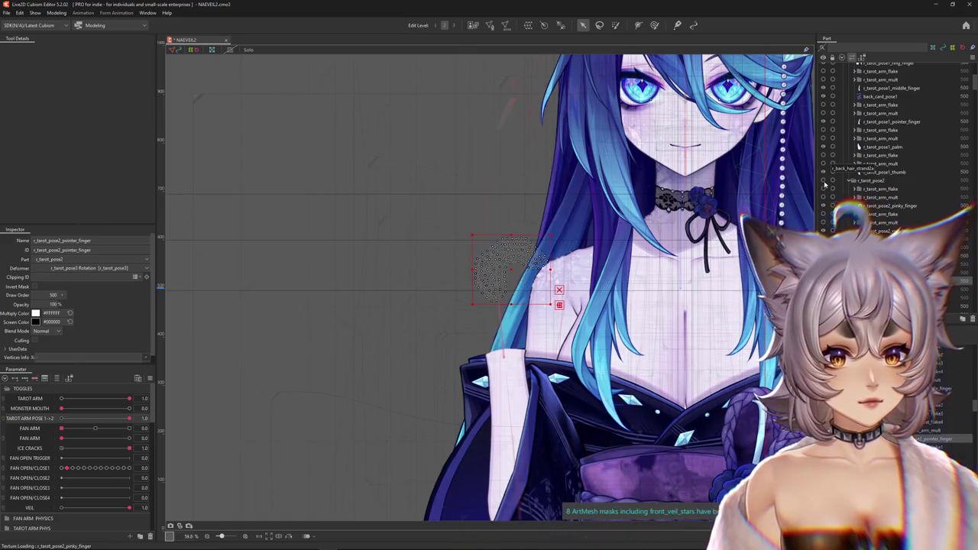
pyautogui.click(850, 182)
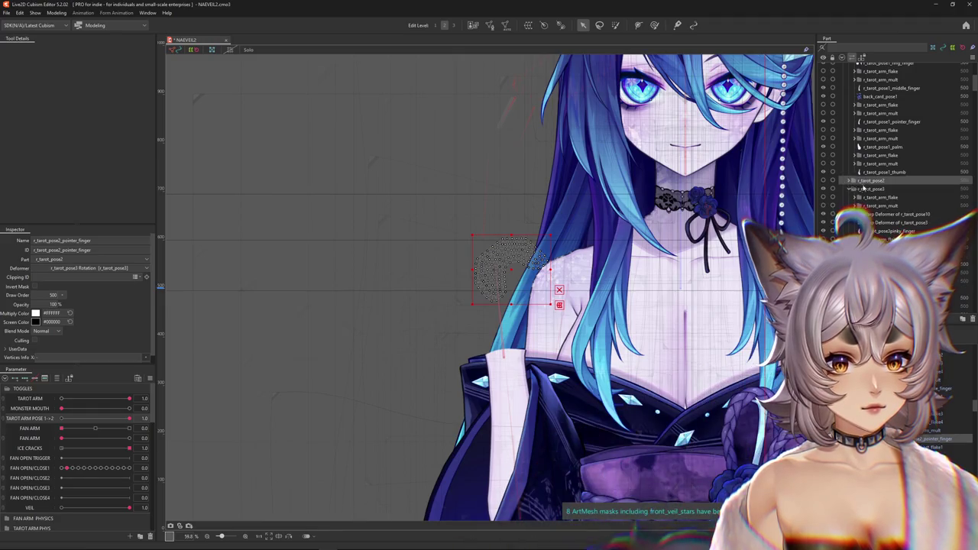
pyautogui.scroll(2, 841, 184)
pyautogui.scroll(3, 856, 175)
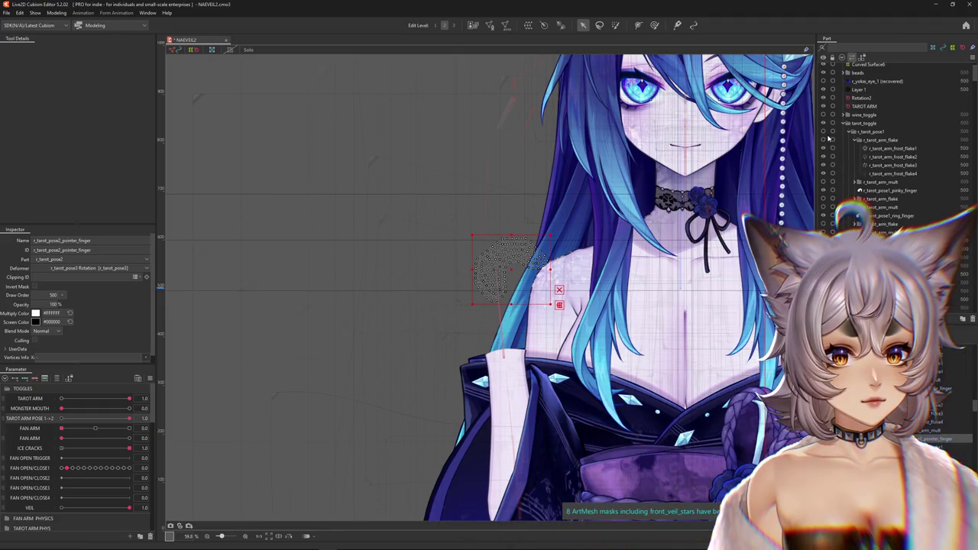
# Step: Show the r_tarot_pose1 hand and wrap its child arm-flake meshes in a new warp deformer
pyautogui.click(824, 132)
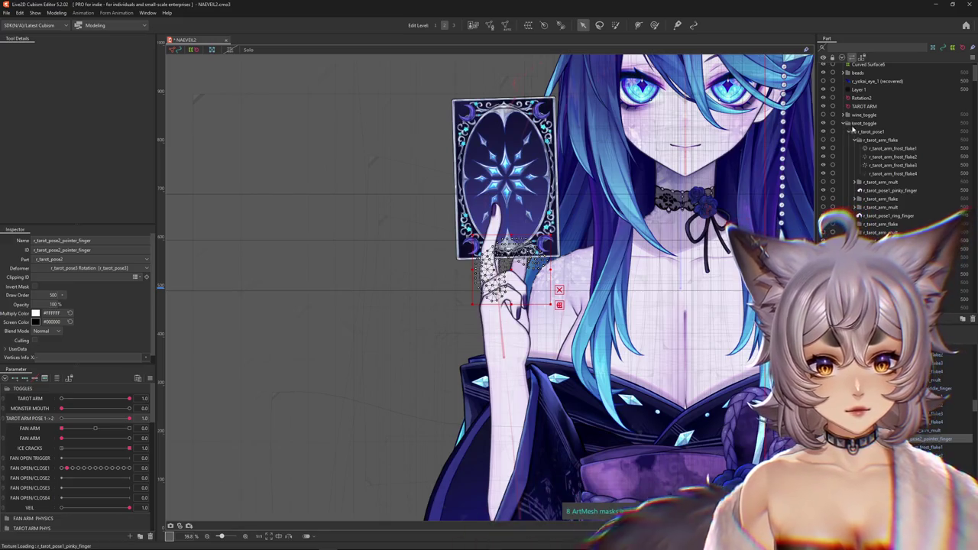
pyautogui.click(875, 139)
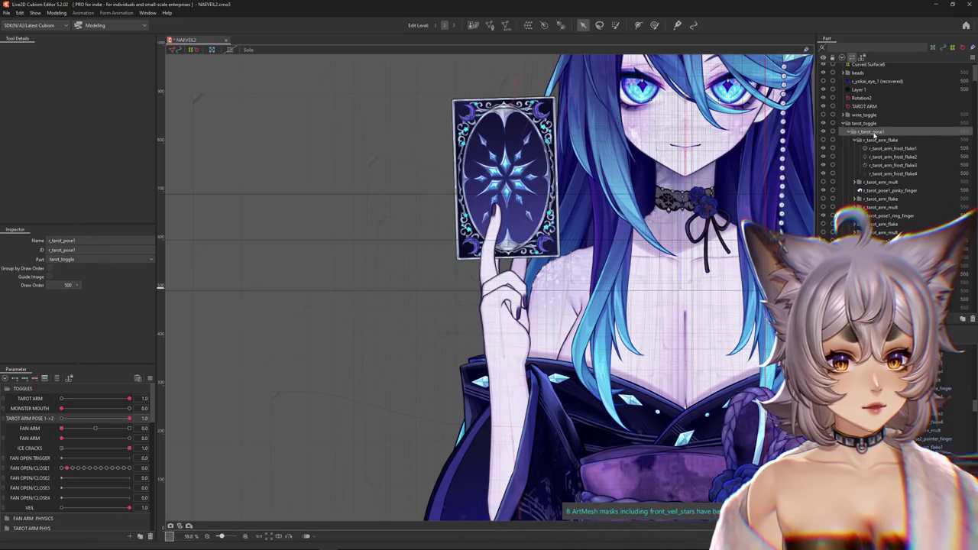
pyautogui.rightClick(875, 135)
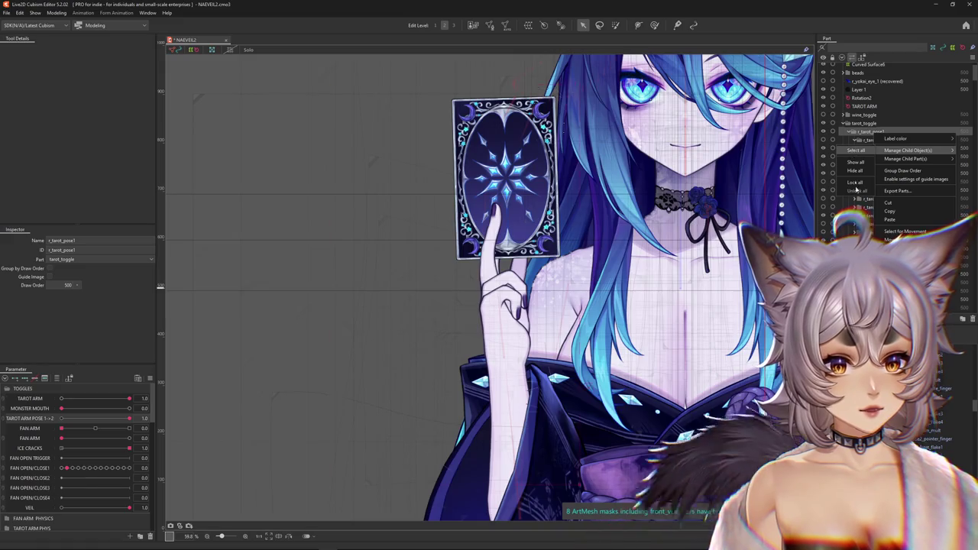
pyautogui.click(854, 150)
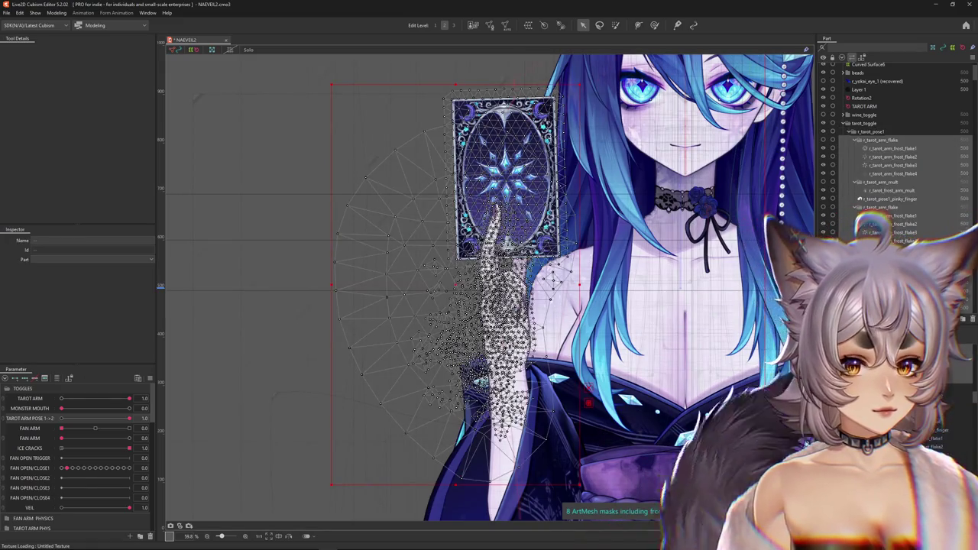
pyautogui.scroll(2, 894, 153)
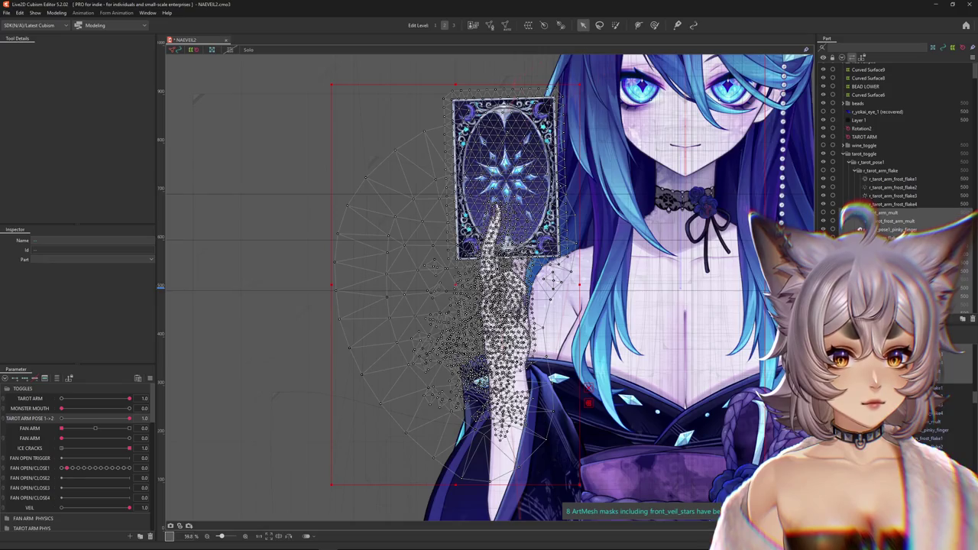
pyautogui.click(871, 163)
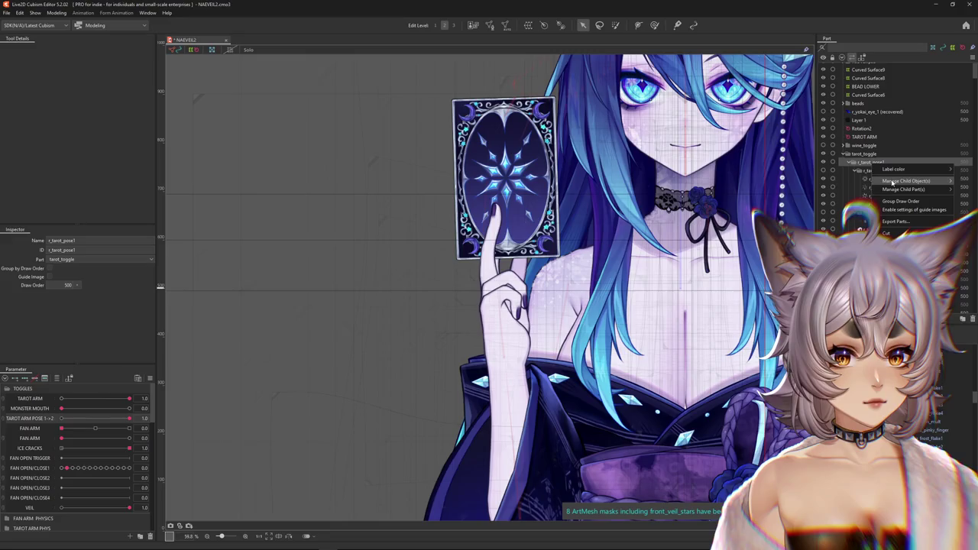
pyautogui.click(855, 181)
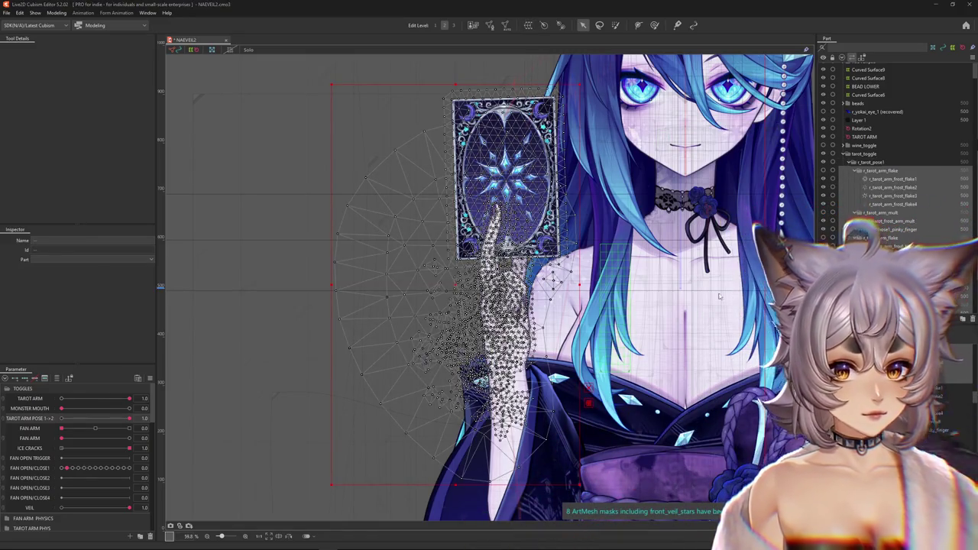
pyautogui.click(365, 330)
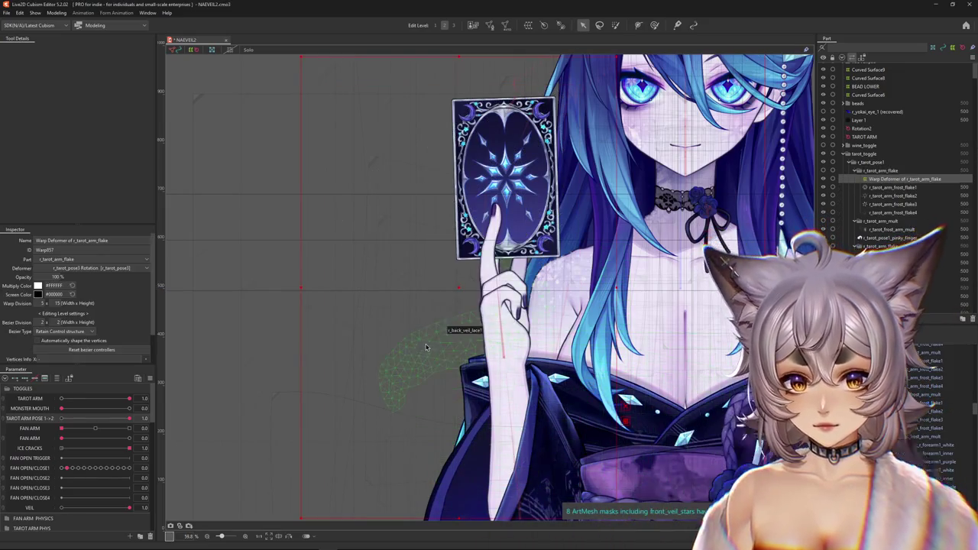
# Step: Reveal the frost flake mesh and test TAROT ARM POSE 1->2, ending on the single card
pyautogui.scroll(-2, 428, 331)
pyautogui.scroll(-2, 466, 331)
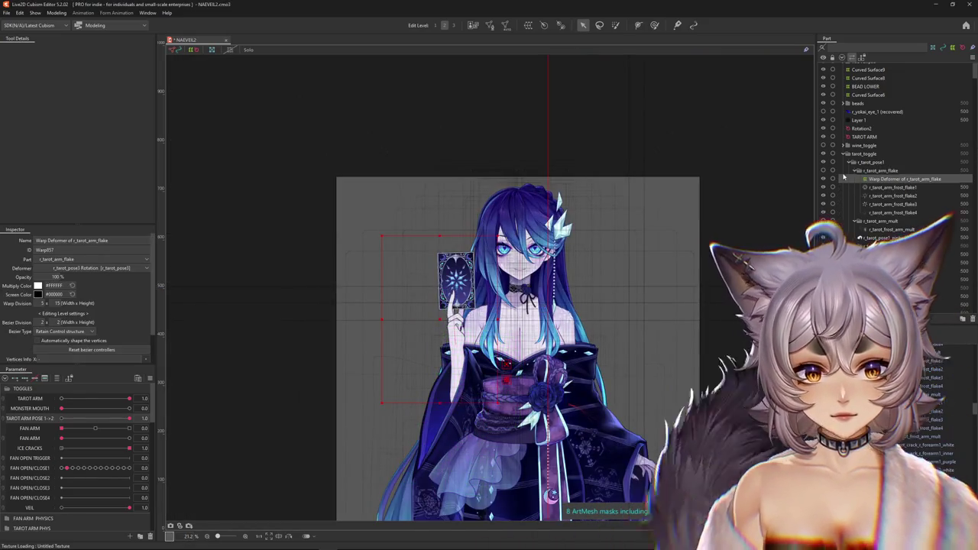
pyautogui.click(824, 170)
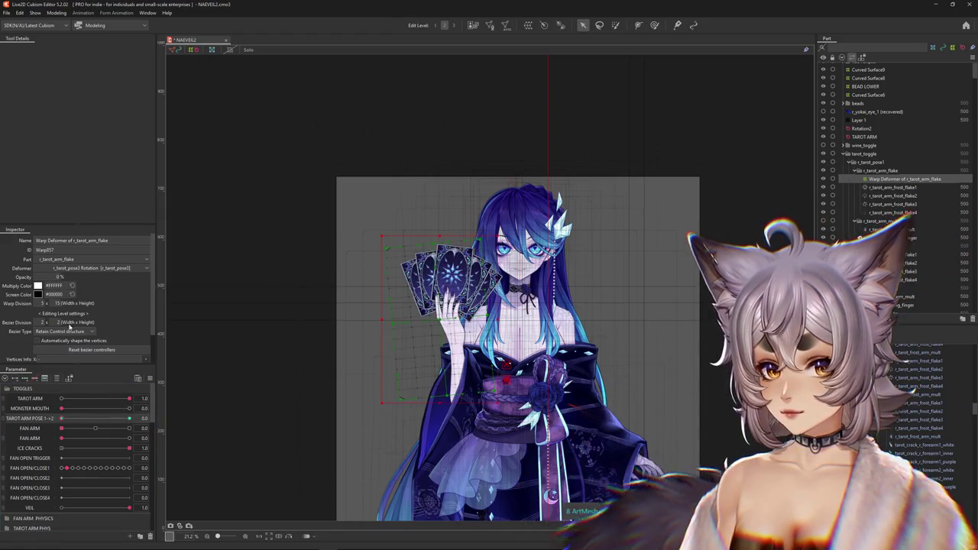
pyautogui.click(150, 418)
pyautogui.click(150, 418)
pyautogui.click(136, 418)
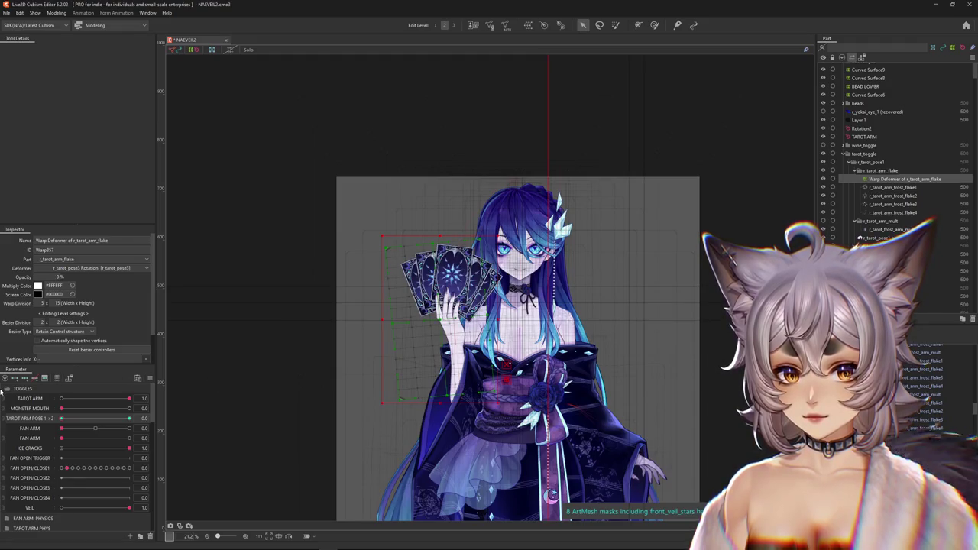
# Step: Hide the selection overlay and centre the view on the card hand
pyautogui.scroll(5, 470, 317)
pyautogui.hotkey('ctrl', 'h')
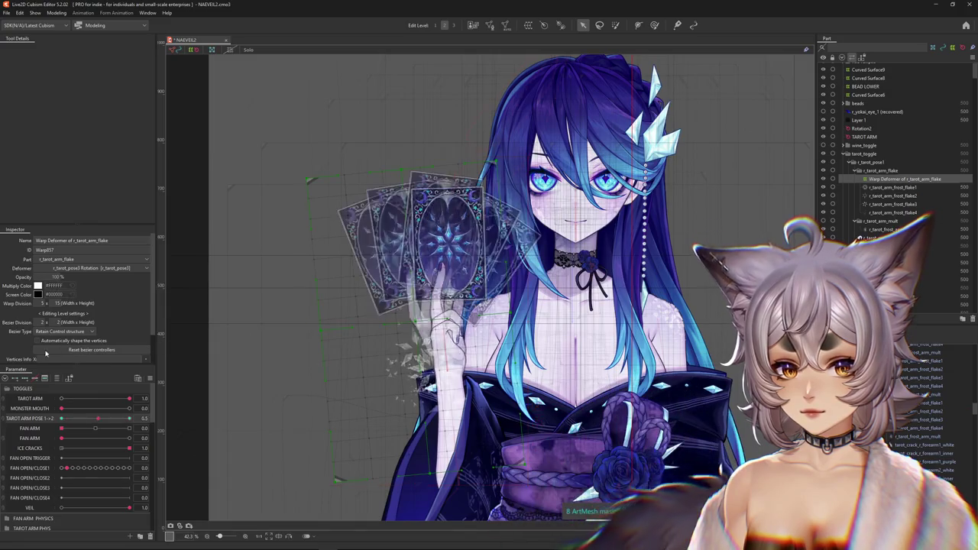
pyautogui.scroll(4, 450, 347)
pyautogui.moveTo(359, 347); pyautogui.dragTo(405, 336, button='middle')
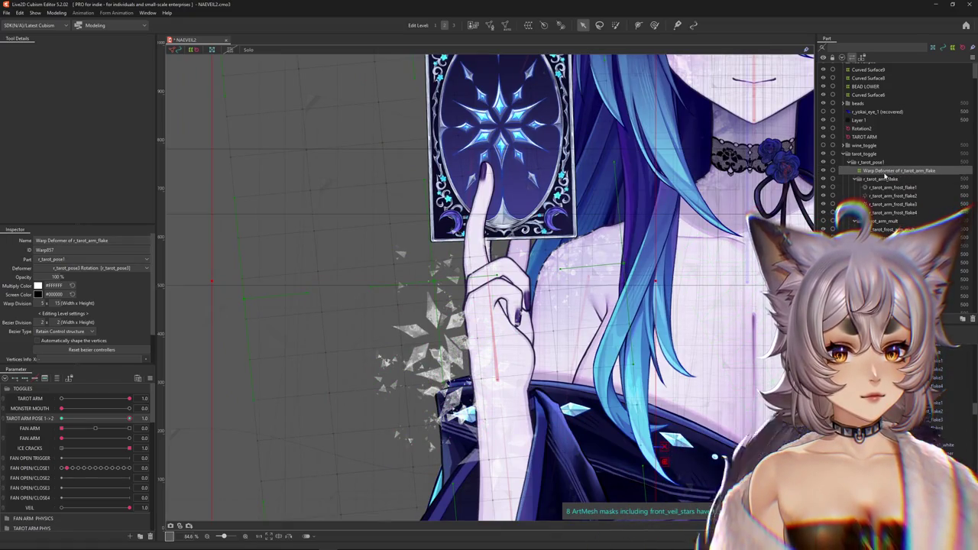
pyautogui.click(885, 178)
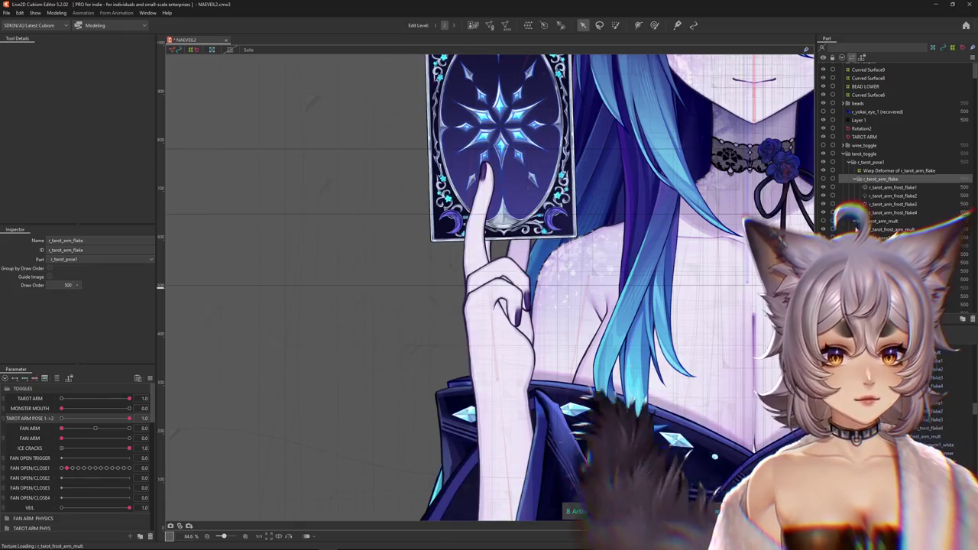
pyautogui.click(497, 302)
pyautogui.press('Escape')
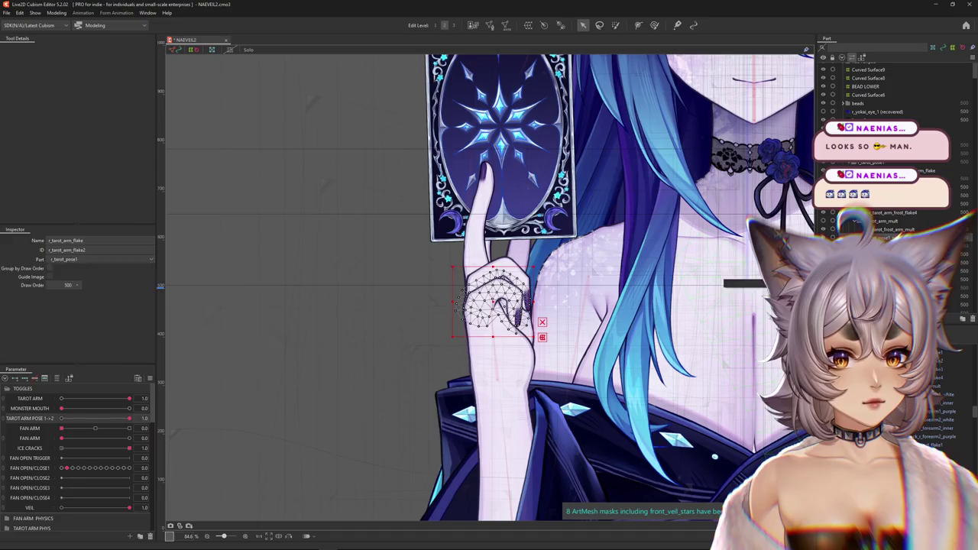
pyautogui.click(497, 302)
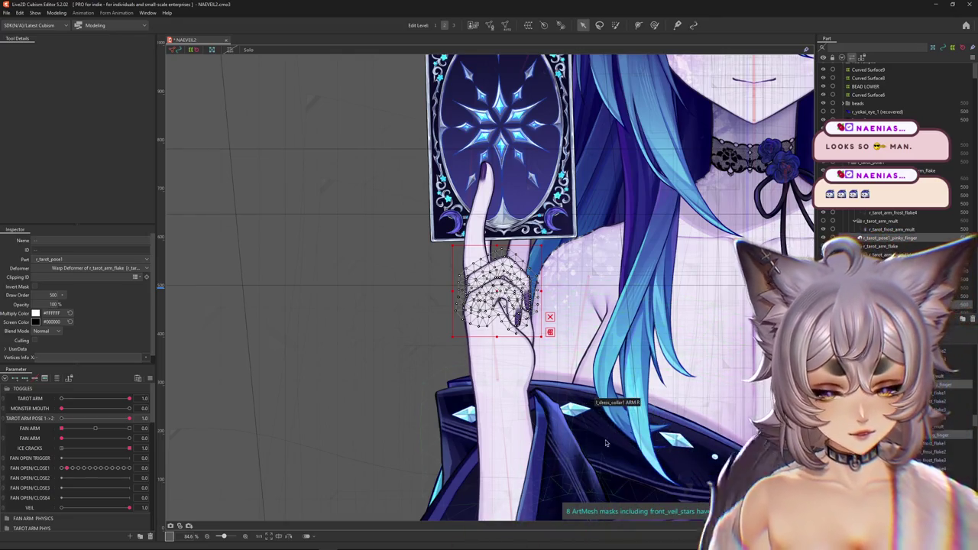
pyautogui.moveTo(601, 441); pyautogui.dragTo(570, 455, button='middle')
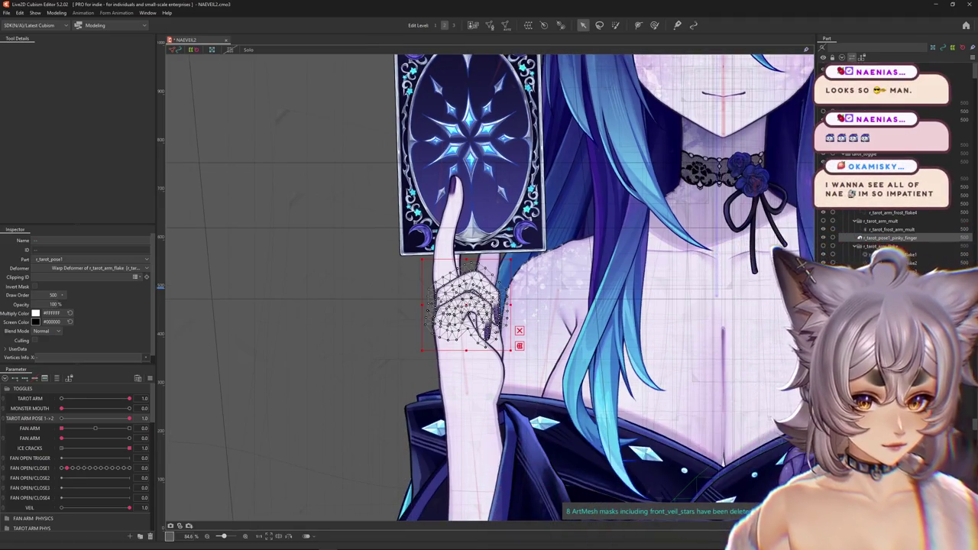
pyautogui.click(457, 222)
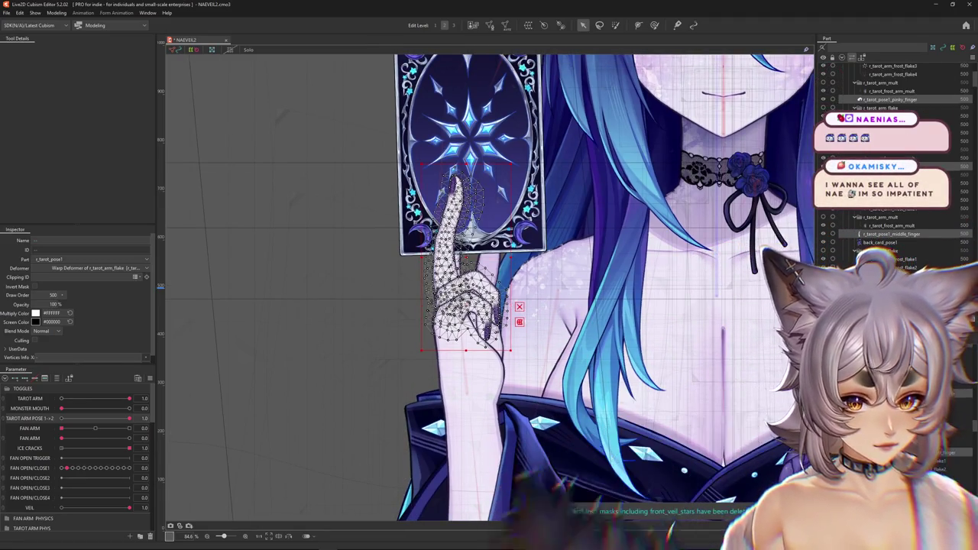
pyautogui.click(470, 374)
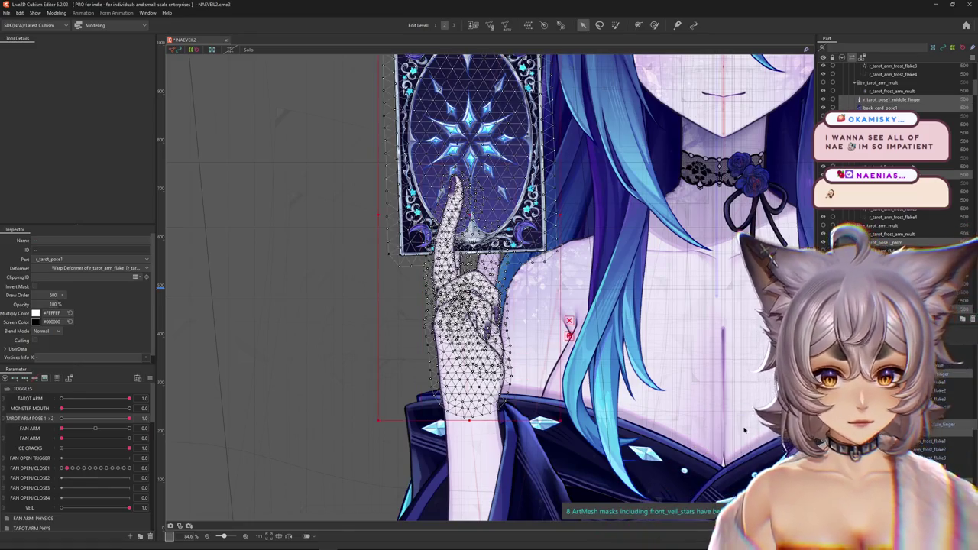
pyautogui.scroll(-3, 699, 383)
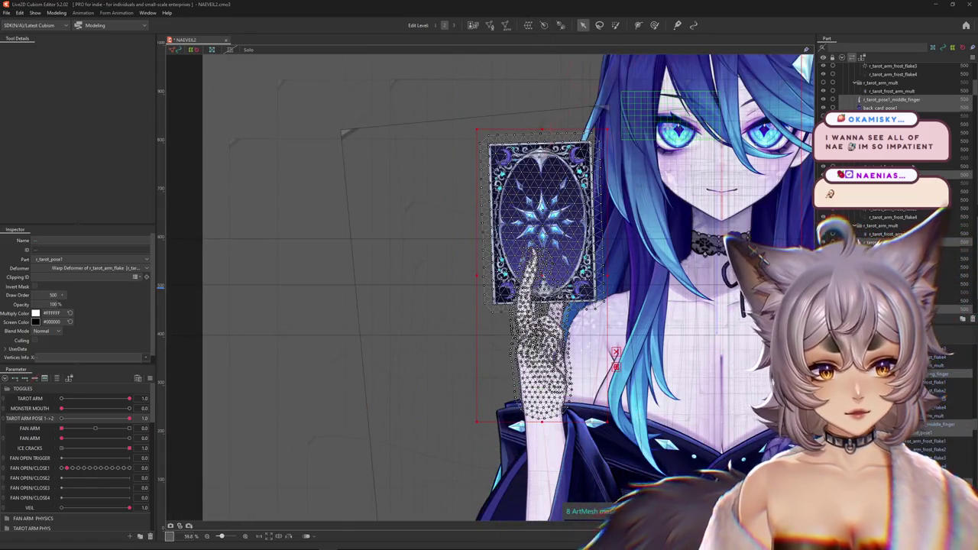
pyautogui.click(542, 403)
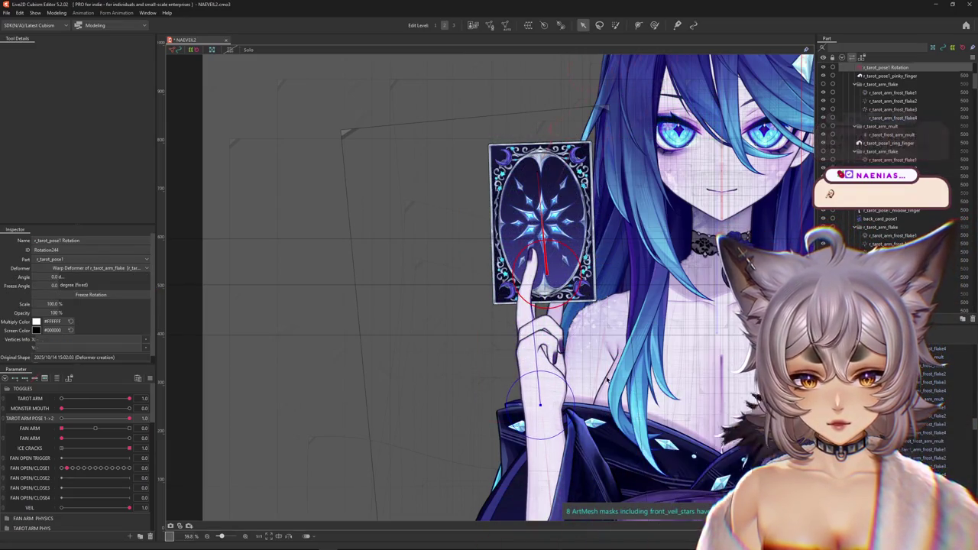
pyautogui.scroll(3, 571, 370)
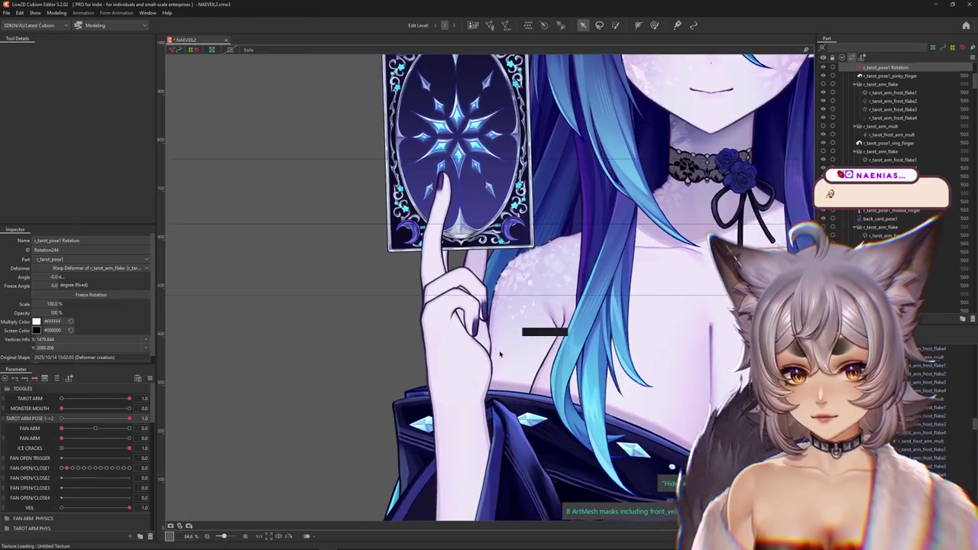
pyautogui.moveTo(124, 418); pyautogui.dragTo(58, 419)
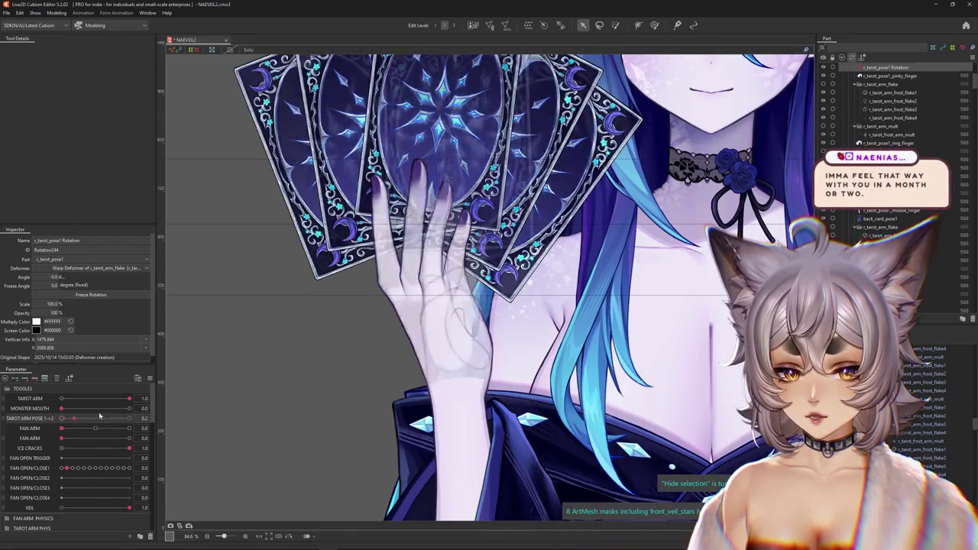
pyautogui.moveTo(58, 420); pyautogui.dragTo(194, 406)
pyautogui.hotkey('ctrl', 'z')
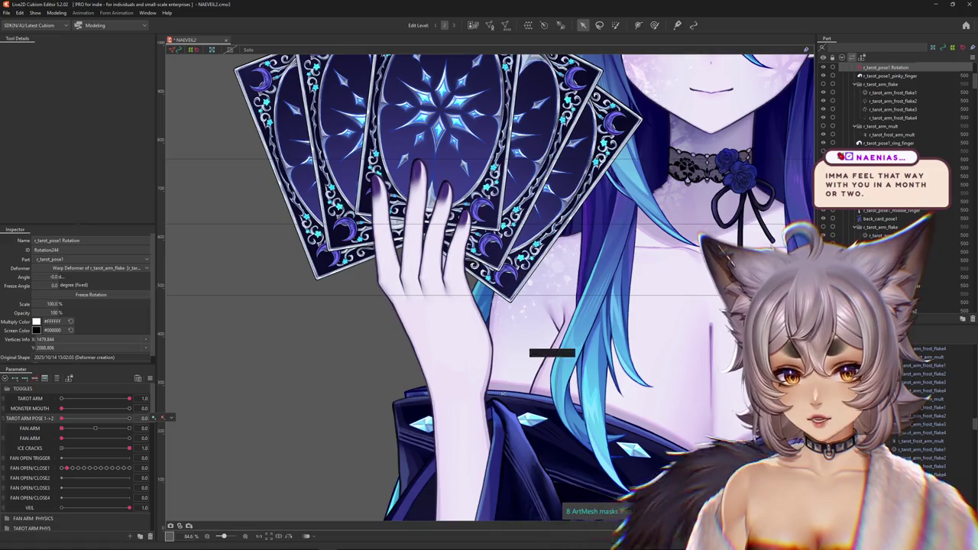
pyautogui.moveTo(71, 423)
pyautogui.mouseDown()
pyautogui.moveTo(2, 409)
pyautogui.moveTo(461, 313)
pyautogui.mouseUp()
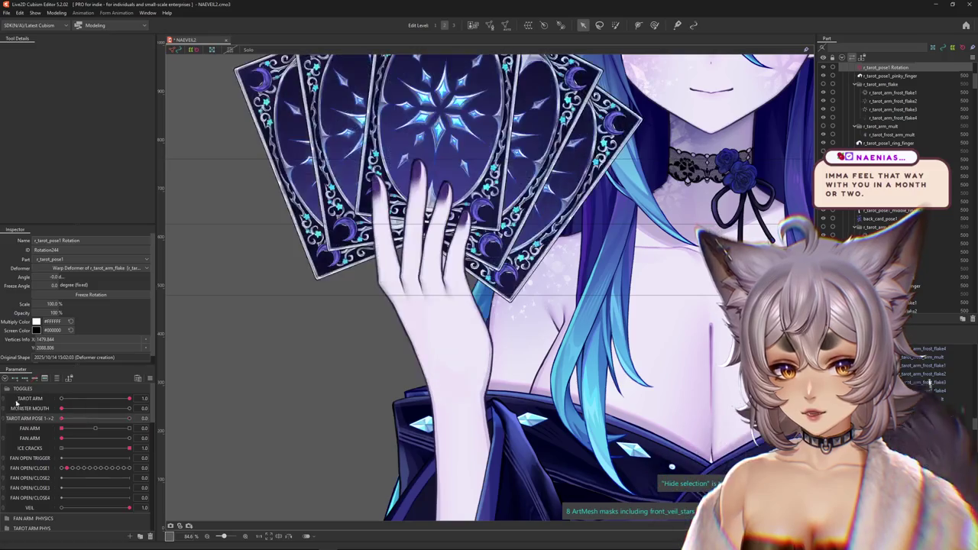
pyautogui.scroll(3, 463, 341)
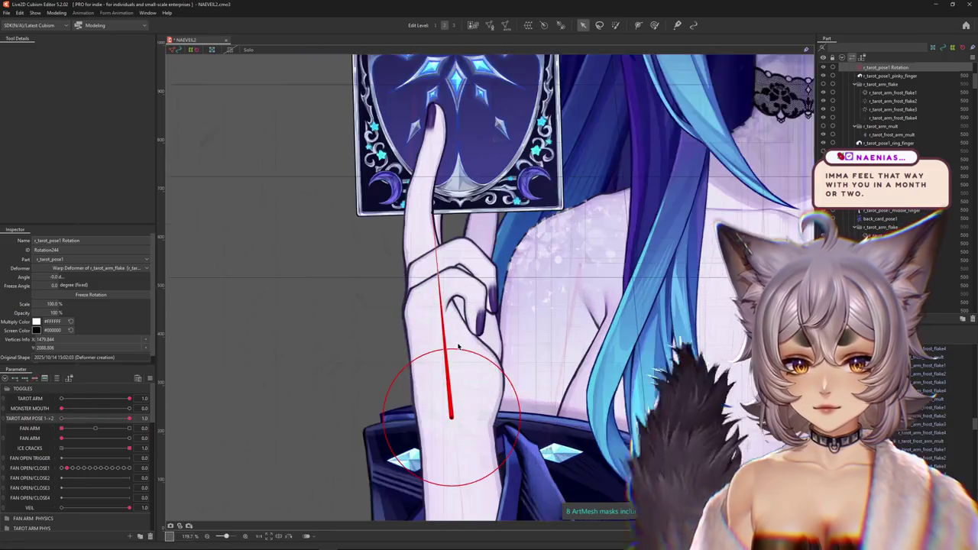
pyautogui.click(458, 340)
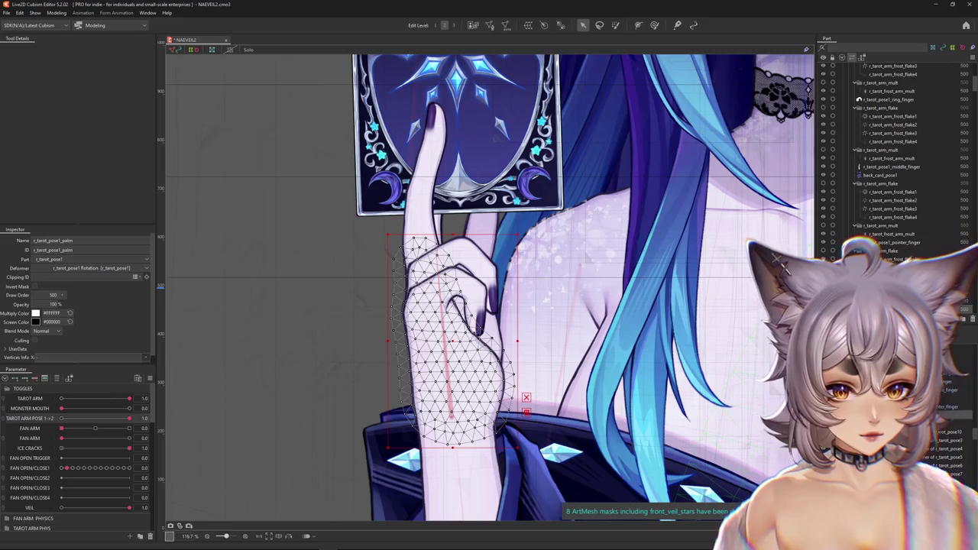
# Step: Add a rotation deformer to back_card_pose1 and move its pivot to the pointer fingertip
pyautogui.click(458, 137)
pyautogui.scroll(-2, 590, 396)
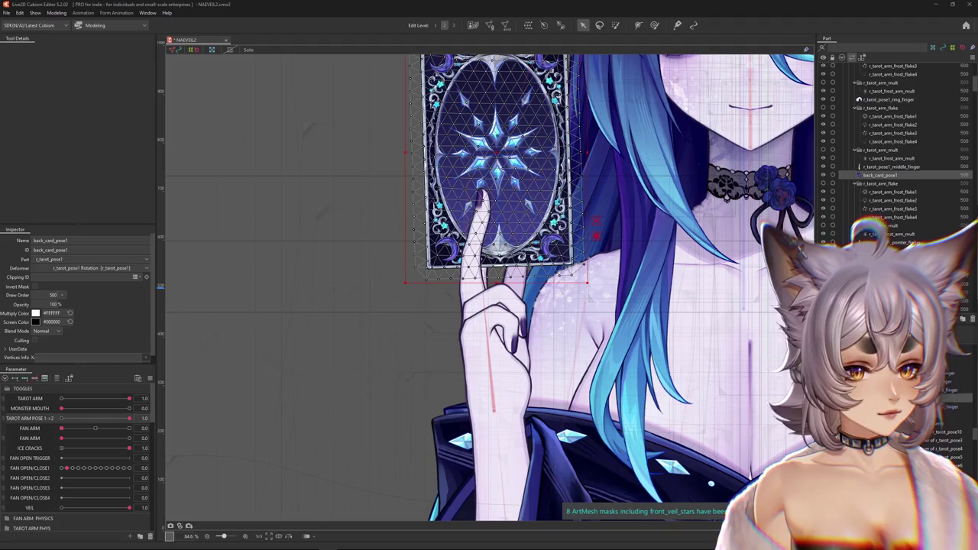
pyautogui.press('Return')
pyautogui.scroll(-2, 550, 309)
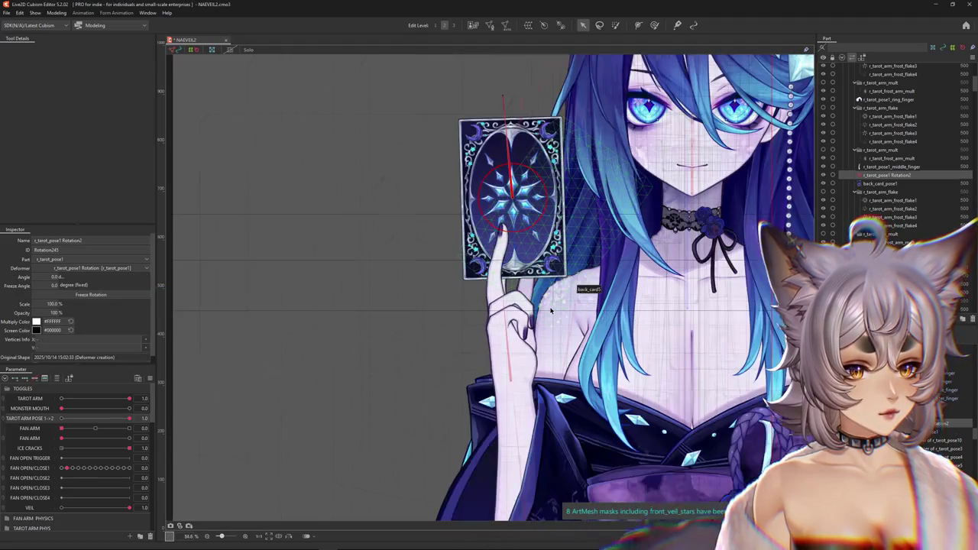
pyautogui.scroll(2, 515, 206)
pyautogui.scroll(2, 514, 207)
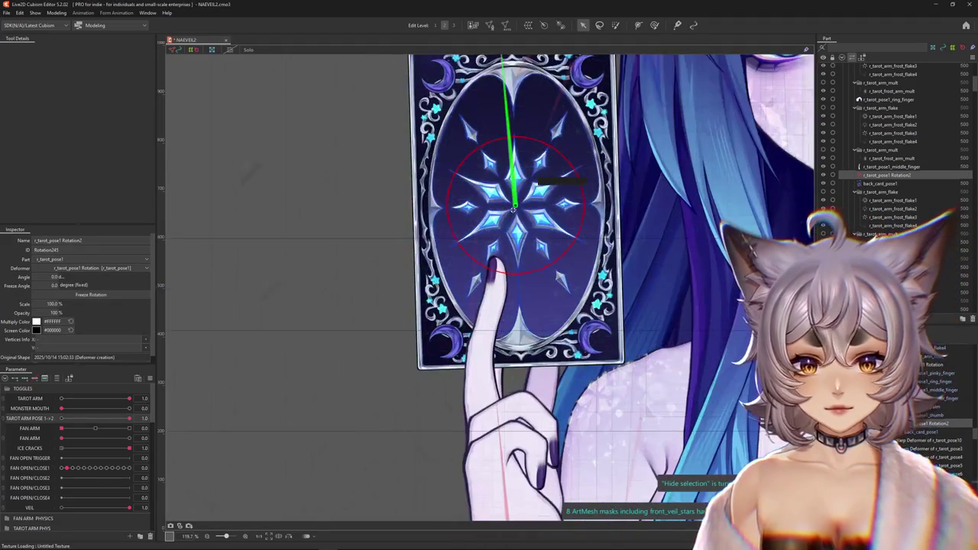
pyautogui.moveTo(515, 206); pyautogui.dragTo(503, 321)
pyautogui.hotkey('ctrl', 'z')
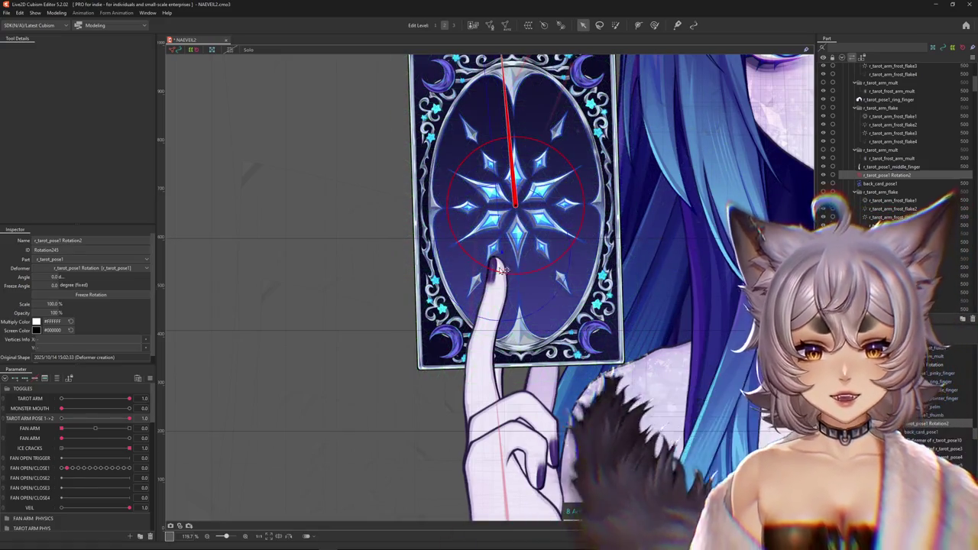
pyautogui.moveTo(517, 206); pyautogui.dragTo(496, 282)
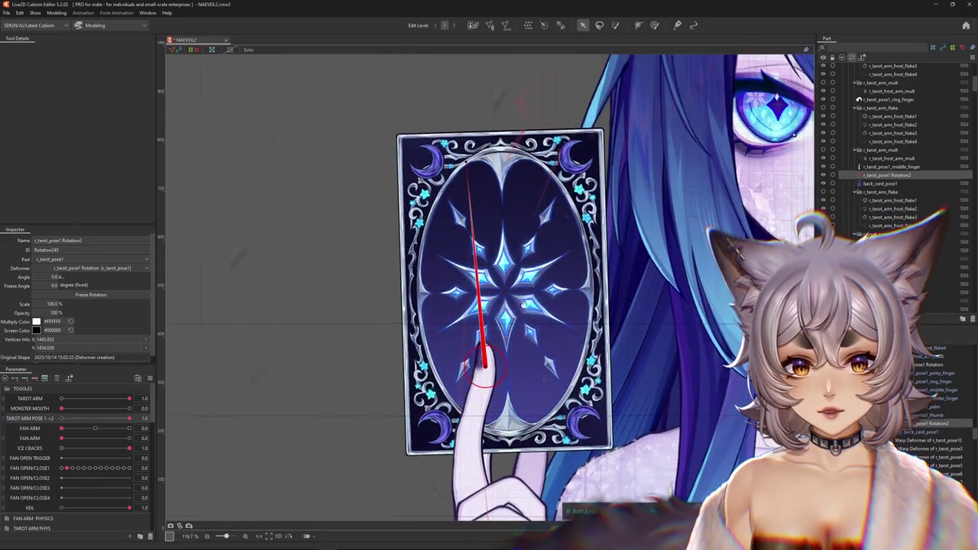
pyautogui.hotkey('ctrl', 'z')
pyautogui.hotkey('ctrl', 'z')
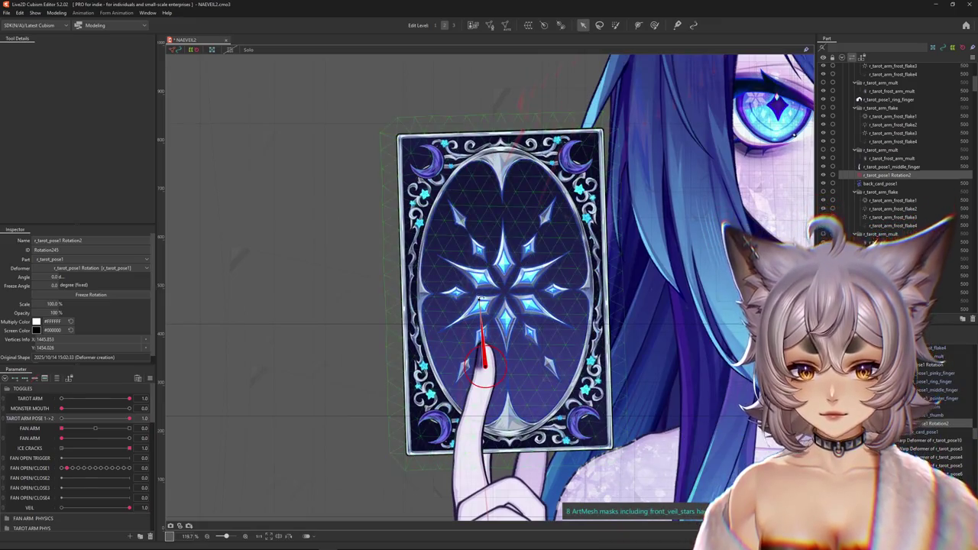
# Step: Clear the selection and select the pointer-finger mesh for weight painting
pyautogui.scroll(-5, 654, 378)
pyautogui.scroll(-2, 653, 378)
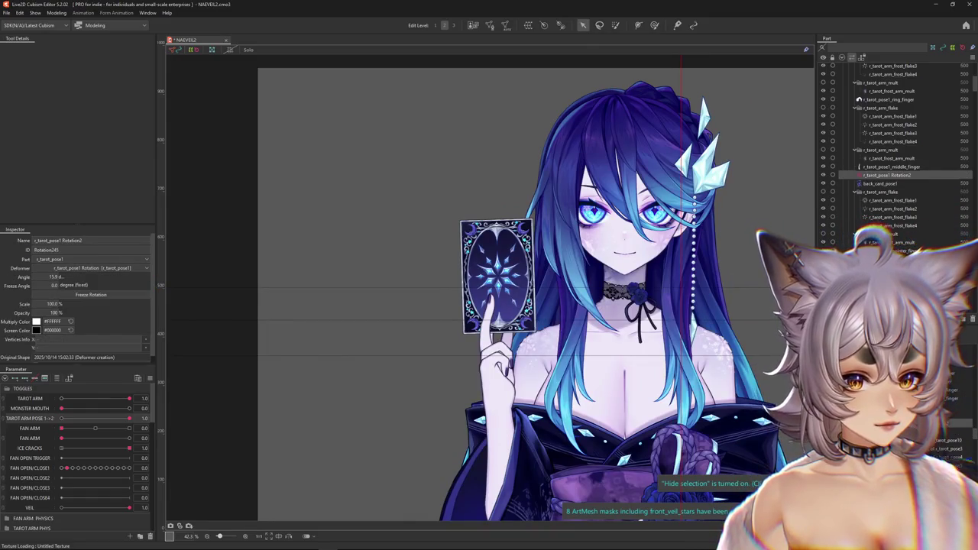
pyautogui.click(552, 139)
pyautogui.click(497, 348)
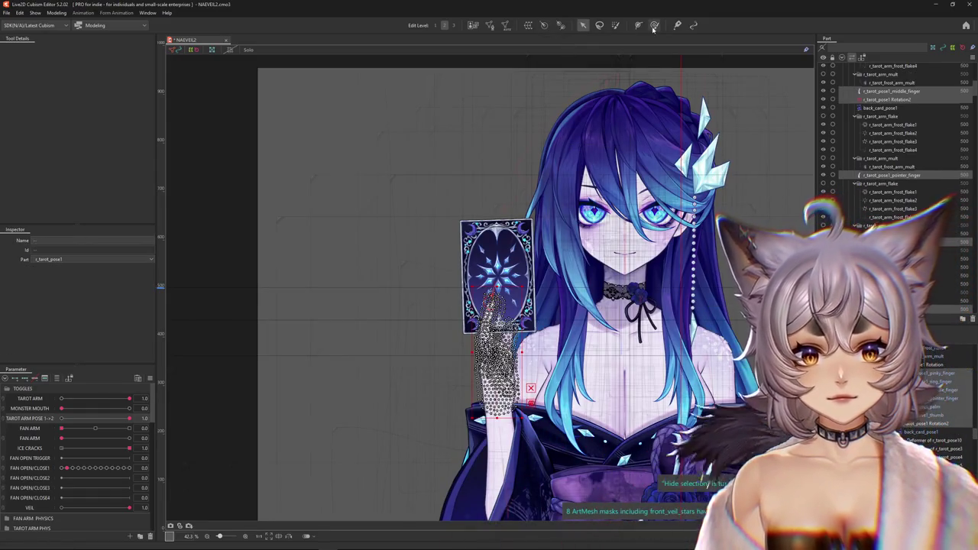
# Step: Switch to the Glue weight brush and hide the mesh wireframe overlay
pyautogui.click(654, 24)
pyautogui.scroll(3, 505, 306)
pyautogui.scroll(-4, 473, 290)
pyautogui.hotkey('ctrl', 'h')
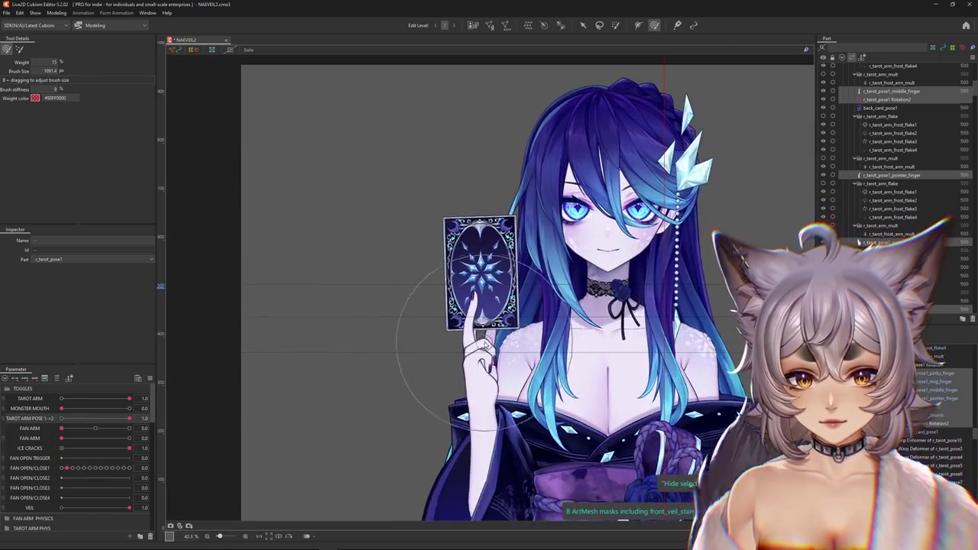
pyautogui.scroll(3, 474, 306)
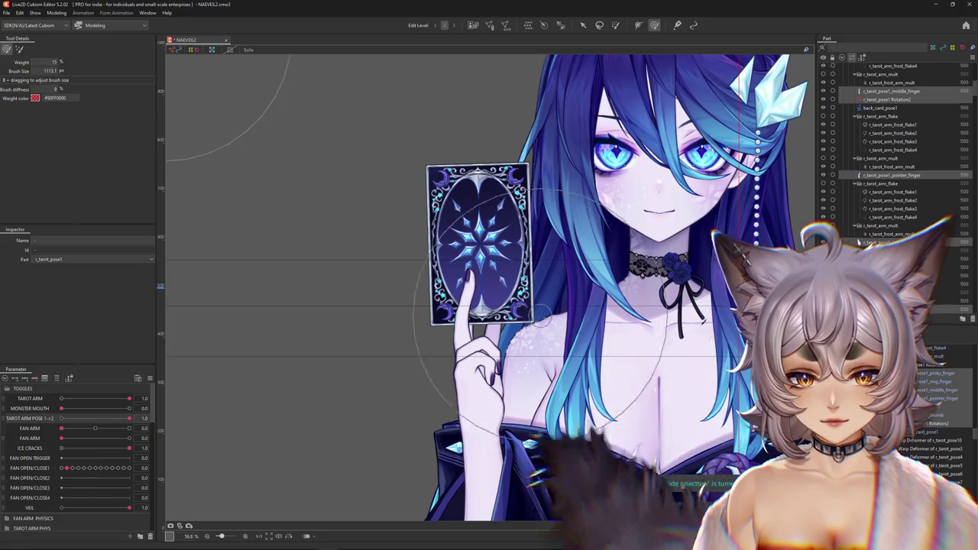
pyautogui.hotkey('ctrl', 'h')
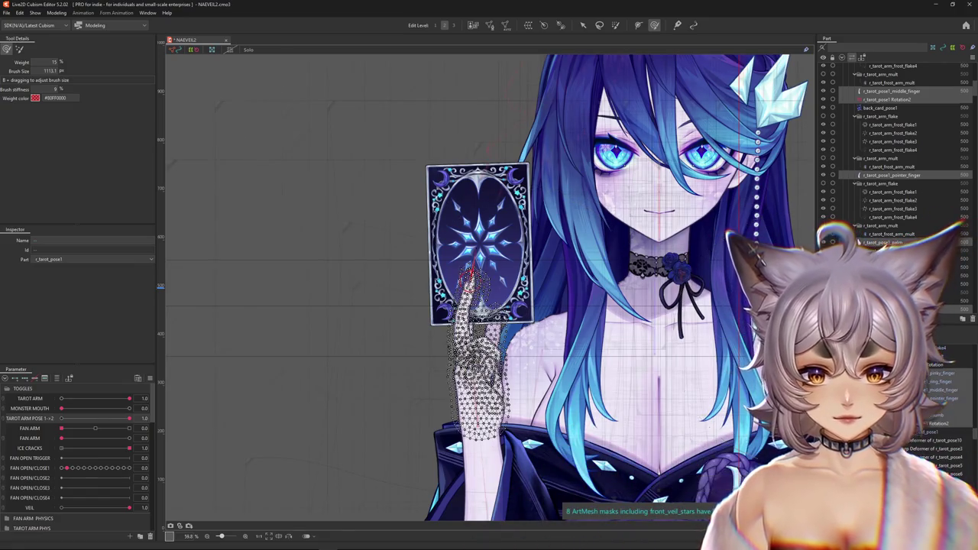
pyautogui.hotkey('ctrl', 'h')
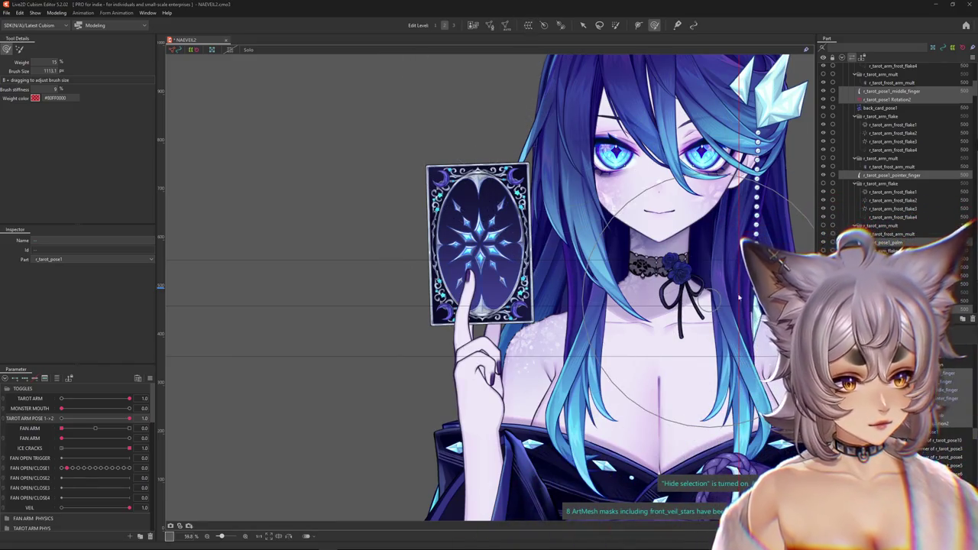
# Step: Paint glue weight onto the card hand, testing poses and resetting TAROT ARM POSE to 1
pyautogui.click(477, 336)
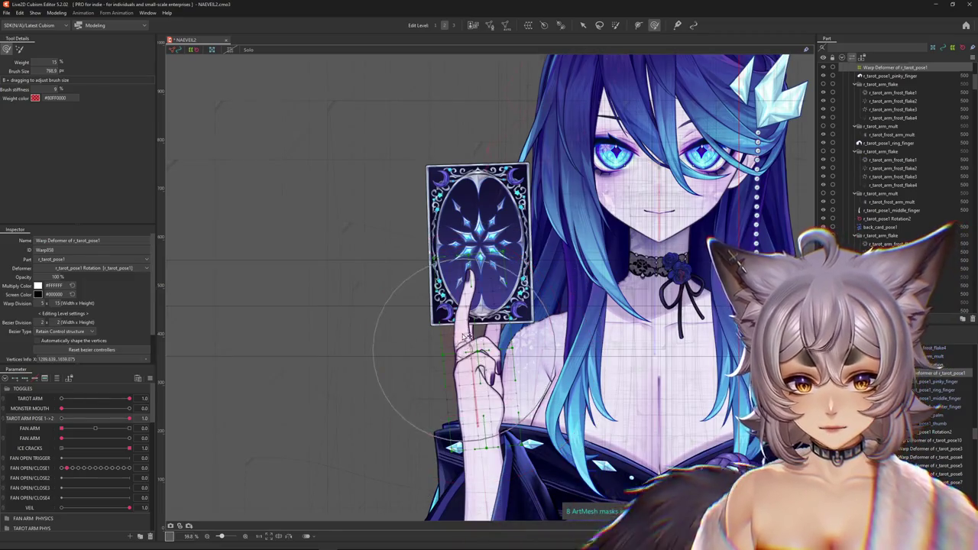
pyautogui.moveTo(468, 323)
pyautogui.mouseDown()
pyautogui.moveTo(466, 300)
pyautogui.moveTo(460, 312)
pyautogui.mouseUp()
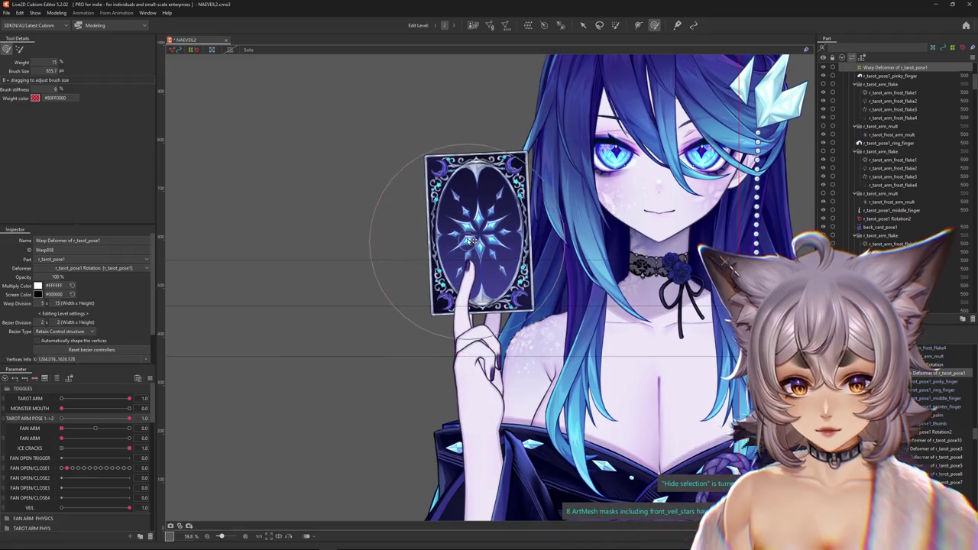
pyautogui.moveTo(142, 432)
pyautogui.mouseDown()
pyautogui.moveTo(2, 415)
pyautogui.moveTo(267, 373)
pyautogui.mouseUp()
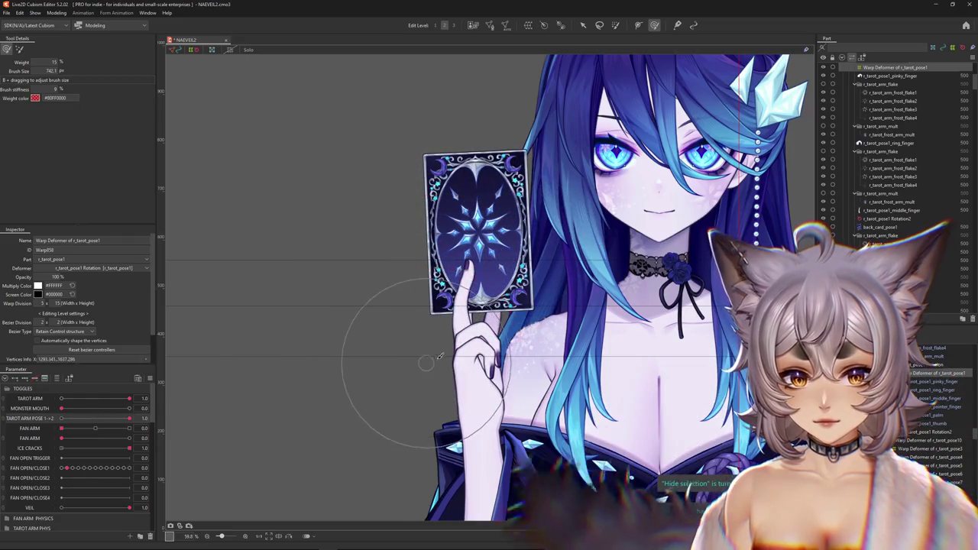
pyautogui.moveTo(118, 419); pyautogui.dragTo(129, 419)
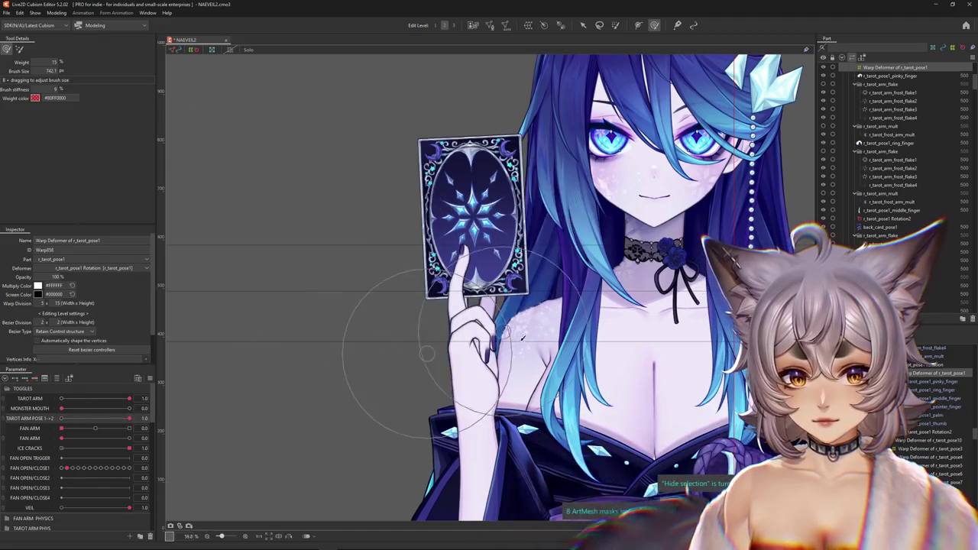
pyautogui.moveTo(427, 353); pyautogui.dragTo(474, 292)
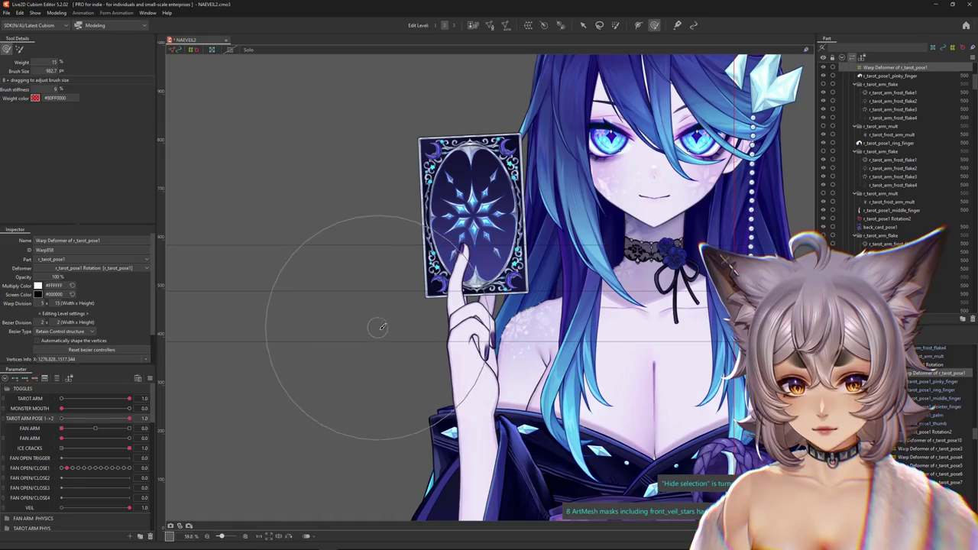
pyautogui.moveTo(129, 419); pyautogui.dragTo(15, 413)
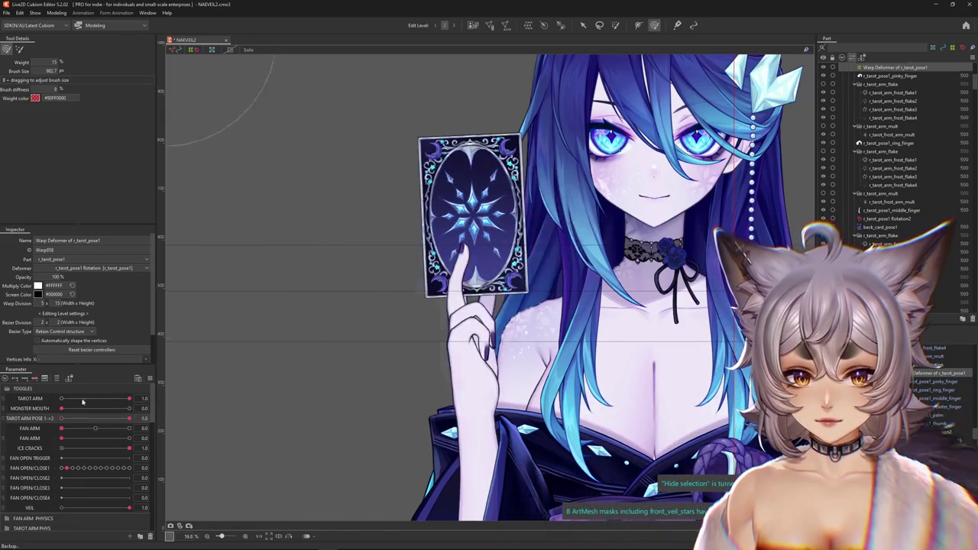
pyautogui.click(129, 419)
# Step: Leave weight painting and select the r_tarot_forearm mesh at the wrist
pyautogui.scroll(1, 466, 385)
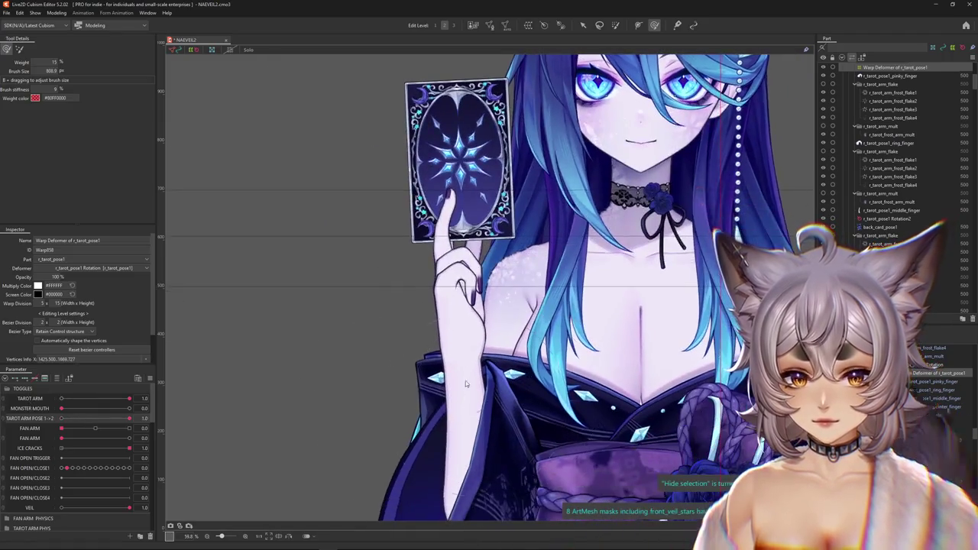
pyautogui.scroll(2, 461, 394)
pyautogui.press('Escape')
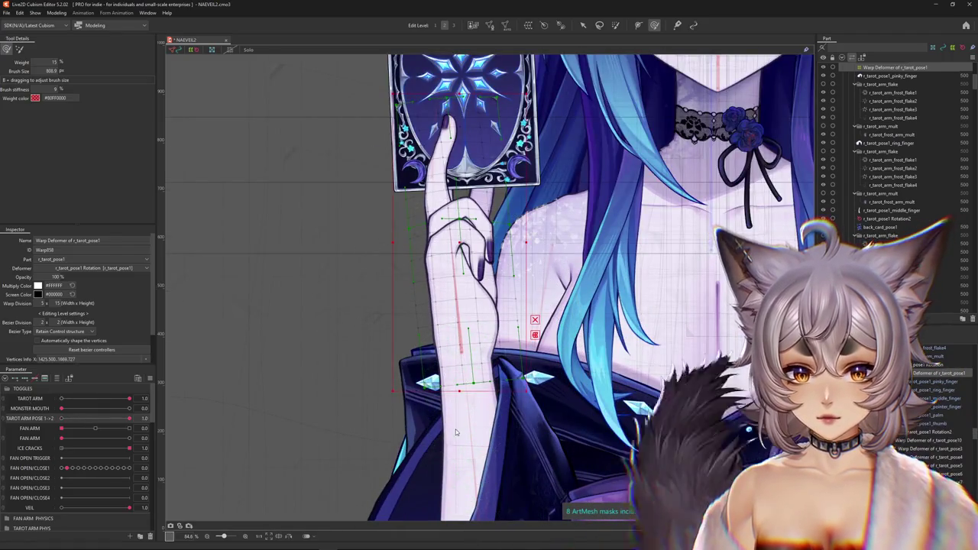
pyautogui.rightClick(491, 406)
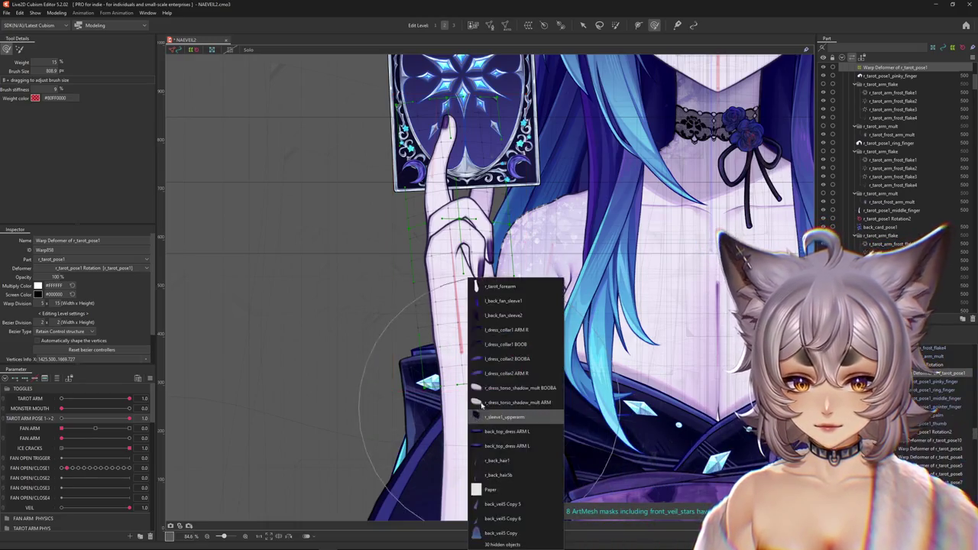
pyautogui.click(483, 287)
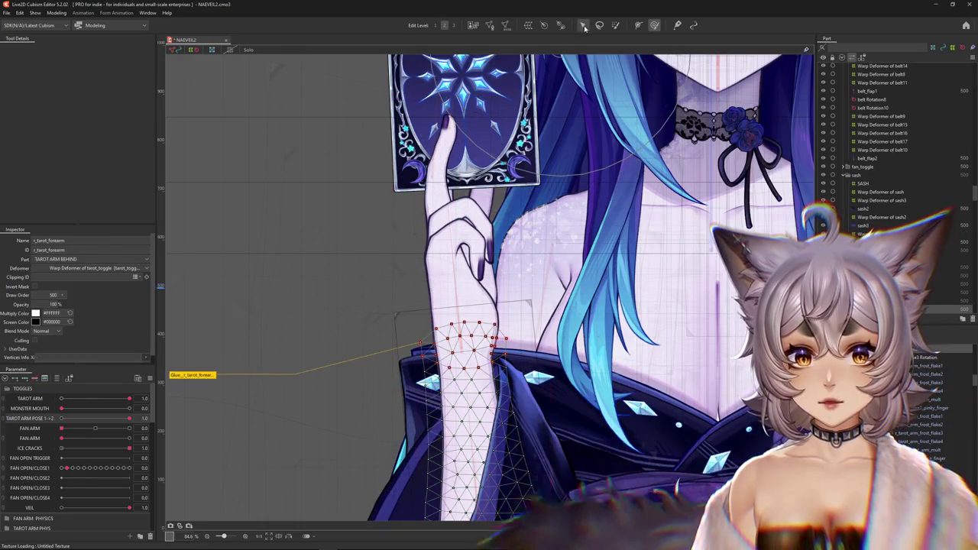
# Step: Glue the r_tarot_forearm mesh to the palm with the G shortcut
pyautogui.press('g')
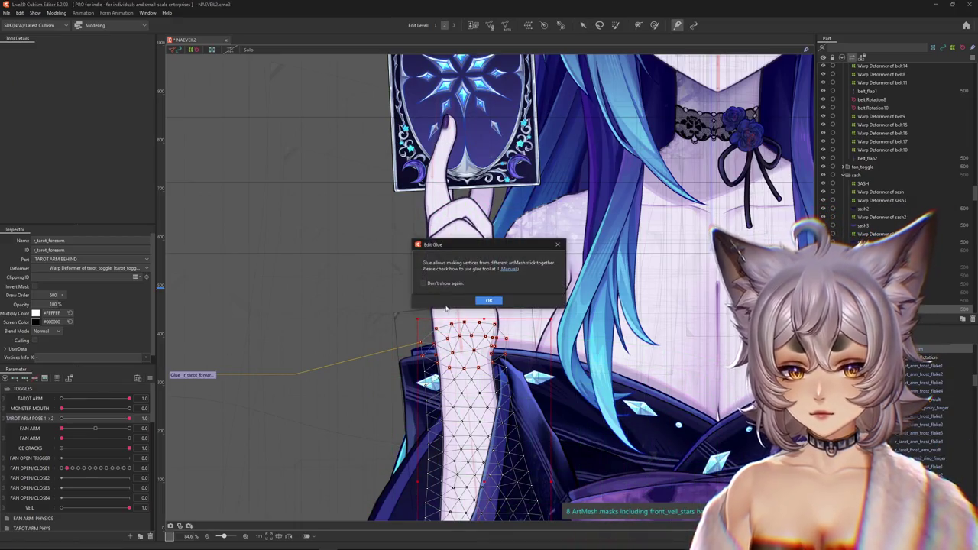
pyautogui.click(487, 300)
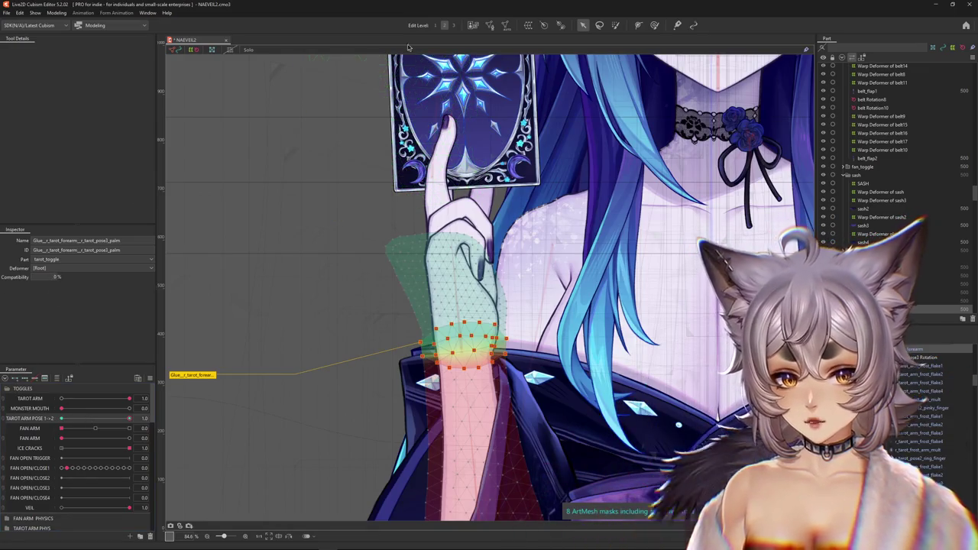
pyautogui.scroll(2, 482, 357)
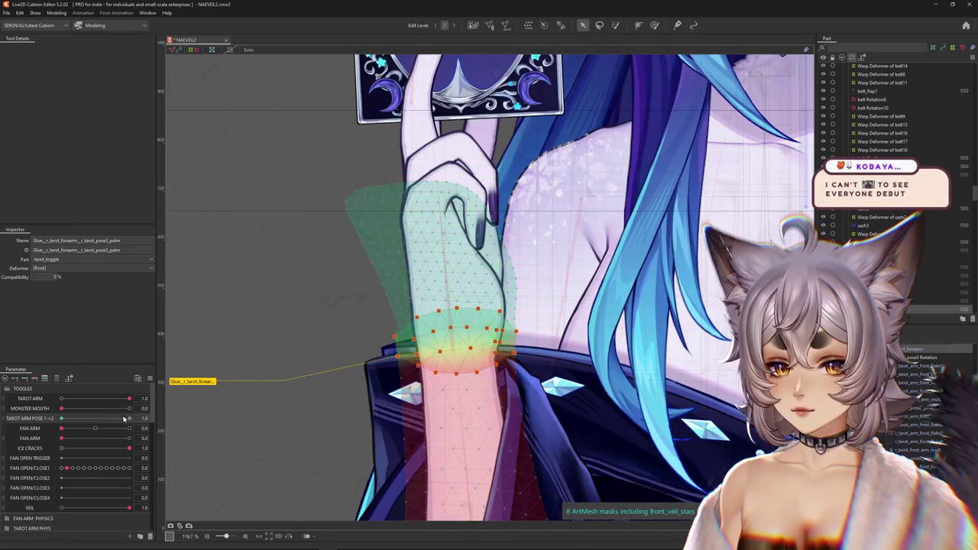
# Step: Select r_tarot_pose1_palm from the overlapping objects and open it in Edit Mesh
pyautogui.rightClick(444, 419)
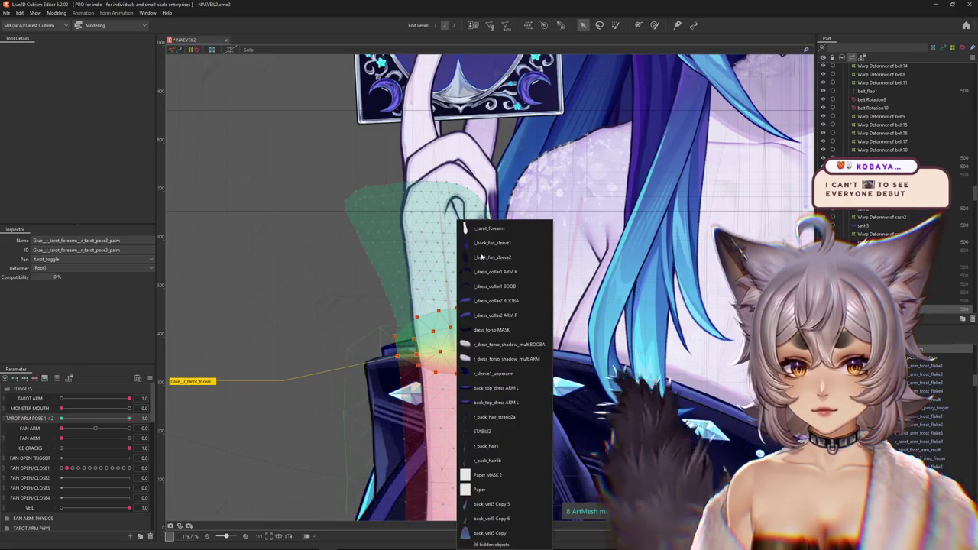
pyautogui.click(487, 289)
pyautogui.click(451, 283)
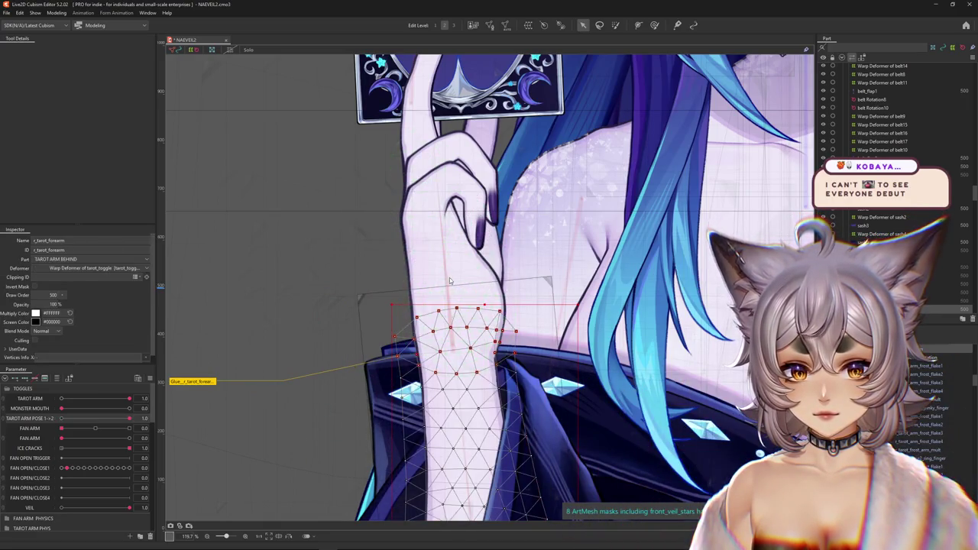
pyautogui.rightClick(462, 293)
pyautogui.click(479, 303)
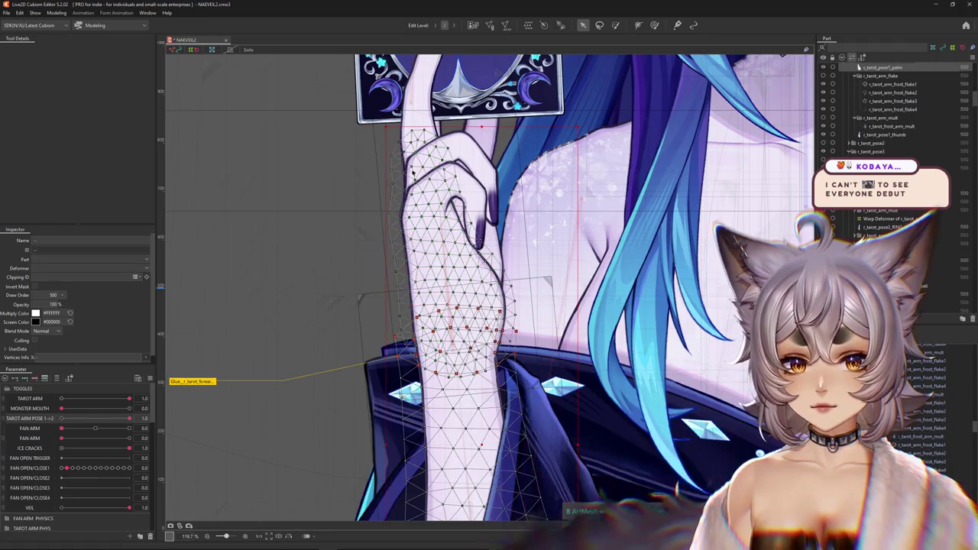
pyautogui.click(489, 26)
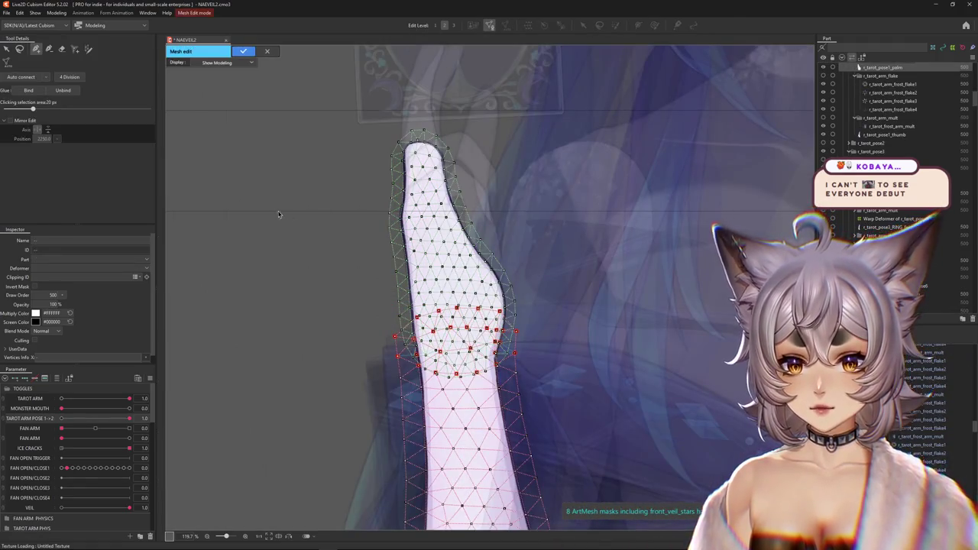
# Step: Rework the palm's wrist vertices with the brush and pen tools, then apply the mesh
pyautogui.click(557, 248)
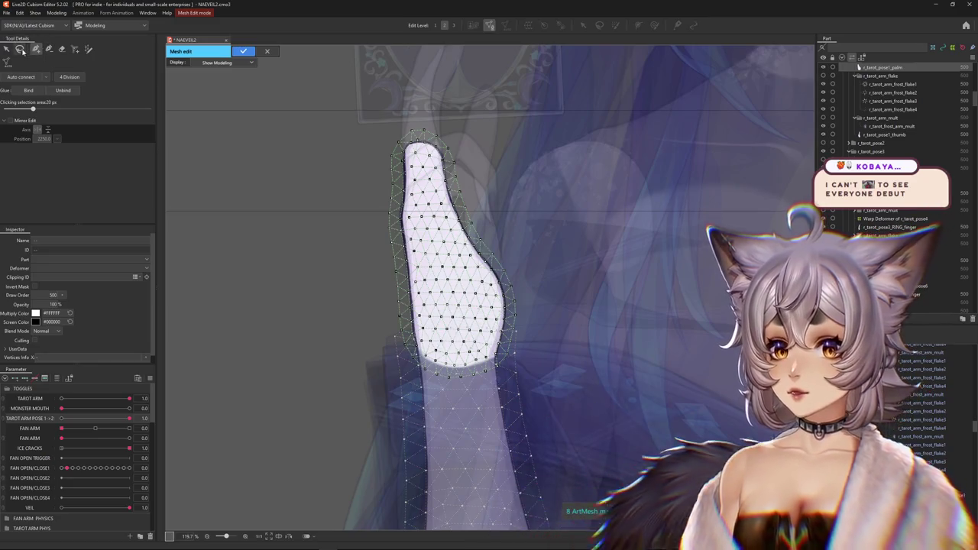
pyautogui.click(61, 49)
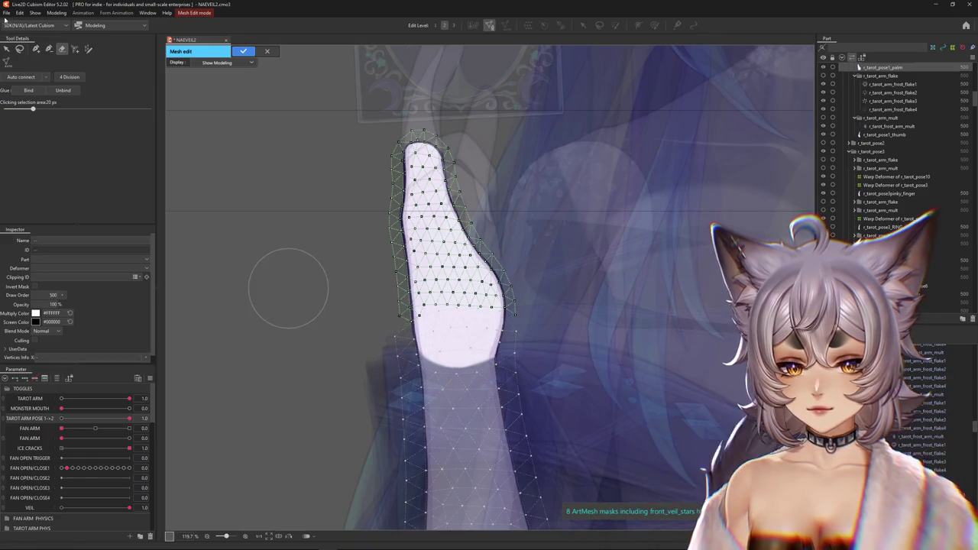
pyautogui.press('b')
pyautogui.scroll(5, 404, 323)
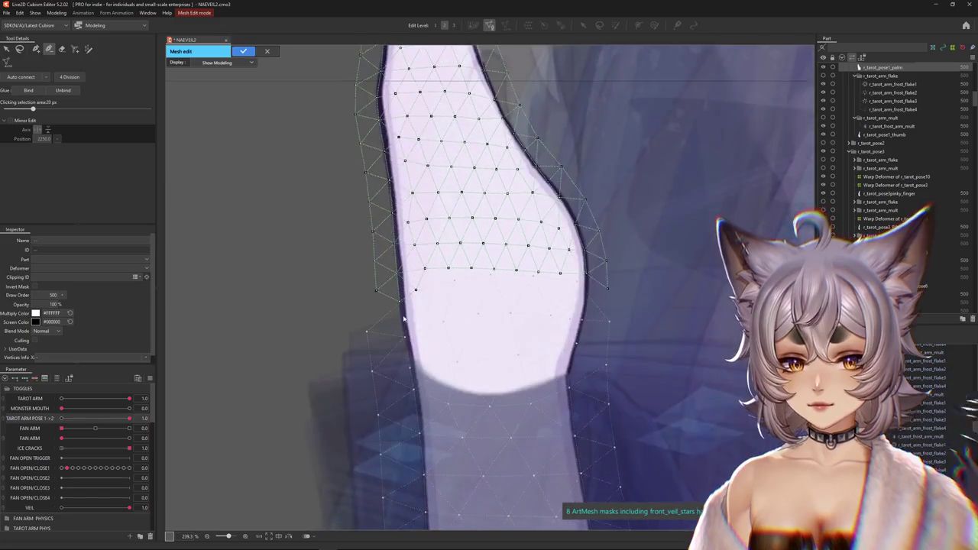
pyautogui.scroll(2, 403, 322)
pyautogui.press('p')
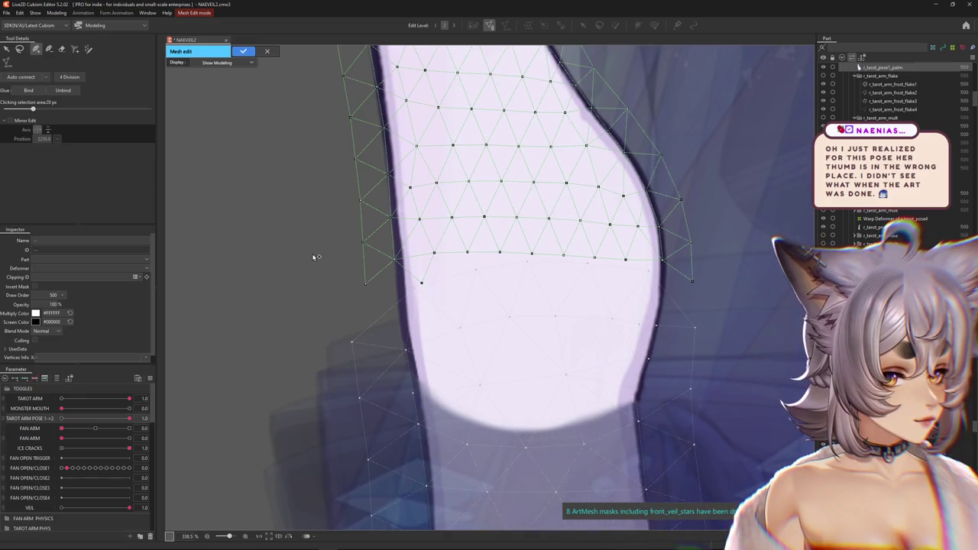
pyautogui.scroll(-5, 354, 110)
pyautogui.scroll(-4, 354, 110)
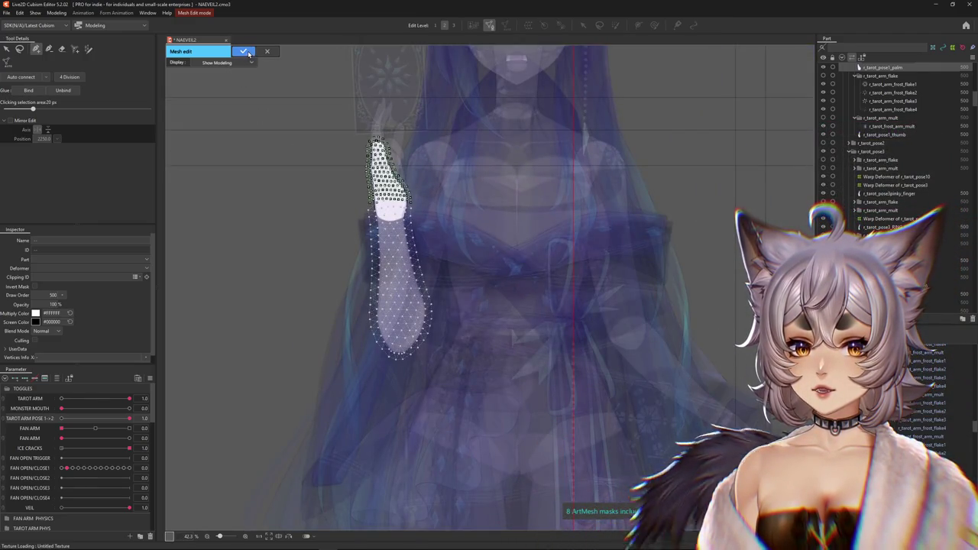
pyautogui.click(244, 51)
pyautogui.scroll(2, 351, 58)
pyautogui.scroll(2, 352, 58)
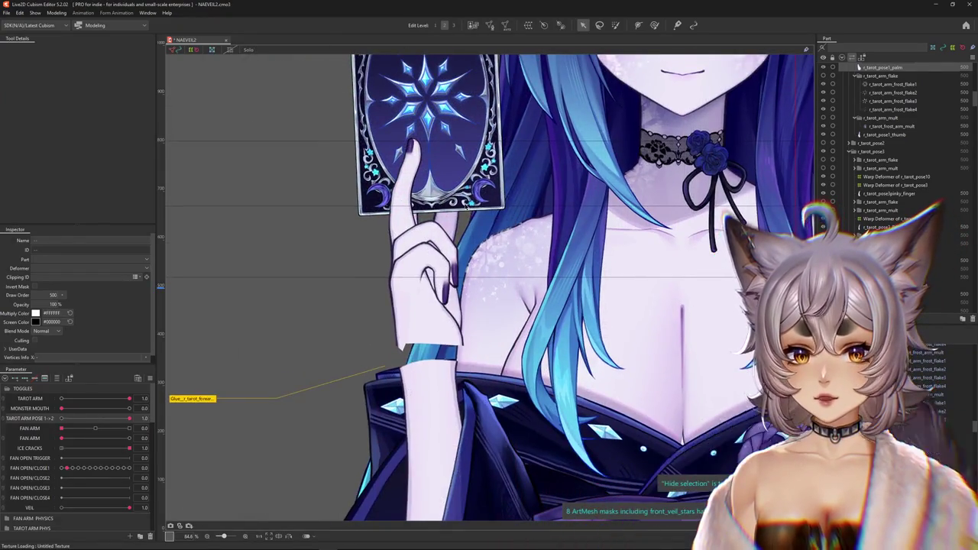
pyautogui.scroll(2, 467, 205)
pyautogui.moveTo(468, 229); pyautogui.dragTo(483, 175, button='middle')
pyautogui.click(483, 175)
pyautogui.click(483, 176)
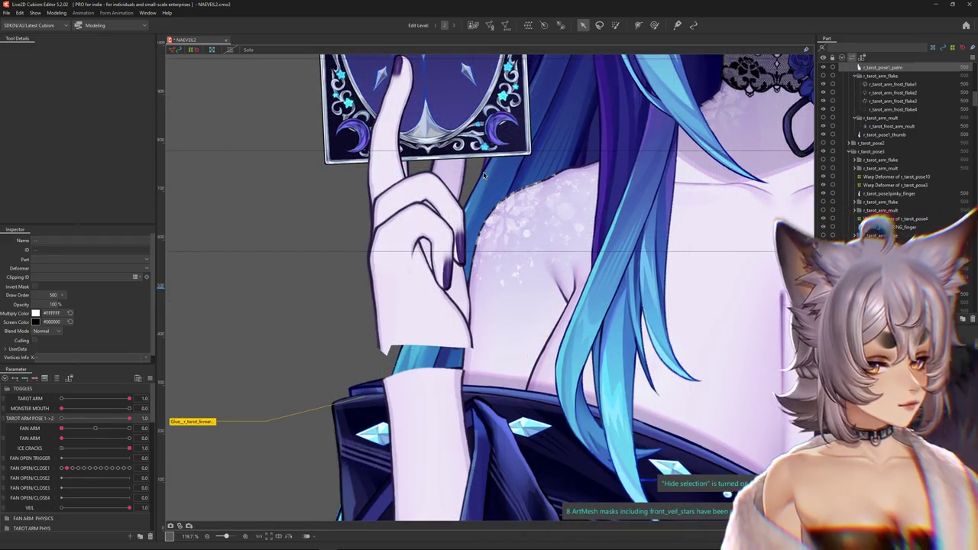
pyautogui.click(471, 178)
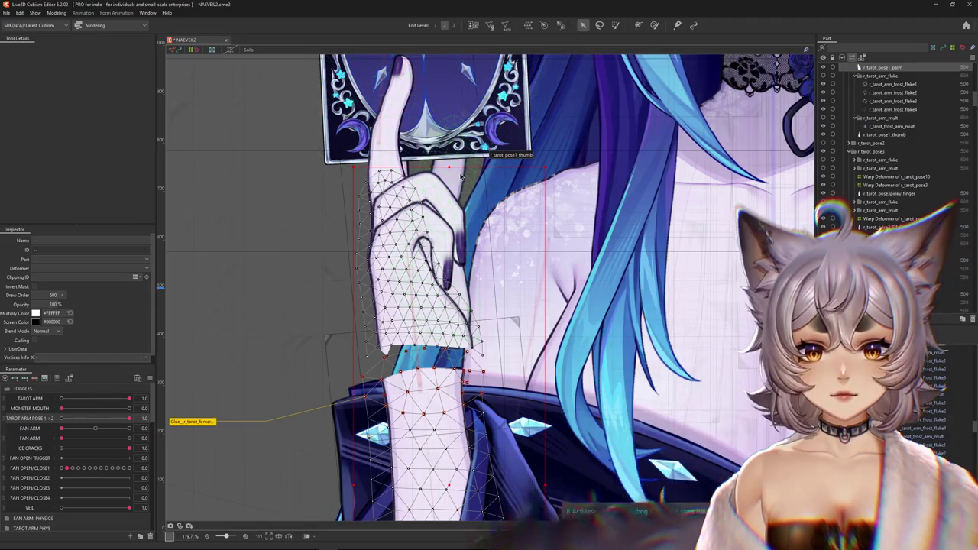
pyautogui.click(461, 176)
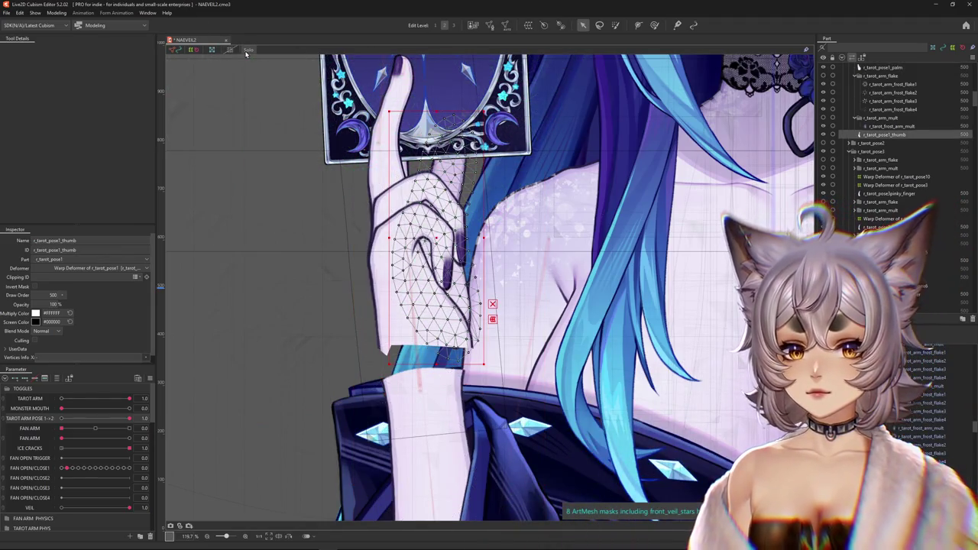
pyautogui.click(247, 51)
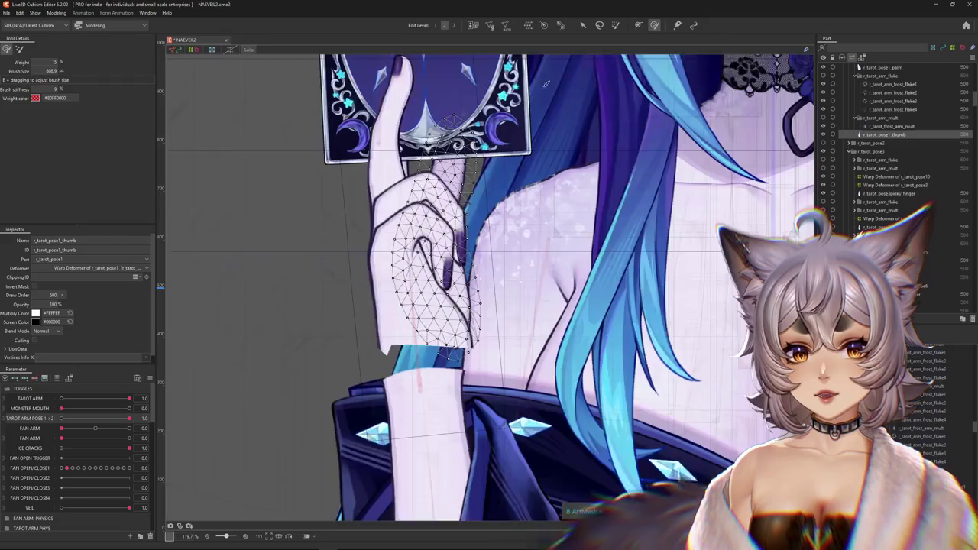
pyautogui.click(583, 25)
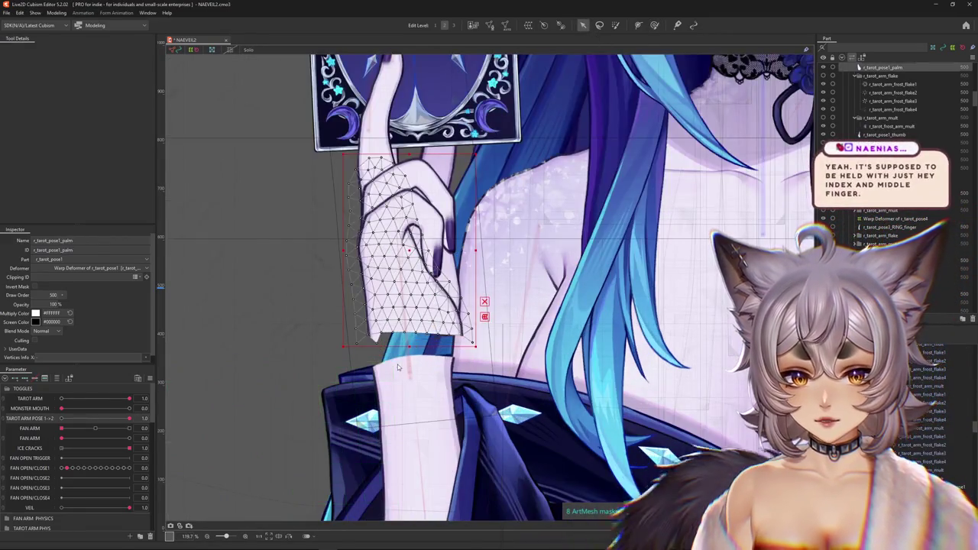
pyautogui.rightClick(413, 329)
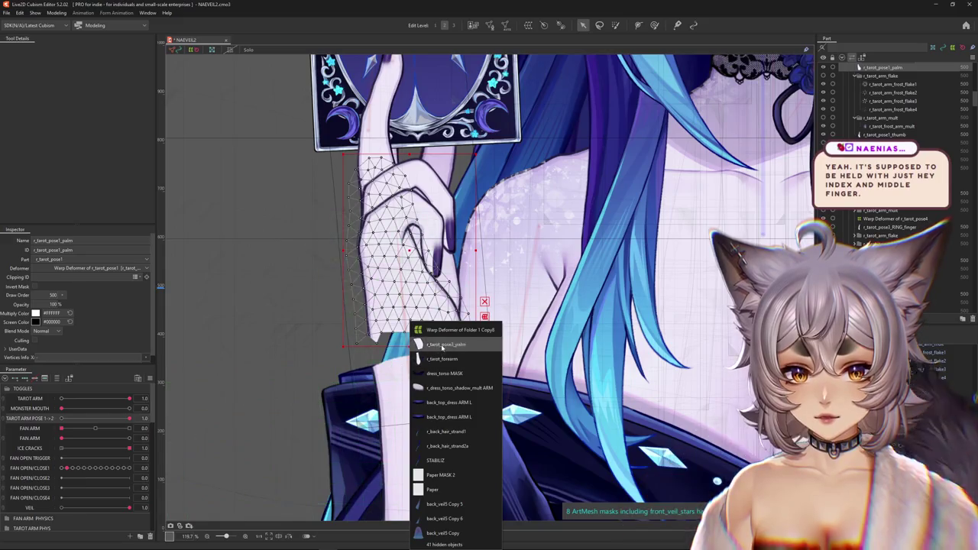
pyautogui.click(442, 359)
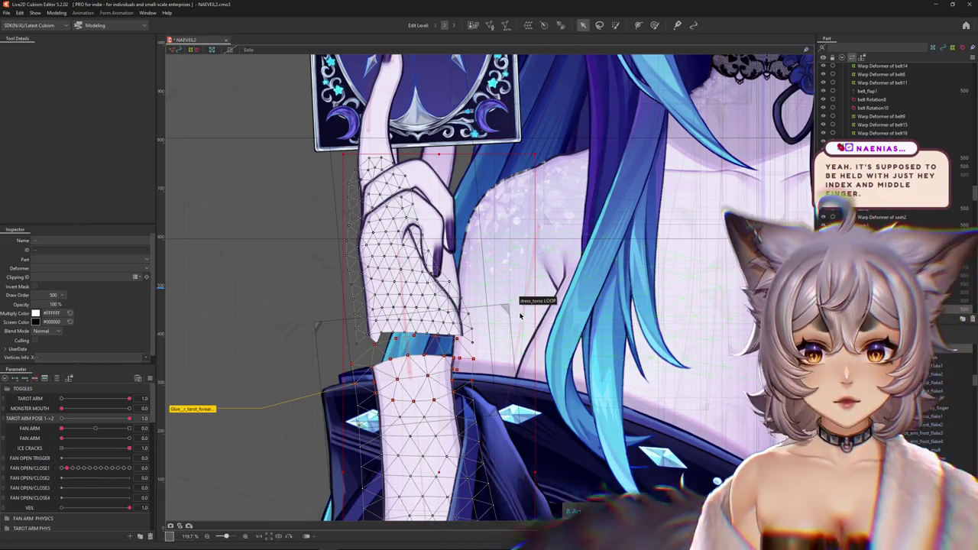
pyautogui.scroll(-2, 517, 325)
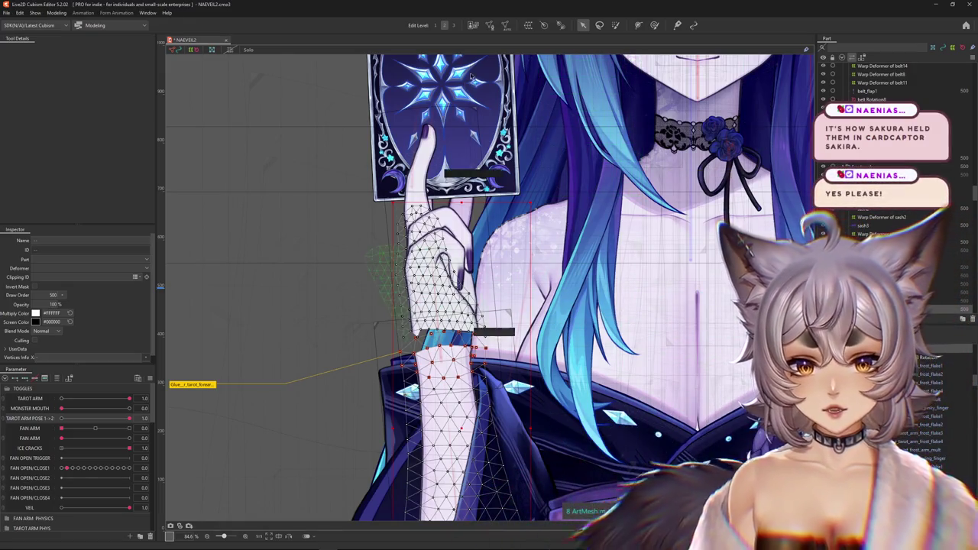
pyautogui.doubleClick(456, 318)
# Step: Trace a closed outline of new vertices around the hand mesh's lower end
pyautogui.scroll(2, 455, 318)
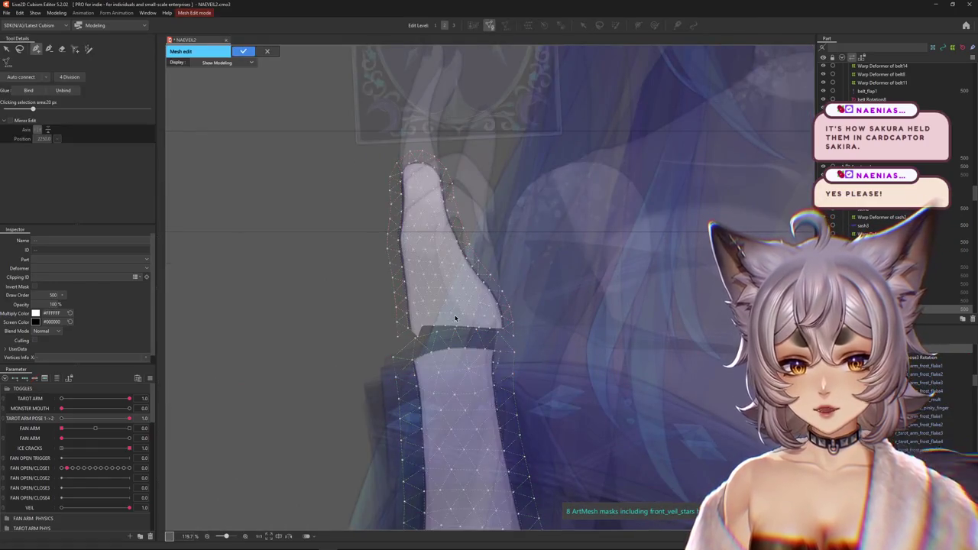
pyautogui.click(455, 318)
pyautogui.scroll(3, 398, 367)
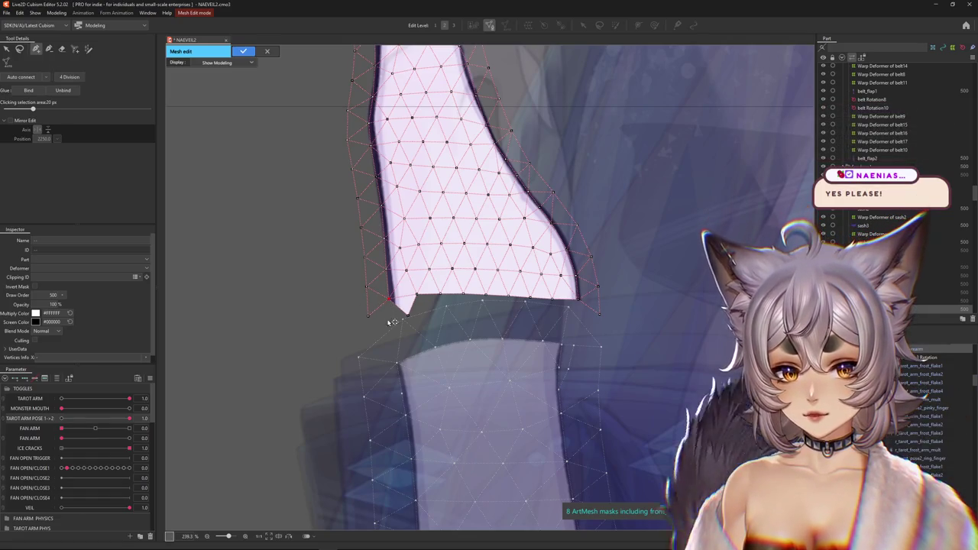
pyautogui.click(389, 330)
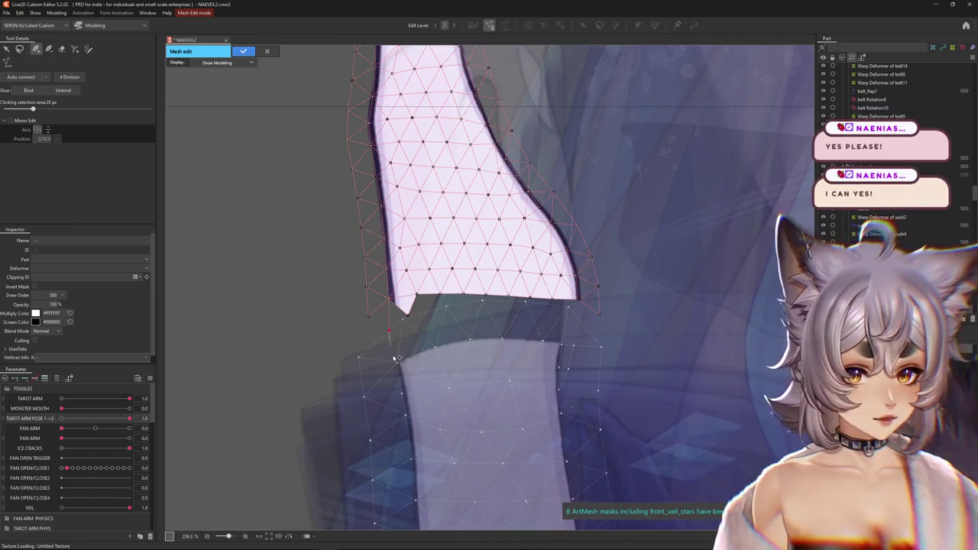
pyautogui.click(402, 393)
pyautogui.click(405, 415)
pyautogui.click(441, 431)
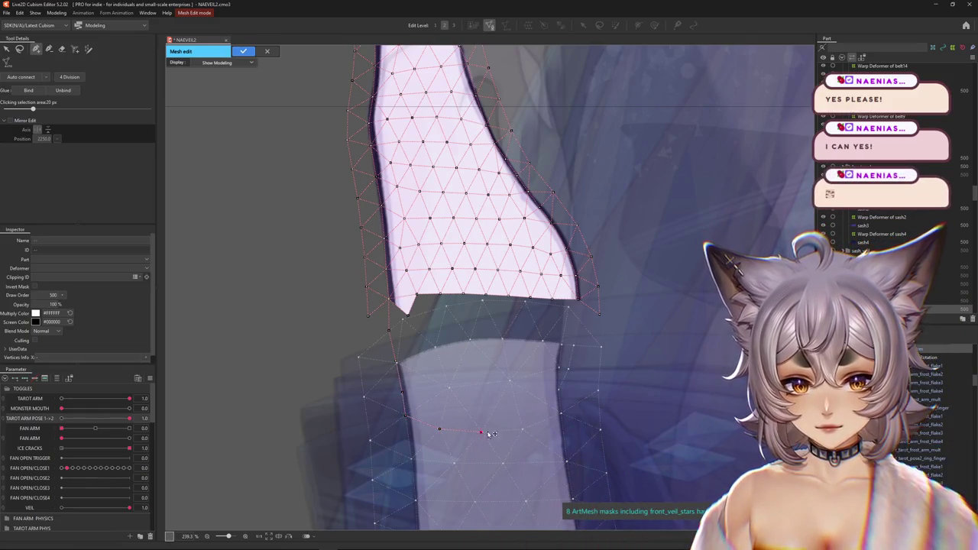
pyautogui.click(563, 407)
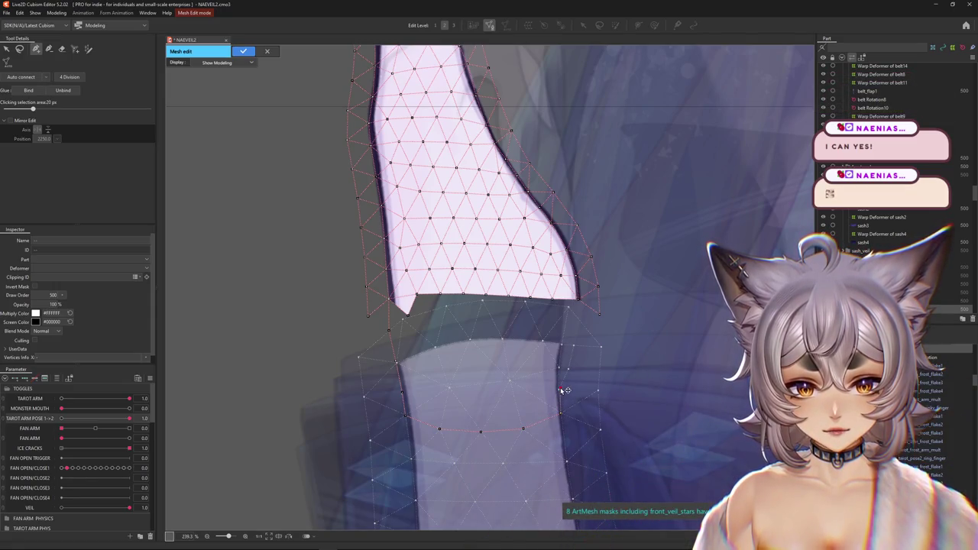
pyautogui.click(562, 346)
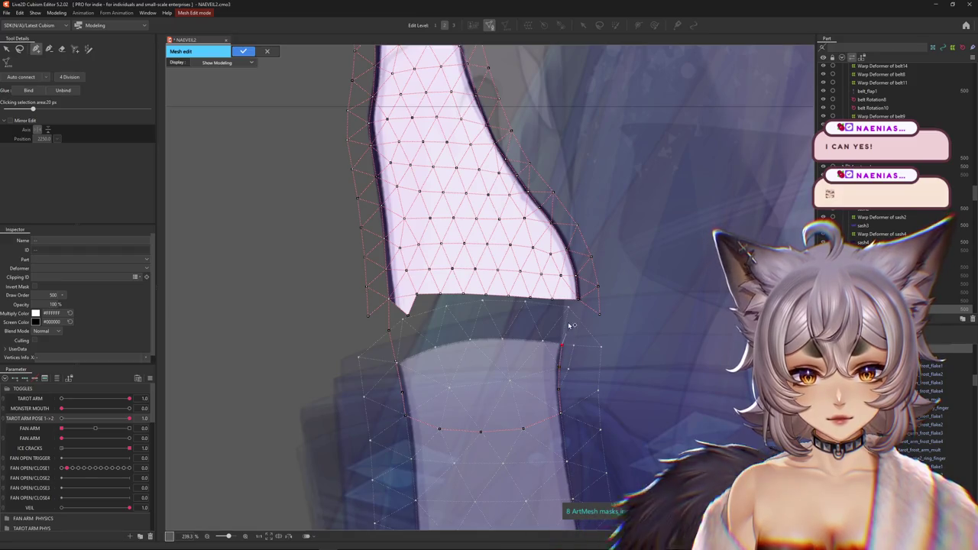
pyautogui.click(602, 345)
pyautogui.click(599, 388)
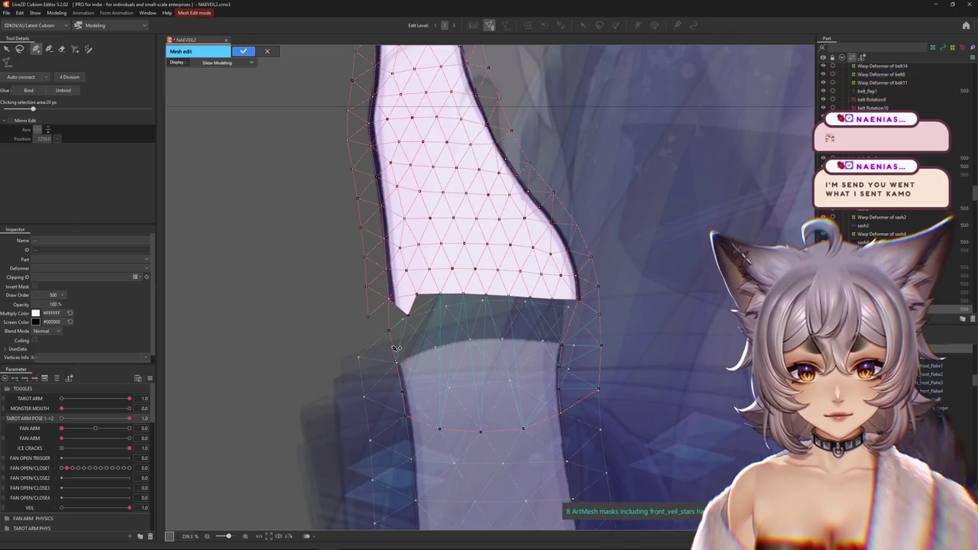
pyautogui.click(358, 356)
pyautogui.click(364, 396)
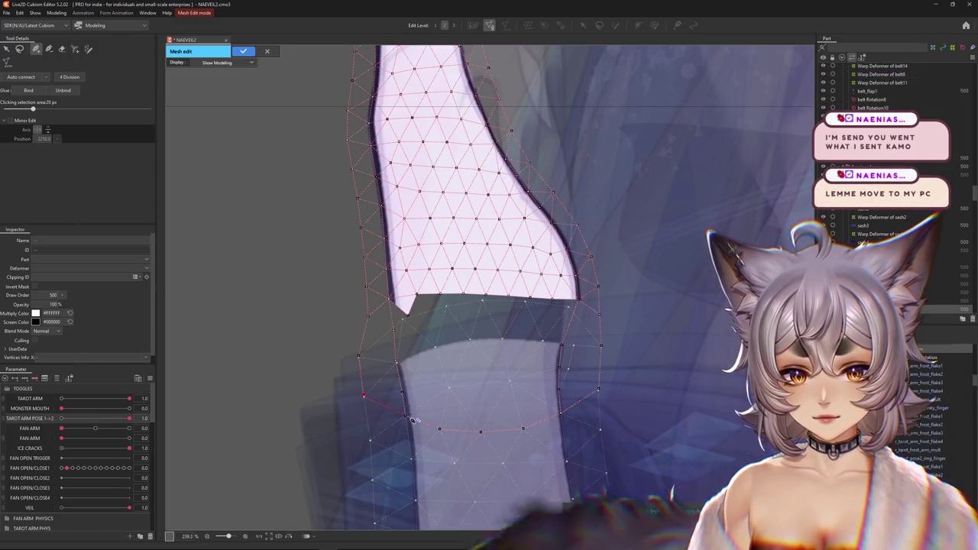
pyautogui.click(440, 428)
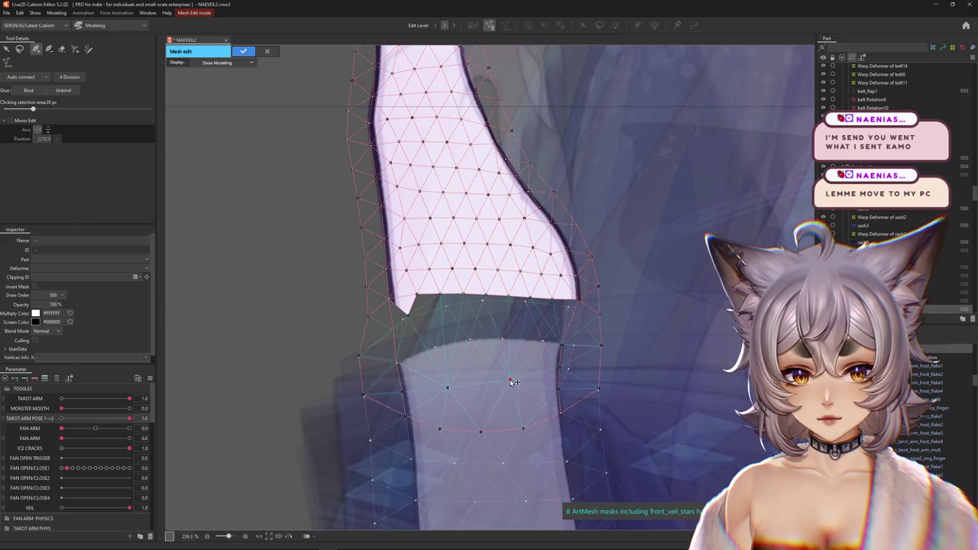
# Step: Add boundary vertices along the lower and right edges and commit the mesh
pyautogui.click(433, 348)
pyautogui.click(469, 339)
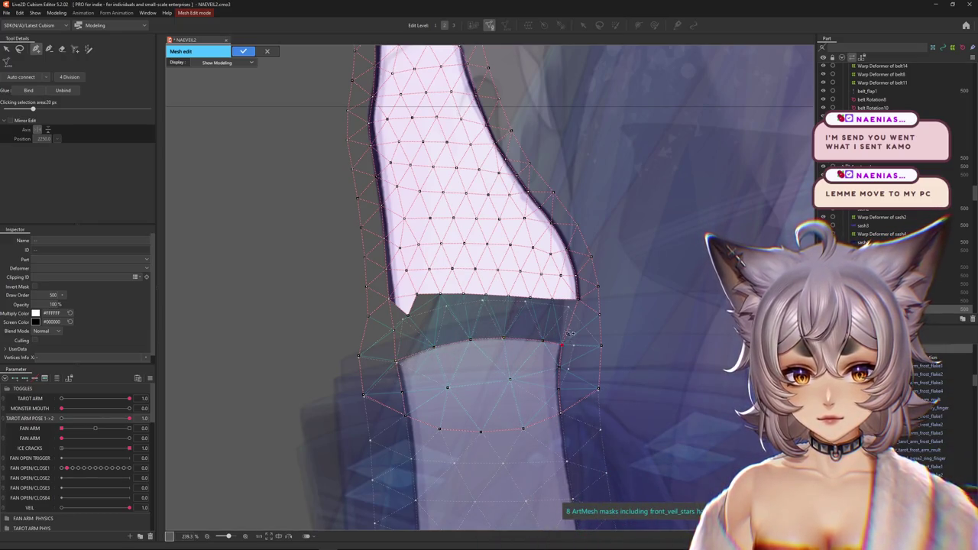
pyautogui.click(568, 307)
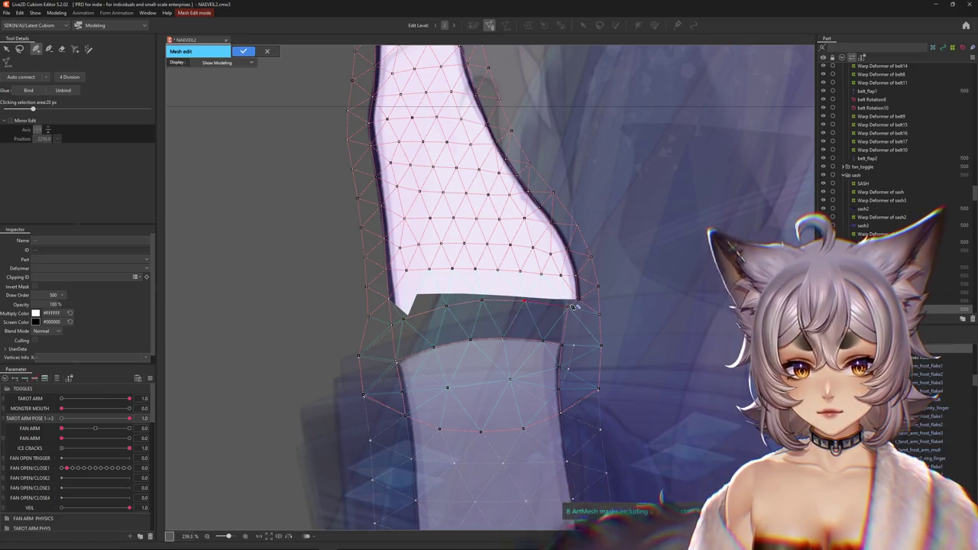
pyautogui.press('Return')
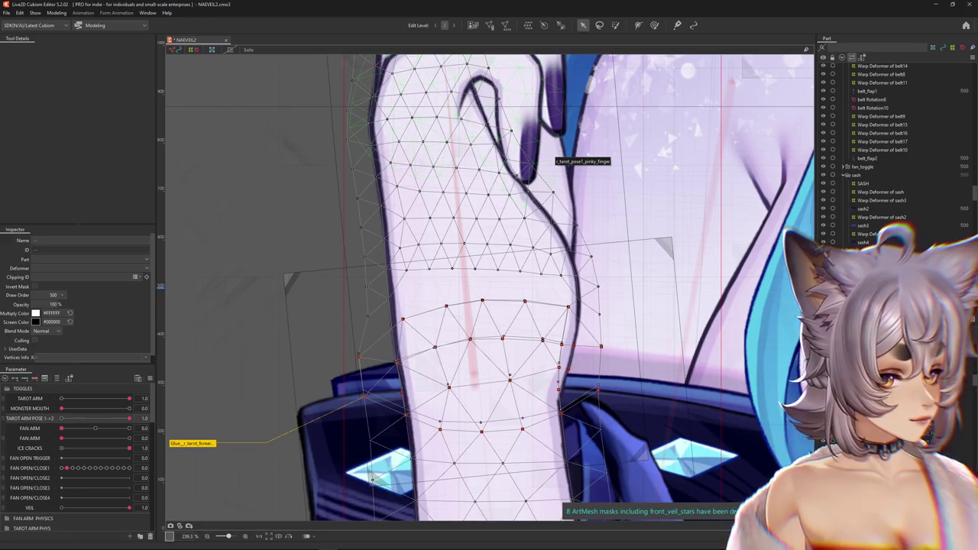
# Step: Reopen mesh editing on the arm piece and clear the current vertex selection
pyautogui.doubleClick(501, 74)
pyautogui.scroll(-4, 521, 268)
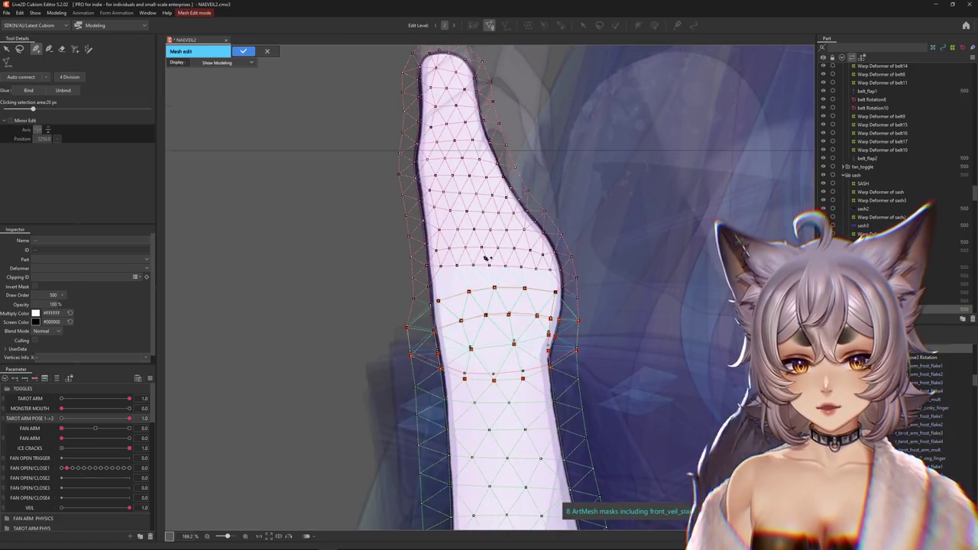
pyautogui.scroll(4, 581, 290)
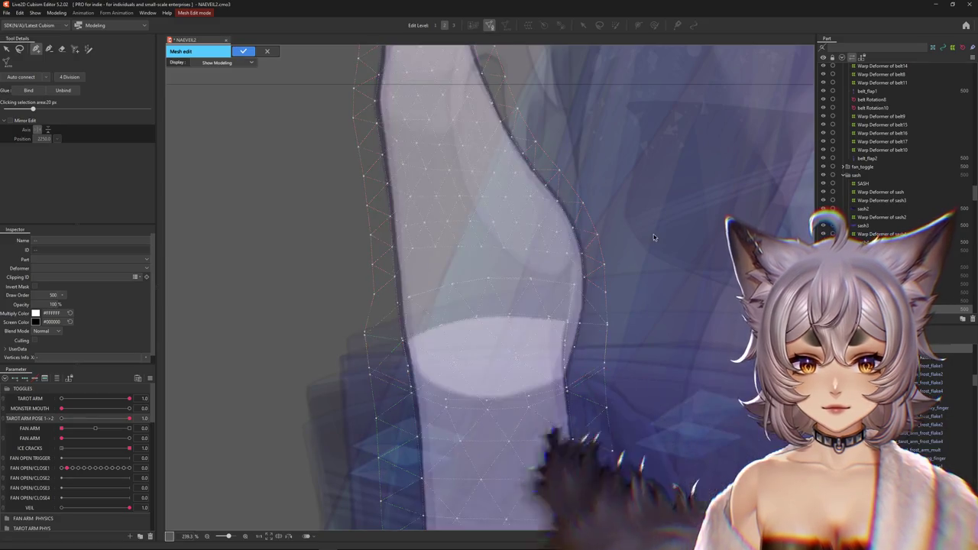
pyautogui.click(670, 255)
pyautogui.scroll(2, 582, 279)
pyautogui.scroll(2, 582, 279)
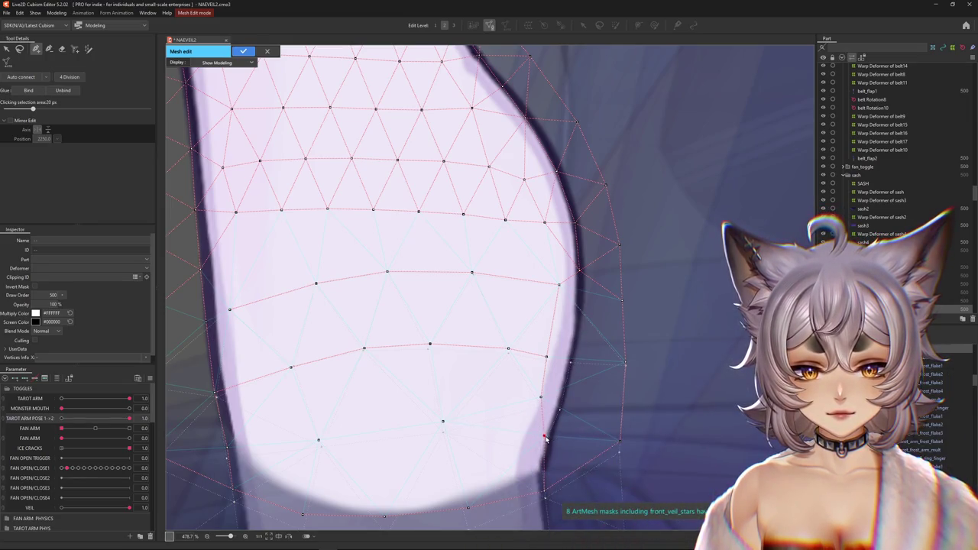
pyautogui.scroll(4, 545, 438)
pyautogui.moveTo(545, 438); pyautogui.dragTo(529, 385, button='middle')
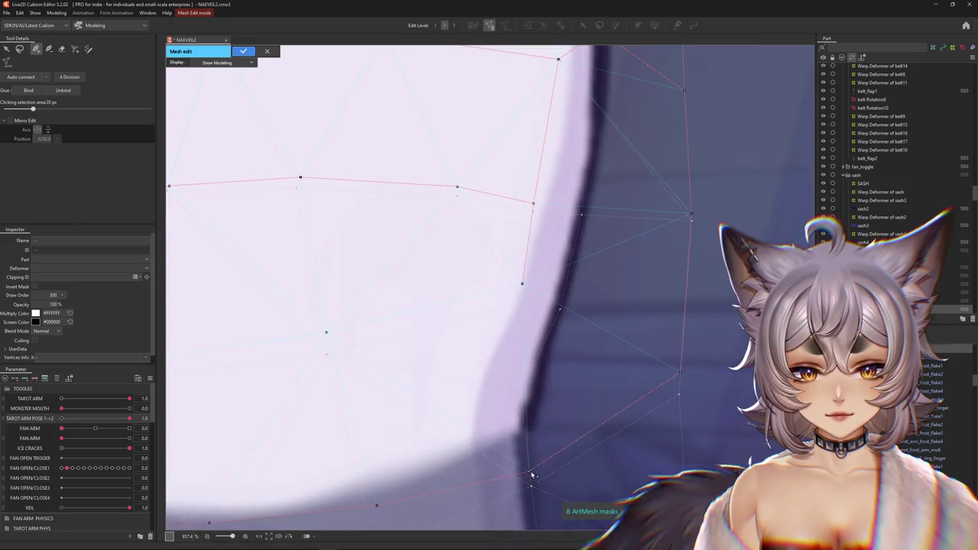
pyautogui.scroll(-3, 532, 474)
pyautogui.moveTo(529, 466); pyautogui.dragTo(526, 405, button='middle')
pyautogui.scroll(-3, 527, 357)
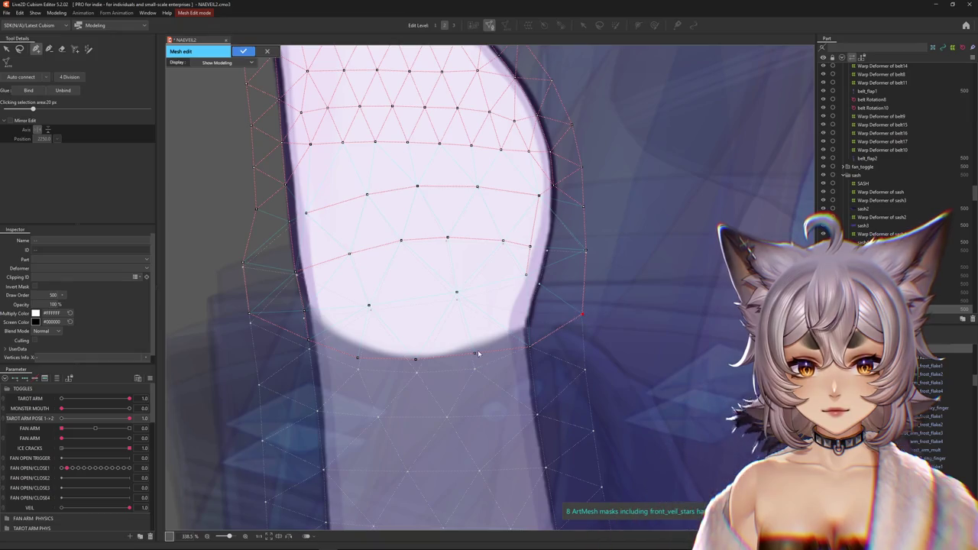
# Step: Nudge the lower and right-side outline vertices down onto the mesh edge
pyautogui.moveTo(357, 357); pyautogui.dragTo(359, 370)
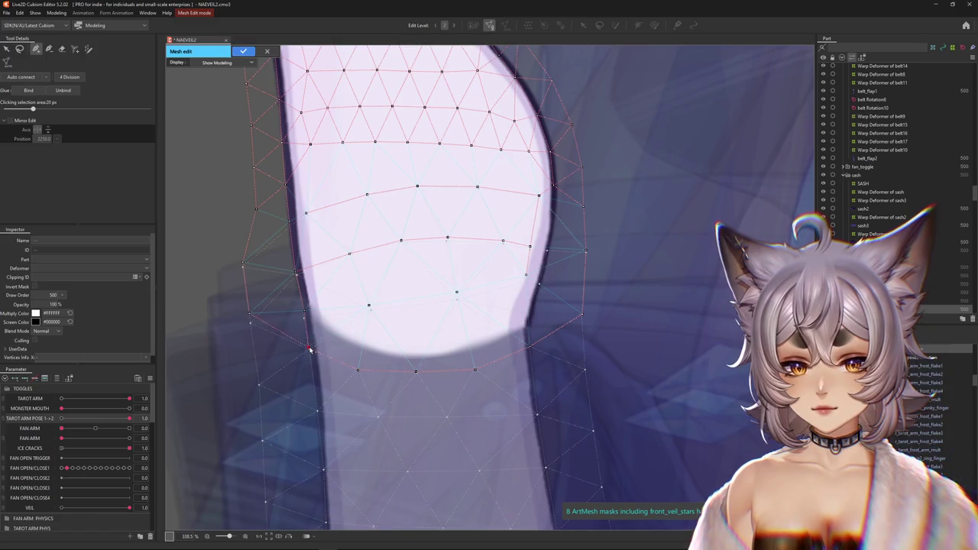
pyautogui.moveTo(255, 329); pyautogui.dragTo(286, 400, button='middle')
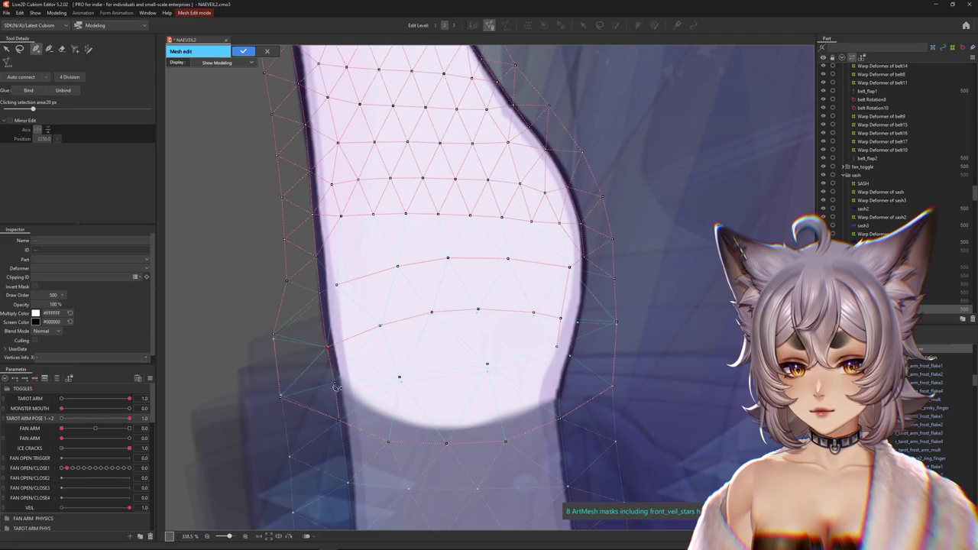
pyautogui.moveTo(399, 377); pyautogui.dragTo(401, 382)
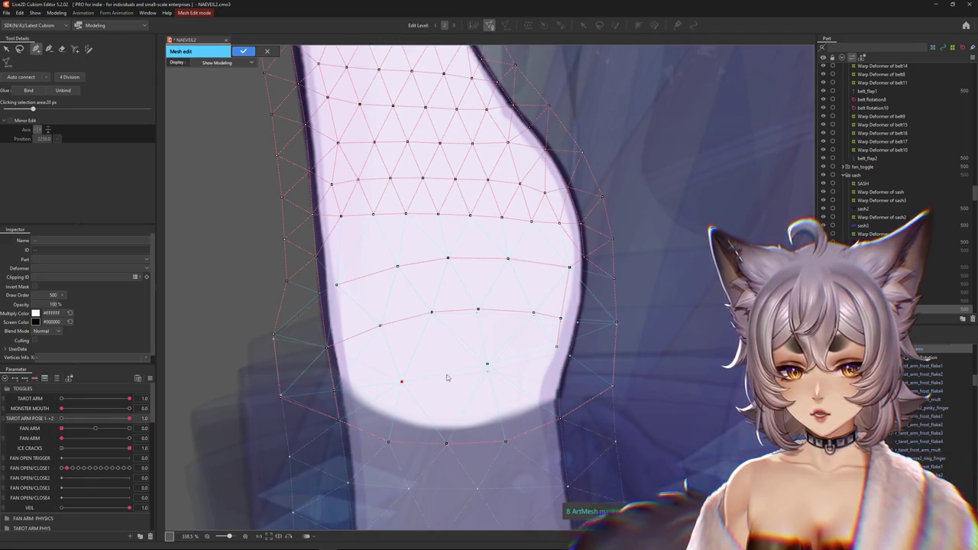
pyautogui.moveTo(491, 368); pyautogui.dragTo(494, 373)
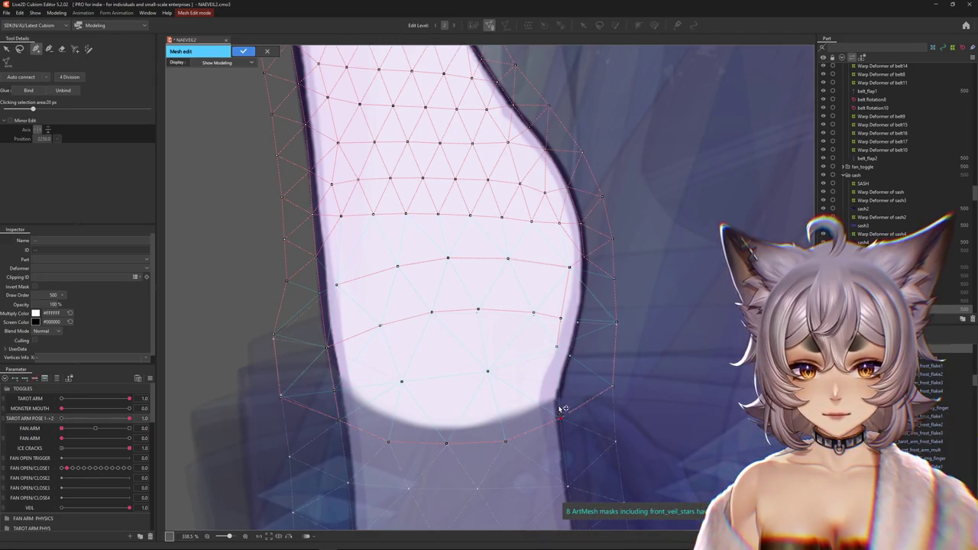
pyautogui.scroll(5, 559, 390)
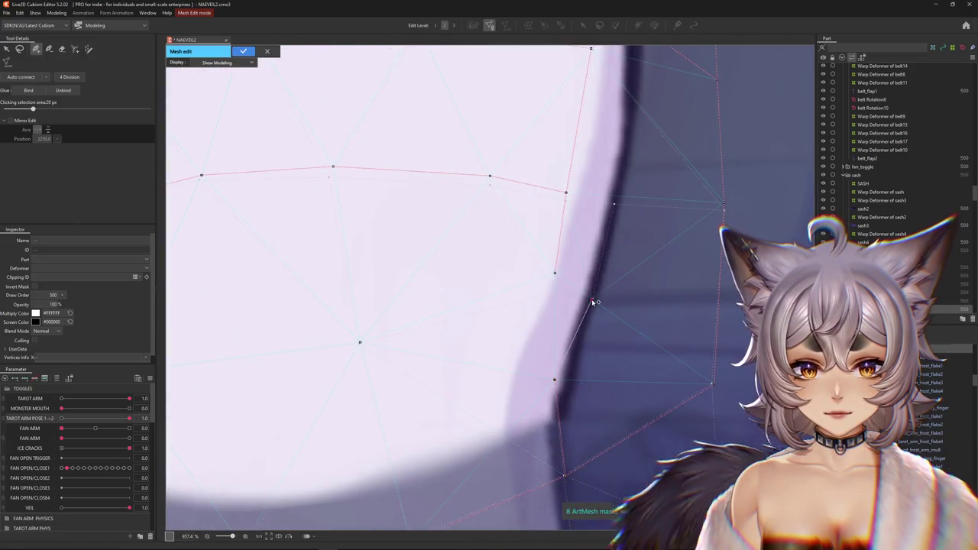
pyautogui.scroll(-2, 609, 214)
pyautogui.scroll(-2, 539, 375)
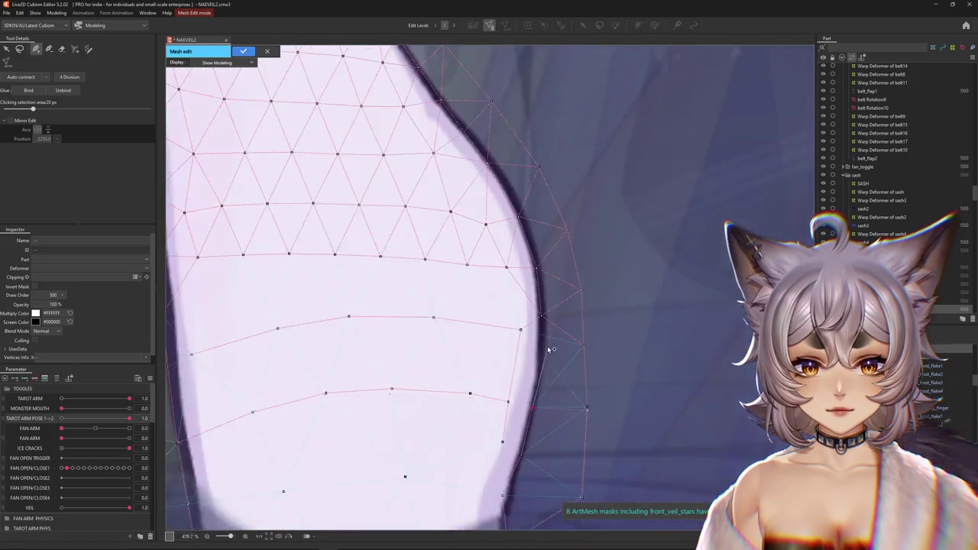
pyautogui.scroll(-1, 510, 424)
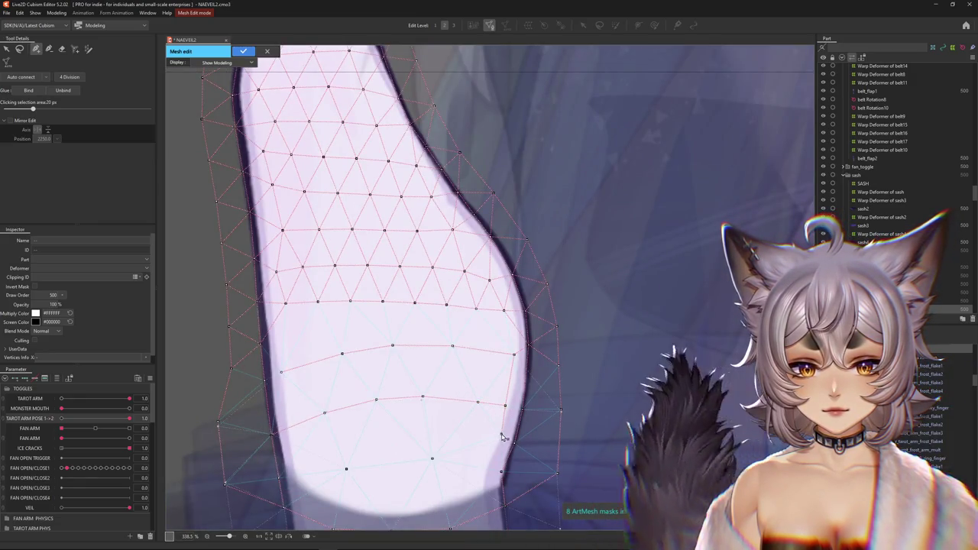
pyautogui.scroll(-2, 489, 440)
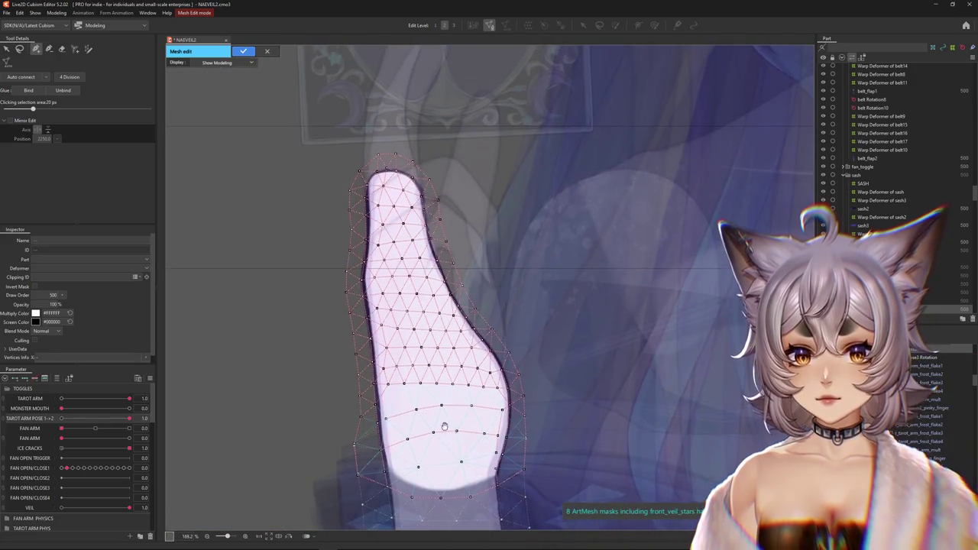
pyautogui.scroll(2, 390, 176)
# Step: Add three vertices along the mesh's top and right outline
pyautogui.click(345, 103)
pyautogui.click(386, 124)
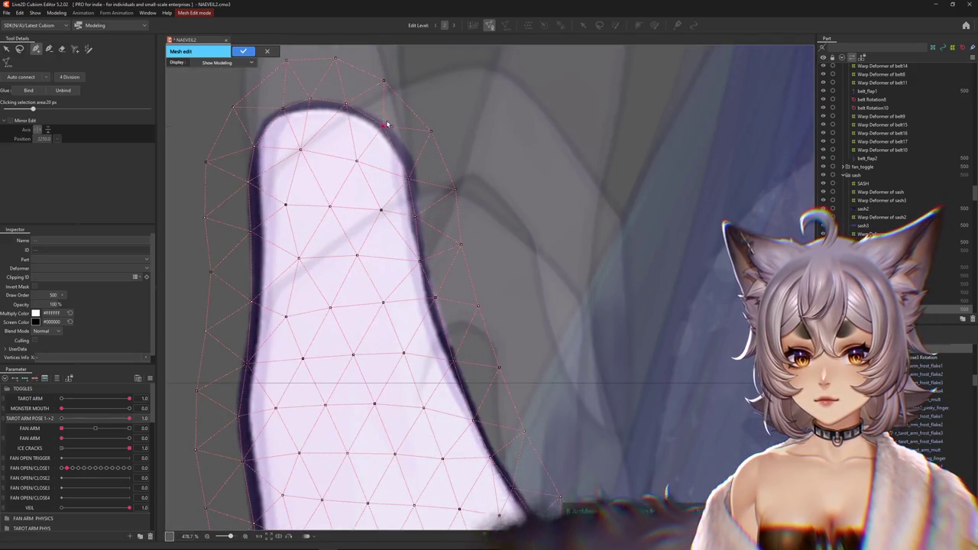
pyautogui.click(416, 161)
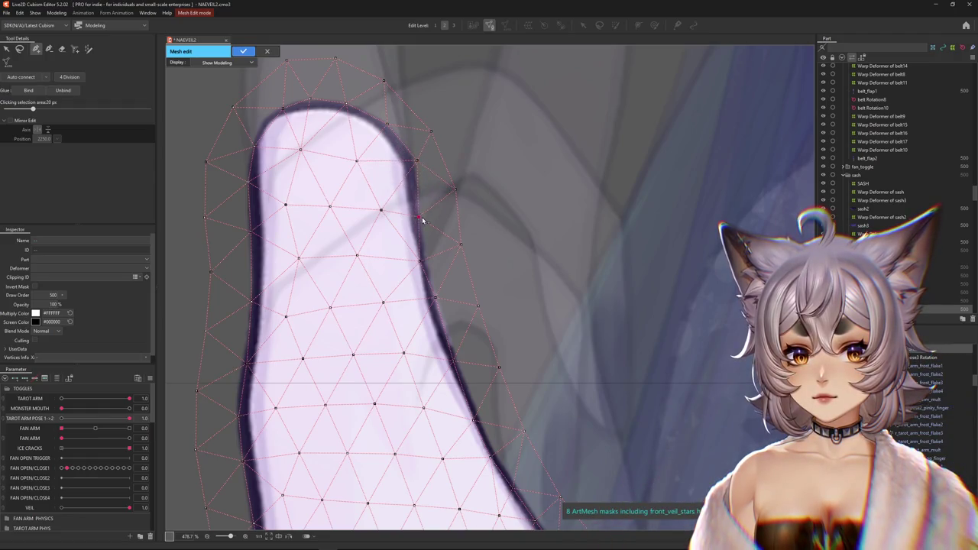
pyautogui.scroll(-1, 463, 367)
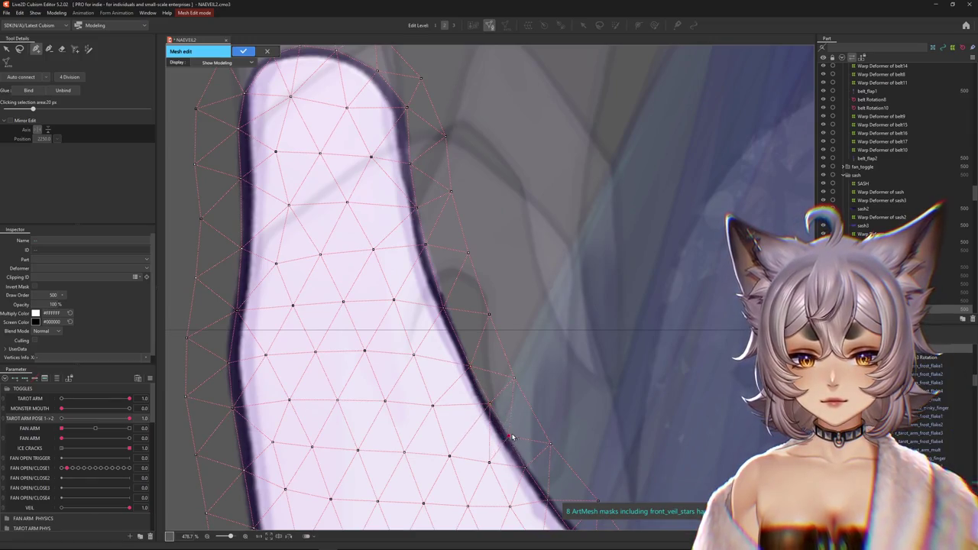
pyautogui.scroll(-2, 512, 437)
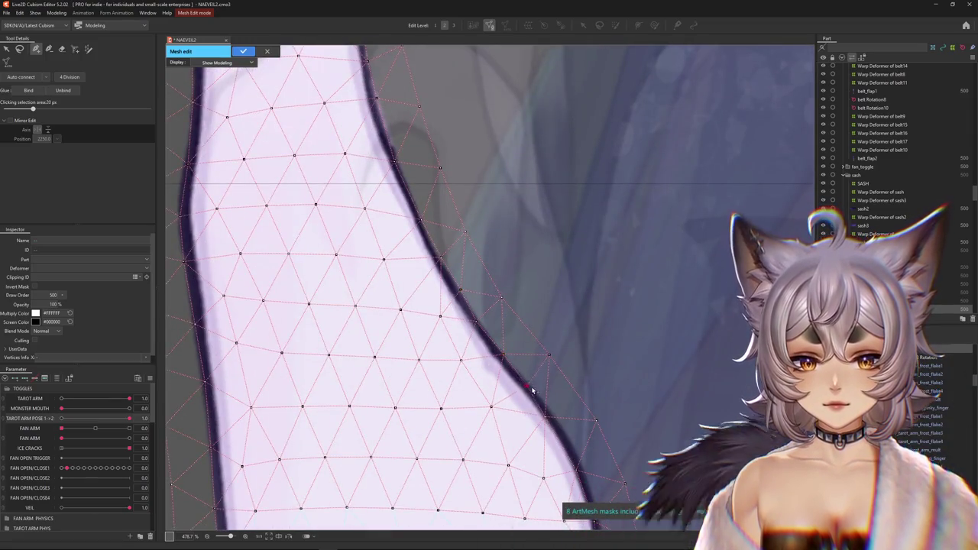
pyautogui.scroll(-2, 588, 474)
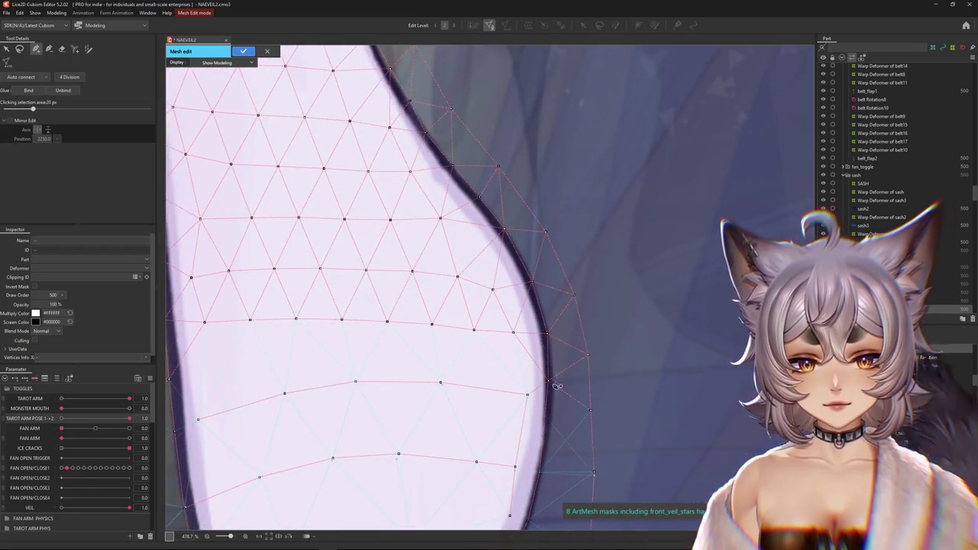
pyautogui.scroll(-1, 555, 383)
pyautogui.scroll(-1, 596, 374)
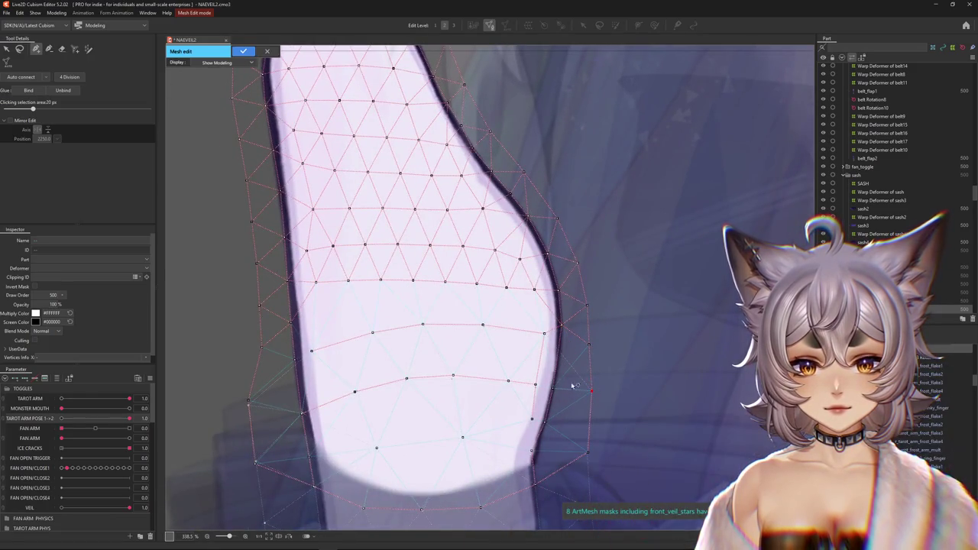
pyautogui.scroll(-1, 583, 389)
pyautogui.scroll(2, 375, 183)
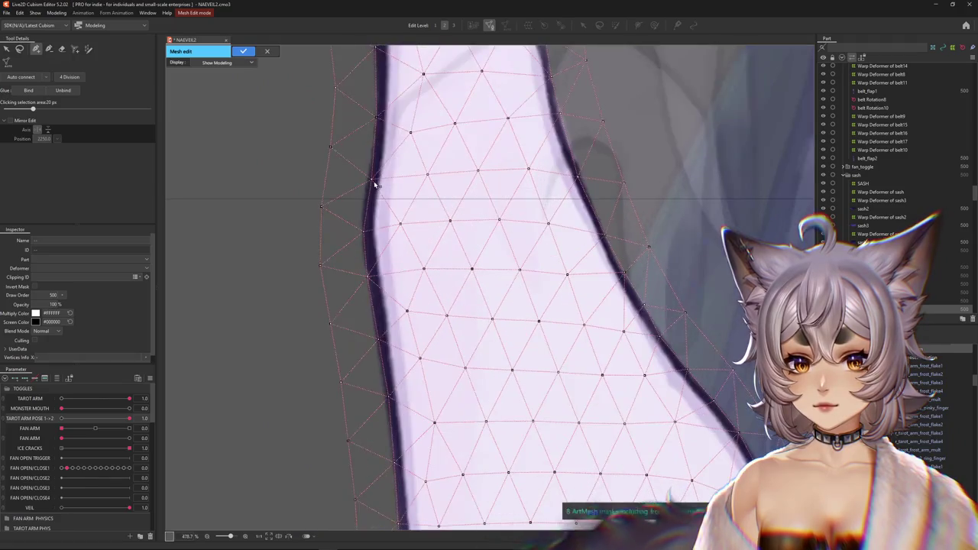
pyautogui.scroll(-3, 458, 245)
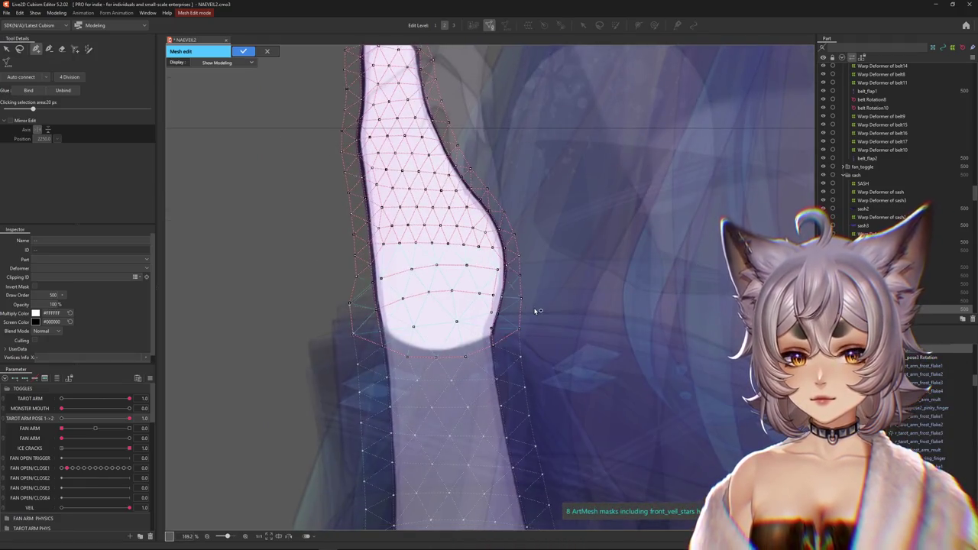
pyautogui.scroll(-1, 537, 311)
# Step: Switch from the forearm mesh back to the hand mesh and merge its stray outline vertex into its neighbour
pyautogui.click(533, 316)
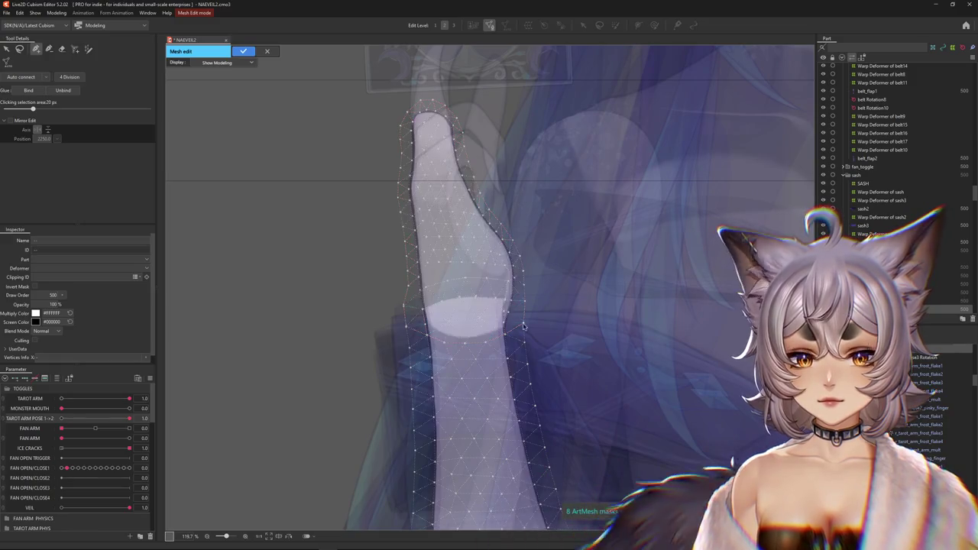
pyautogui.click(483, 372)
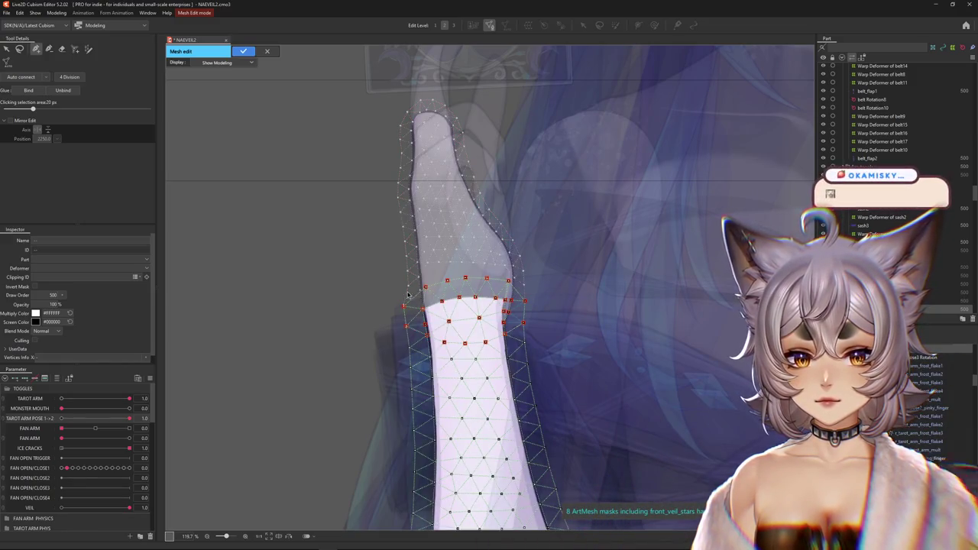
pyautogui.scroll(5, 408, 297)
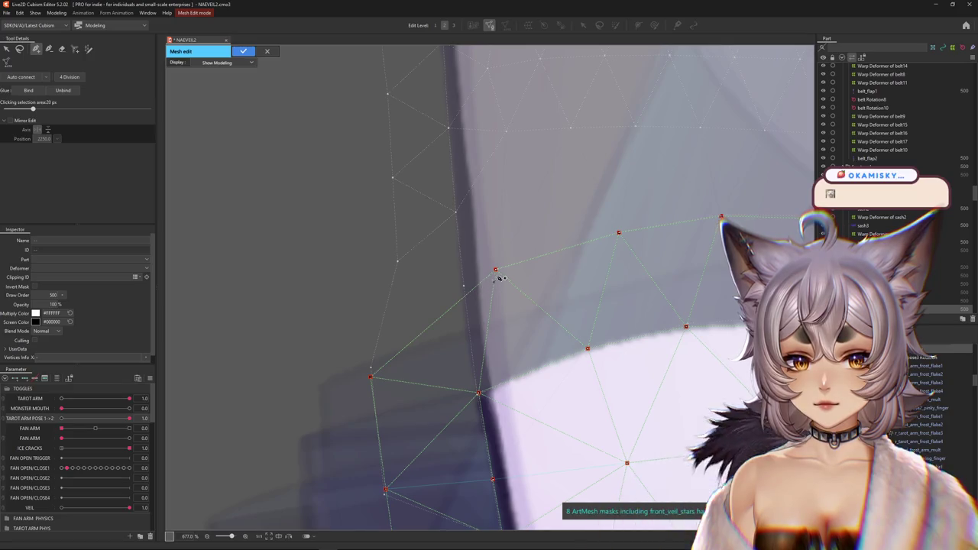
pyautogui.scroll(-5, 498, 278)
pyautogui.click(625, 268)
pyautogui.click(518, 279)
pyautogui.scroll(5, 517, 283)
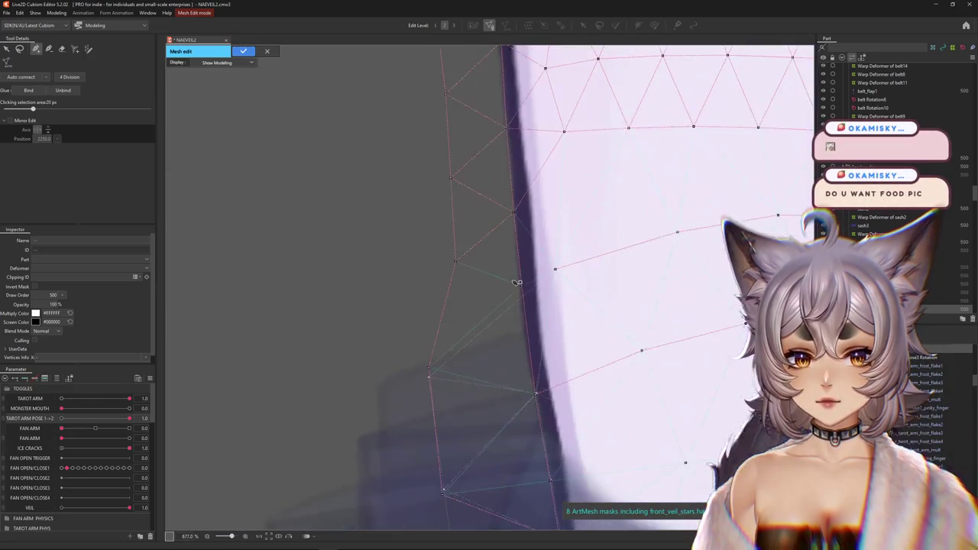
pyautogui.moveTo(517, 283); pyautogui.dragTo(536, 396)
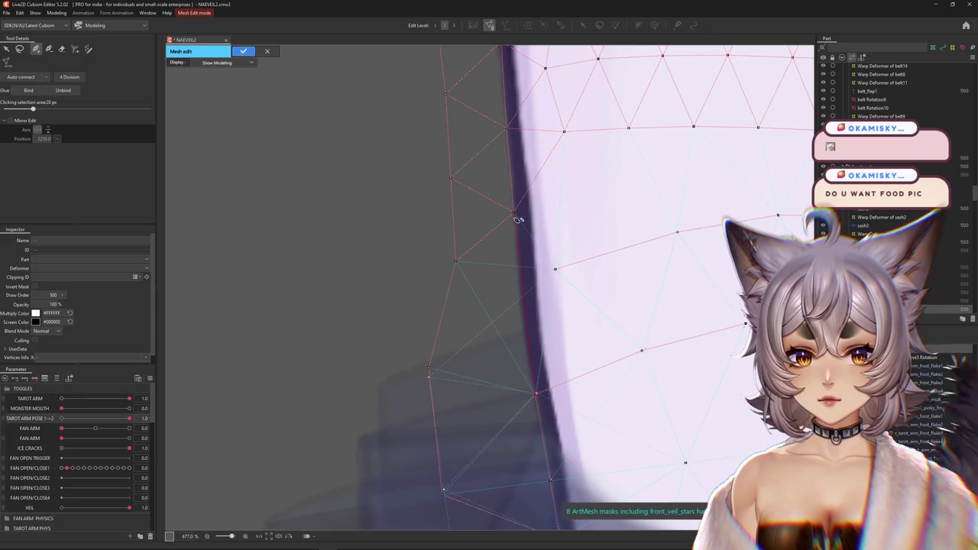
pyautogui.scroll(-3, 518, 219)
pyautogui.moveTo(572, 232); pyautogui.dragTo(494, 277, button='middle')
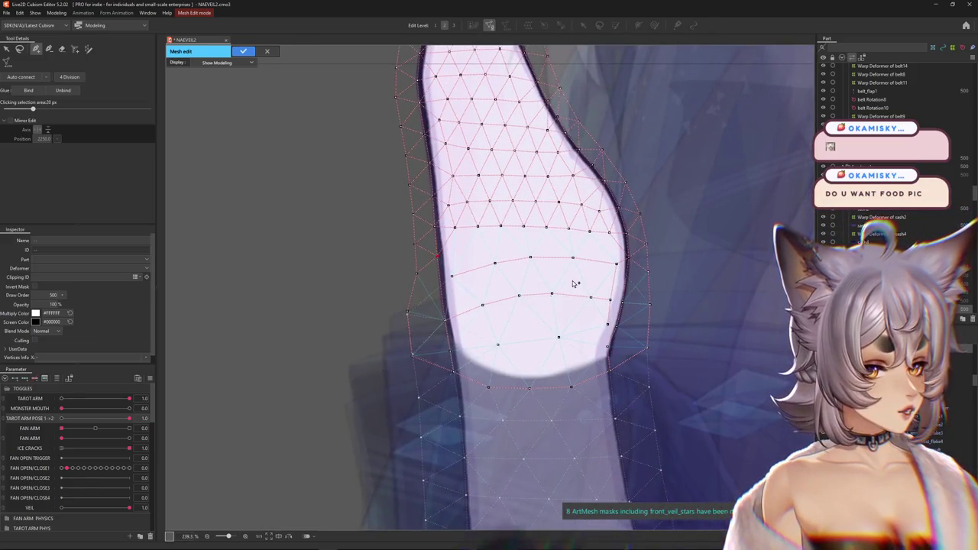
# Step: Lasso-select the wrist vertices around the overlap and confirm the mesh edits
pyautogui.moveTo(575, 283); pyautogui.dragTo(534, 300)
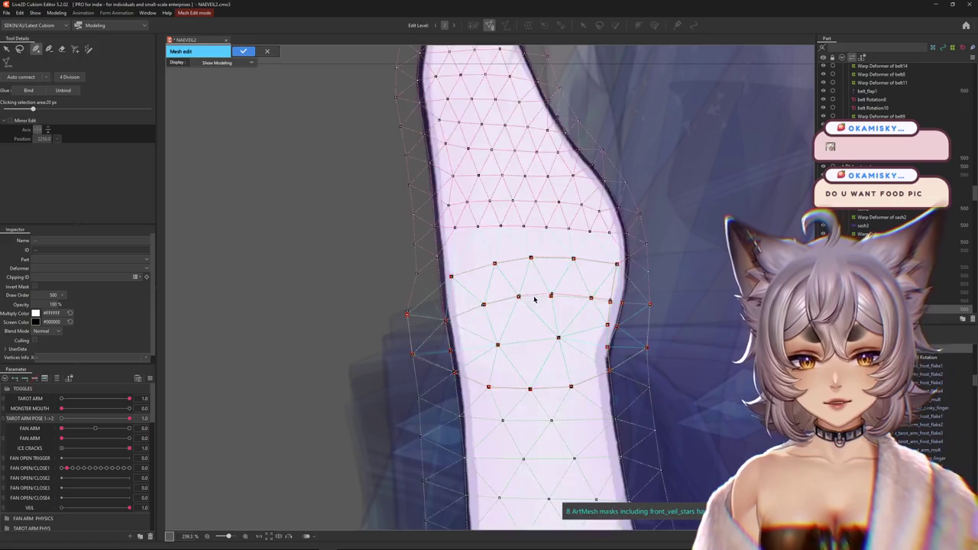
pyautogui.scroll(-2, 534, 300)
pyautogui.scroll(1, 535, 305)
pyautogui.press('l')
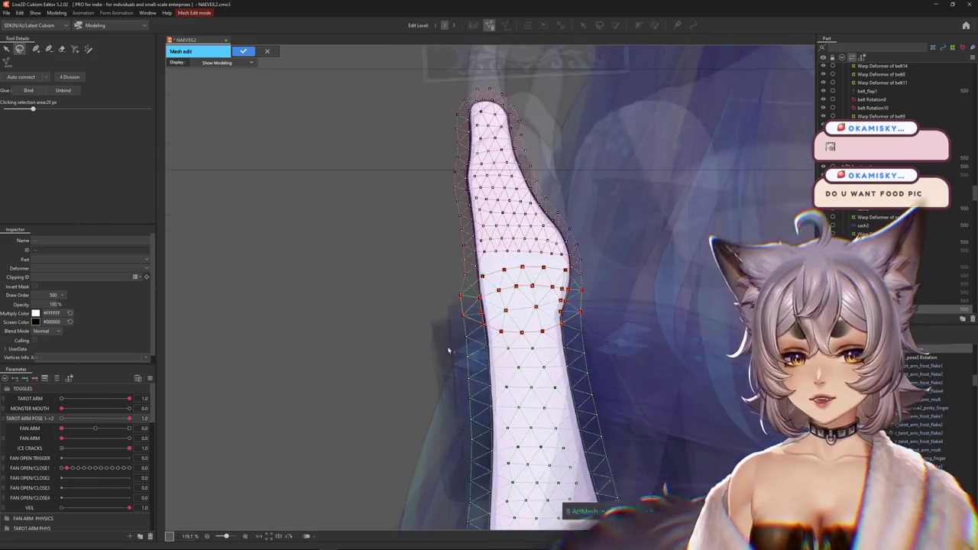
pyautogui.moveTo(462, 353); pyautogui.dragTo(531, 359)
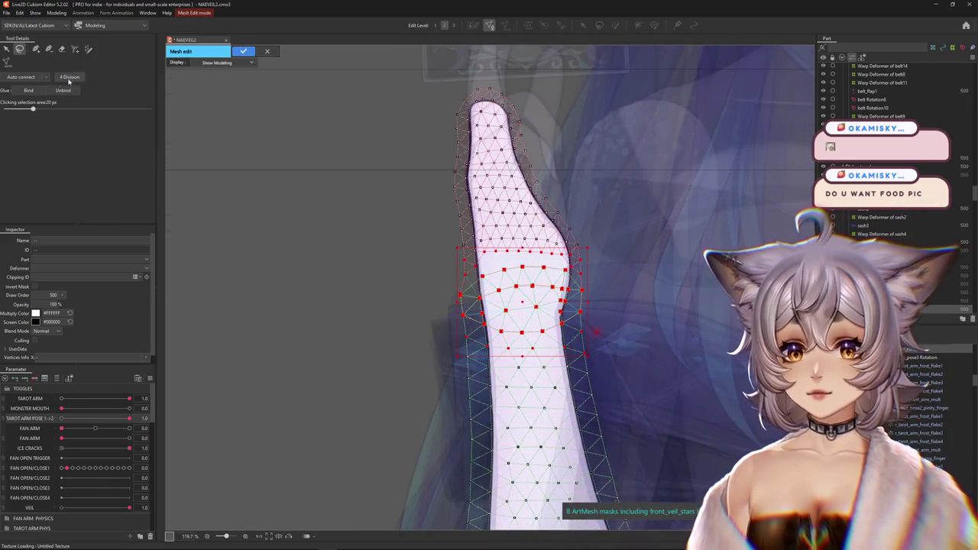
pyautogui.click(243, 51)
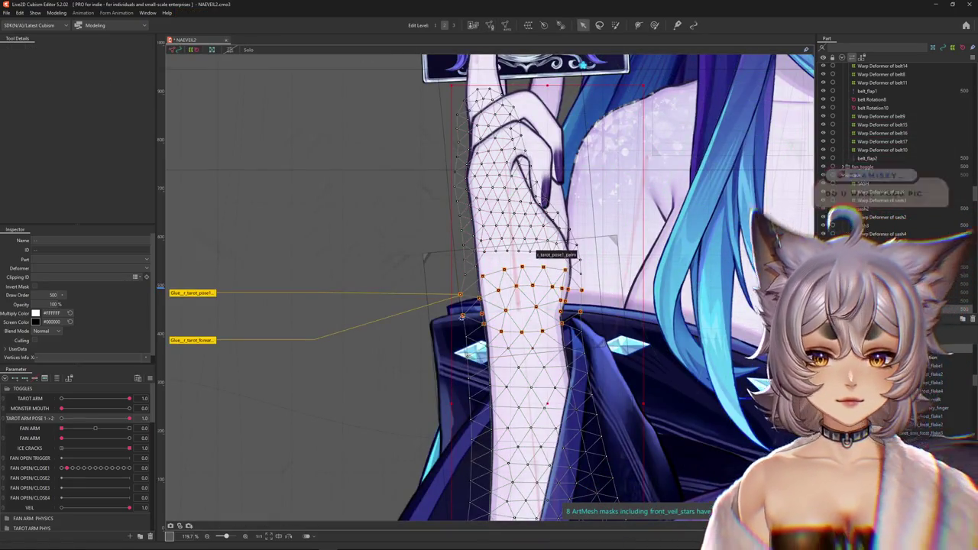
# Step: Select the r_tarot_pose1_palm mesh and its palm-to-forearm glue, then enlarge the weight brush
pyautogui.scroll(2, 552, 256)
pyautogui.scroll(-2, 573, 277)
pyautogui.rightClick(522, 254)
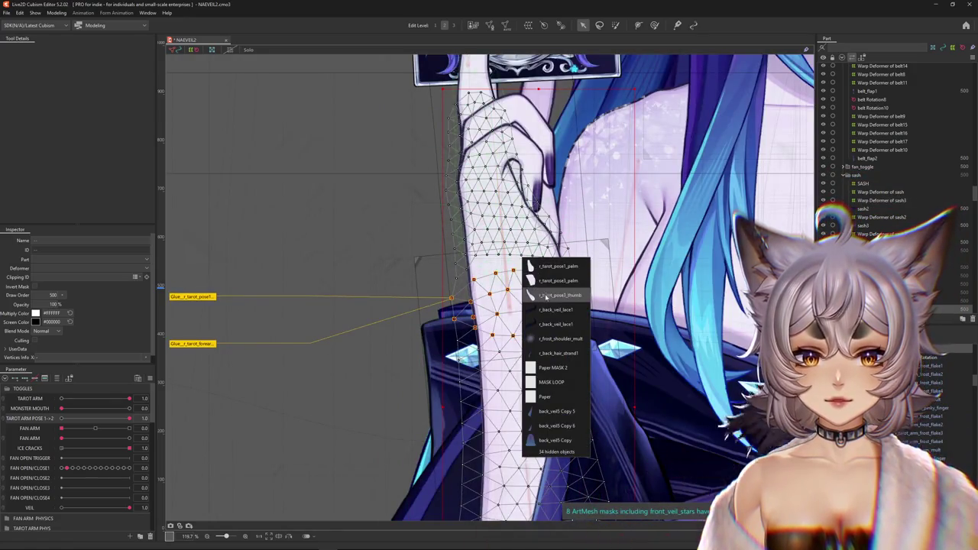
pyautogui.click(552, 268)
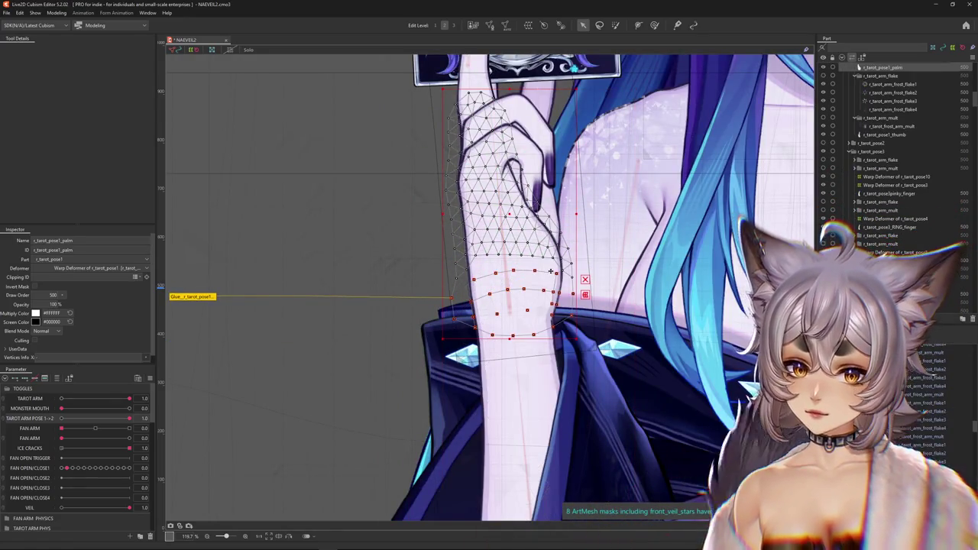
pyautogui.click(193, 297)
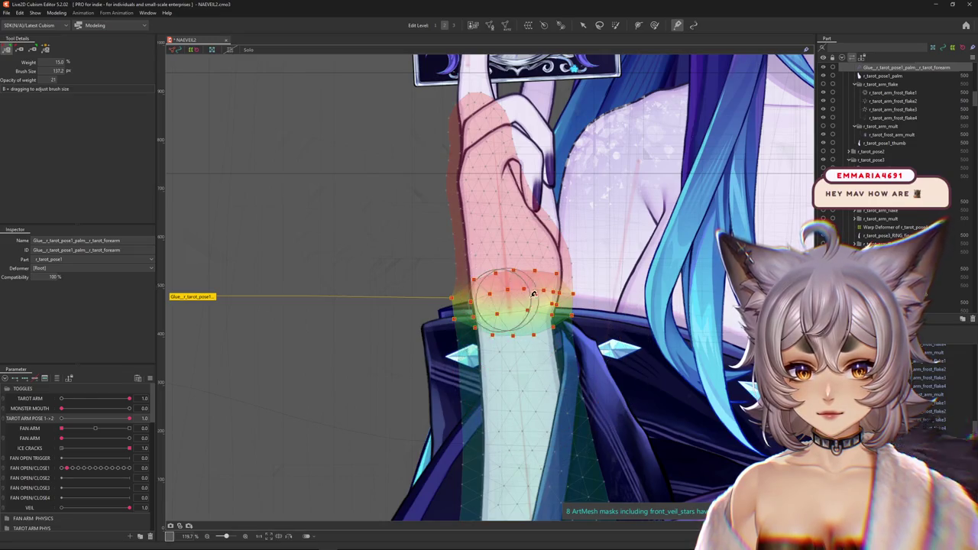
pyautogui.moveTo(469, 232); pyautogui.dragTo(447, 240)
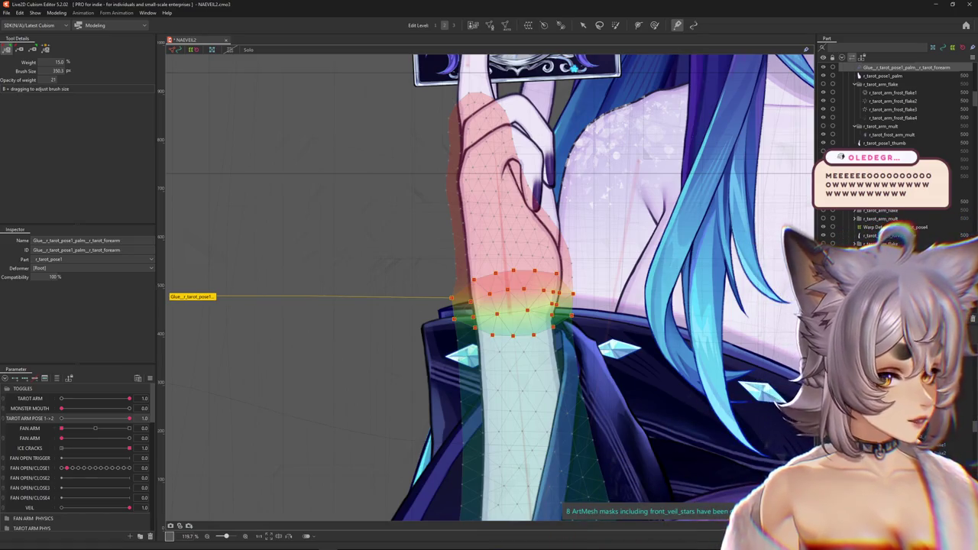
# Step: Leave glue weight painting and preview TAROT ARM POSE partway to check the wrist
pyautogui.scroll(-5, 564, 336)
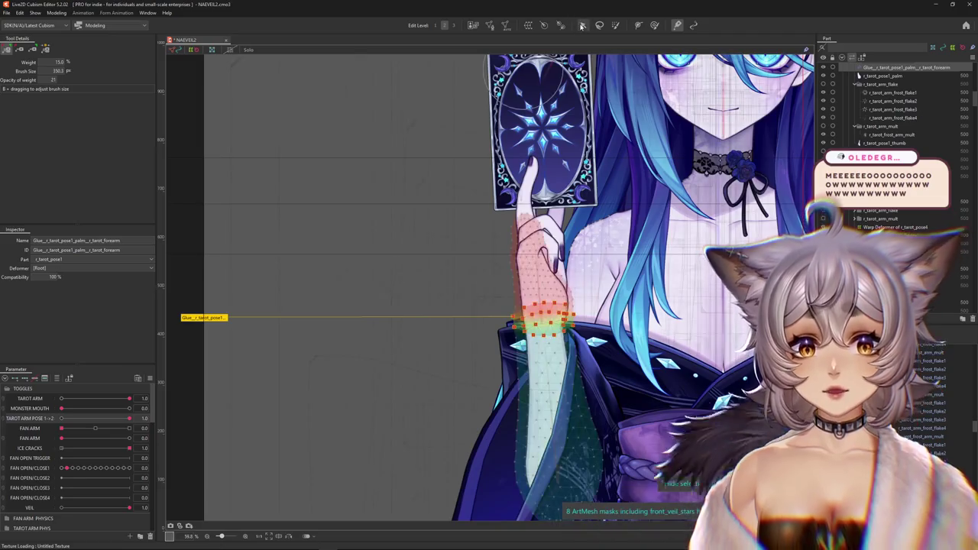
pyautogui.click(581, 25)
pyautogui.scroll(1, 494, 306)
pyautogui.scroll(1, 495, 306)
pyautogui.scroll(1, 495, 305)
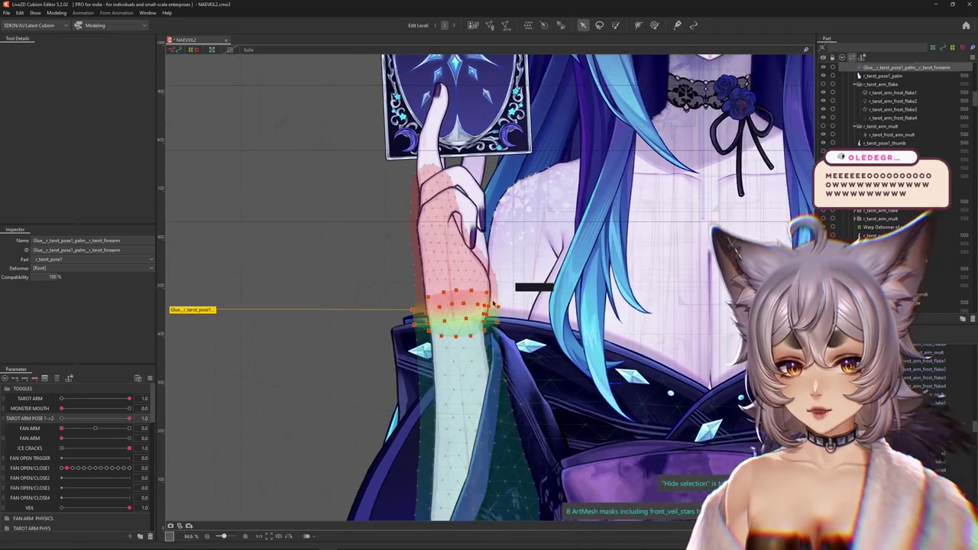
pyautogui.moveTo(130, 419)
pyautogui.mouseDown()
pyautogui.moveTo(79, 418)
pyautogui.moveTo(129, 418)
pyautogui.mouseUp()
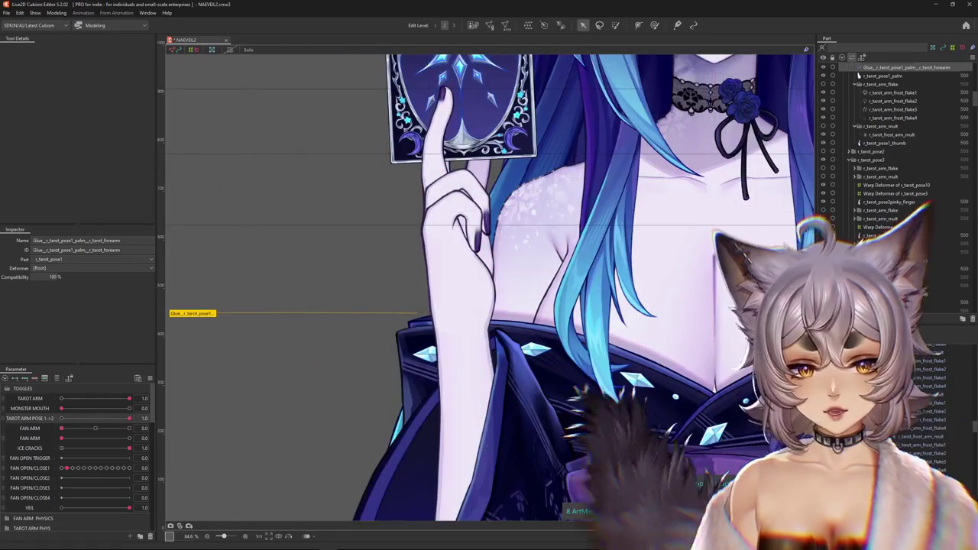
# Step: Filter the Parameter panel to the r_tarot_pose3 Rotation deformer and drag TAROT PALM PHYS
pyautogui.click(459, 306)
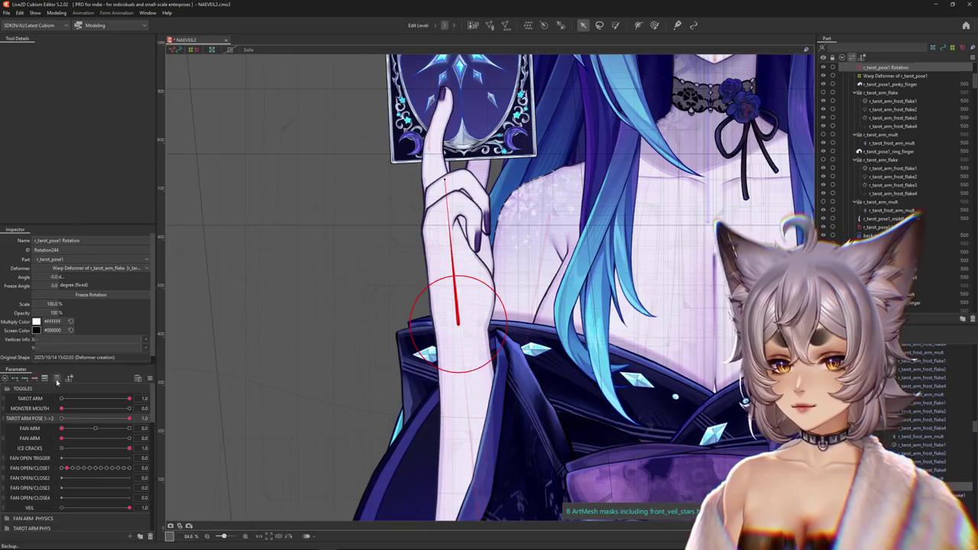
pyautogui.click(57, 379)
pyautogui.click(58, 379)
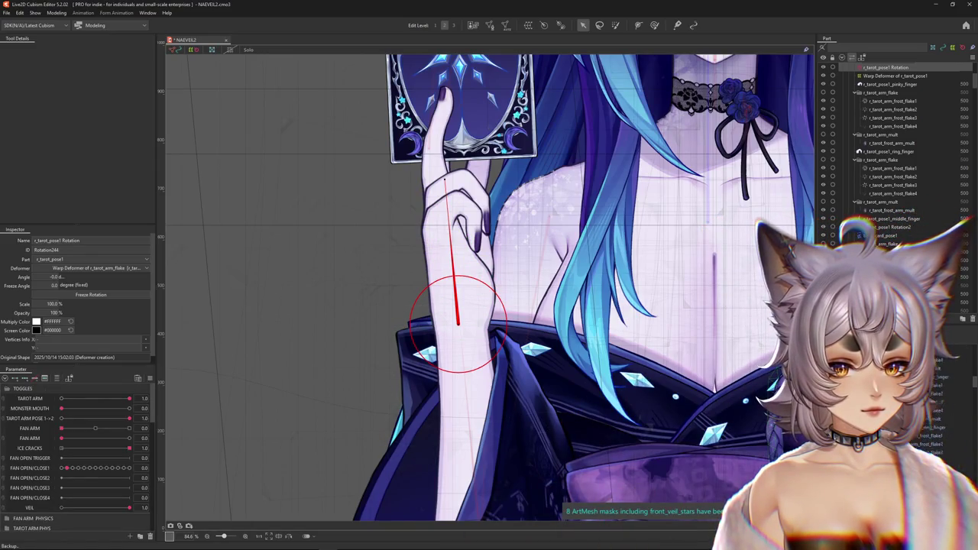
pyautogui.click(459, 306)
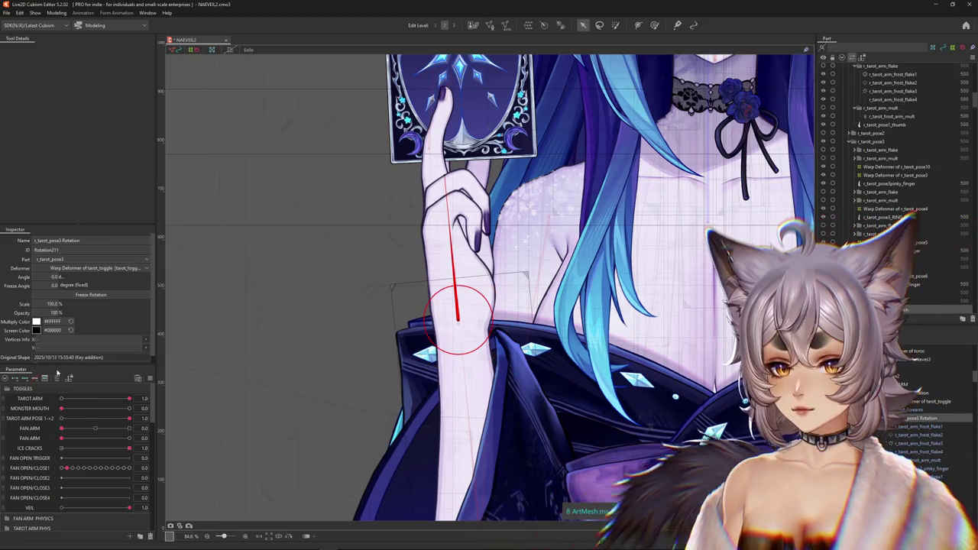
pyautogui.click(56, 379)
pyautogui.moveTo(65, 389); pyautogui.dragTo(129, 389)
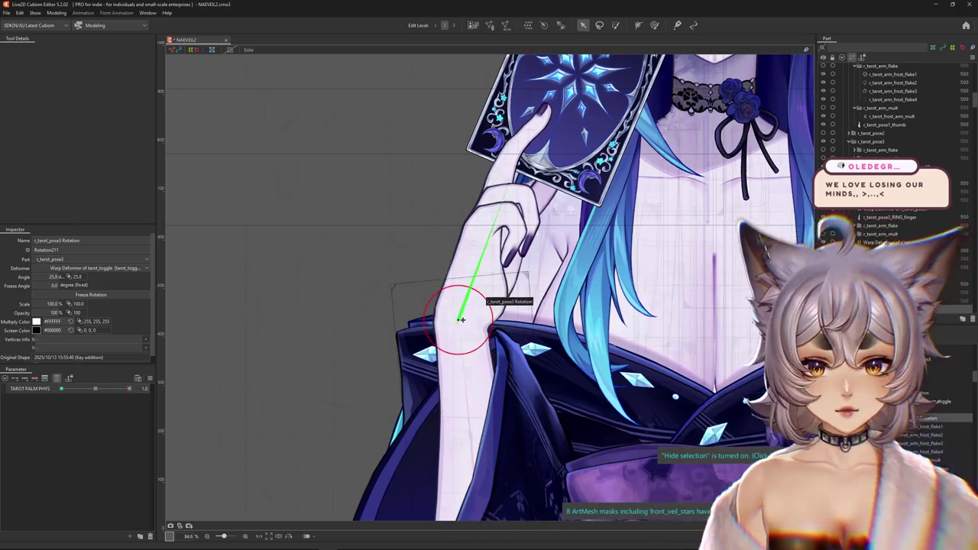
# Step: With r_tarot_pose3 Rotation reselected and filtered, set TAROT PALM PHYS from 1.0 to -1.0
pyautogui.scroll(2, 461, 320)
pyautogui.click(420, 340)
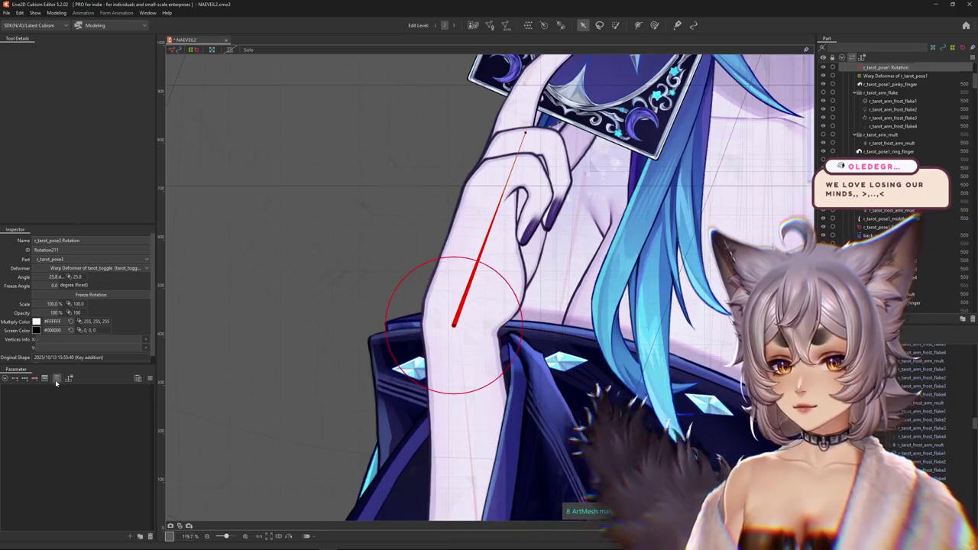
pyautogui.click(56, 379)
pyautogui.click(454, 326)
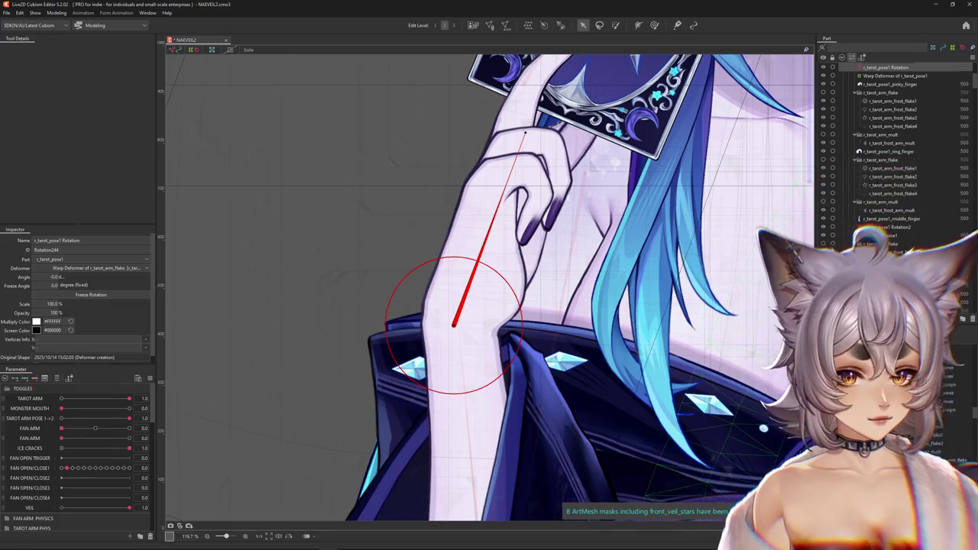
pyautogui.click(456, 321)
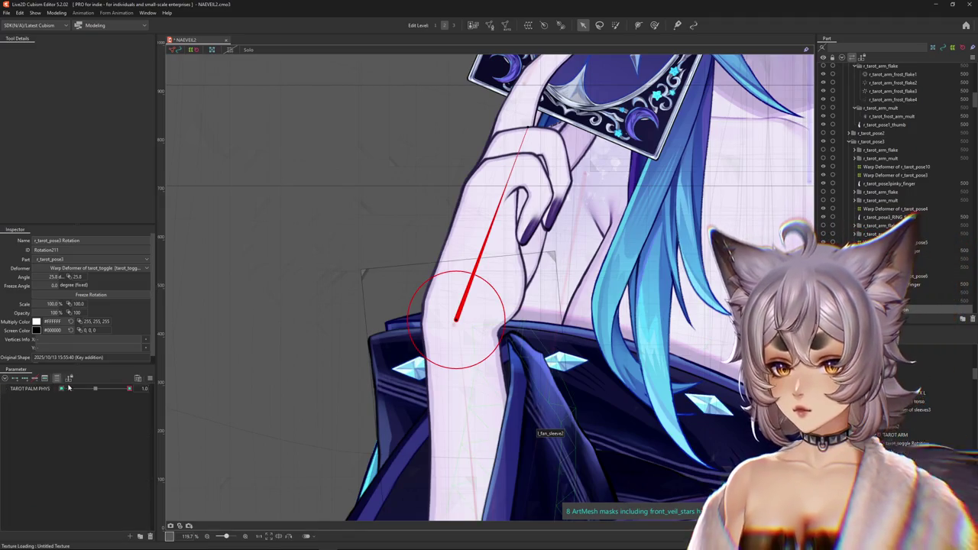
pyautogui.click(67, 388)
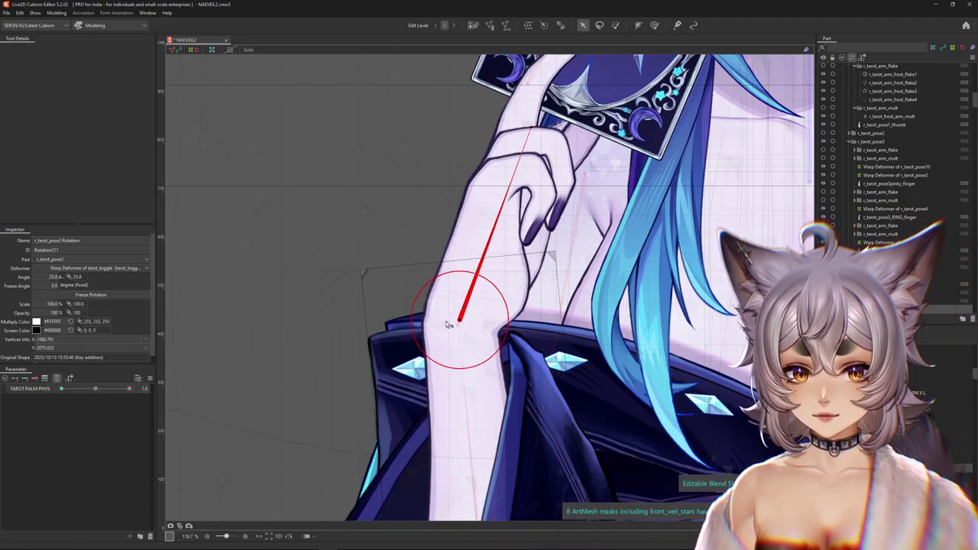
pyautogui.click(128, 389)
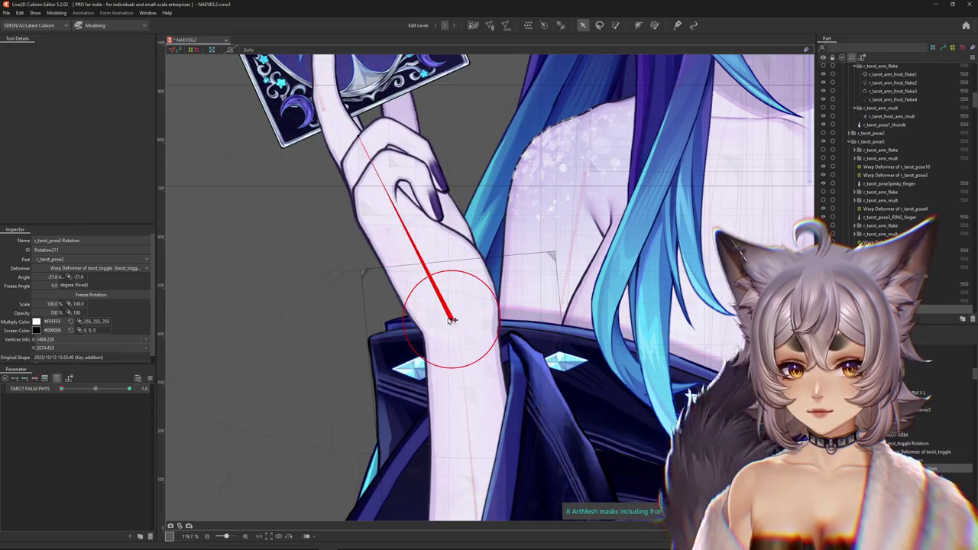
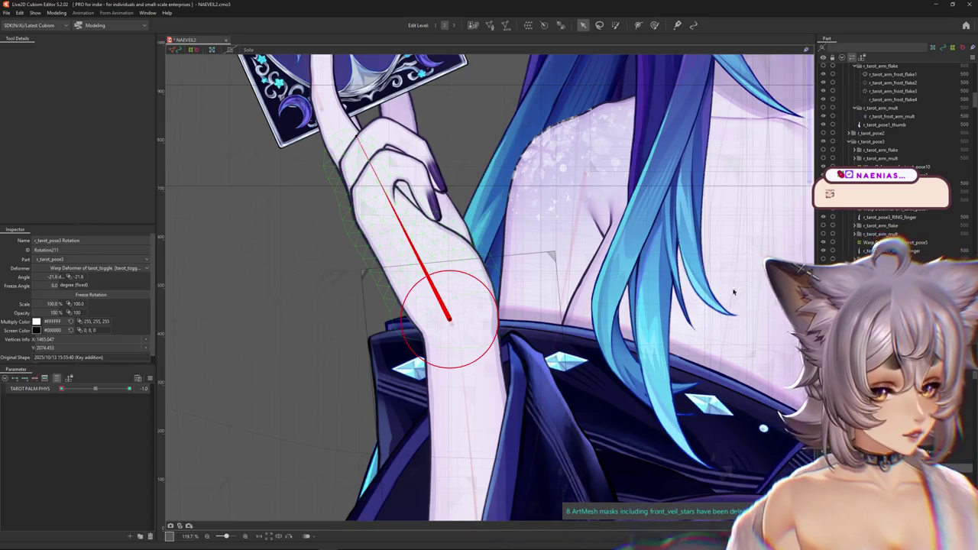
# Step: Fit the model in view, set TAROT PALM PHYS to -1.0, and hide the selection overlay
pyautogui.hotkey('ctrl', '0')
pyautogui.moveTo(92, 393); pyautogui.dragTo(61, 389)
pyautogui.scroll(3, 497, 279)
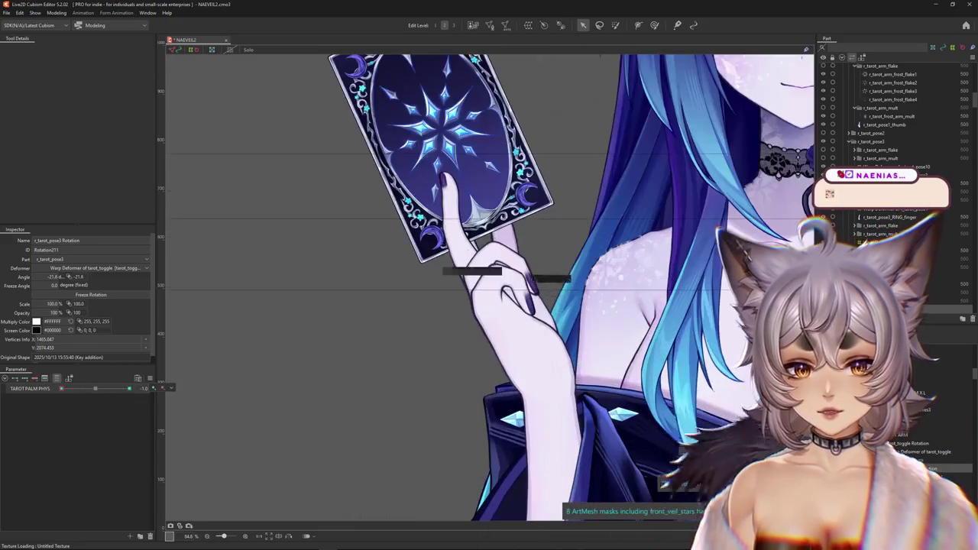
pyautogui.hotkey('ctrl', 'h')
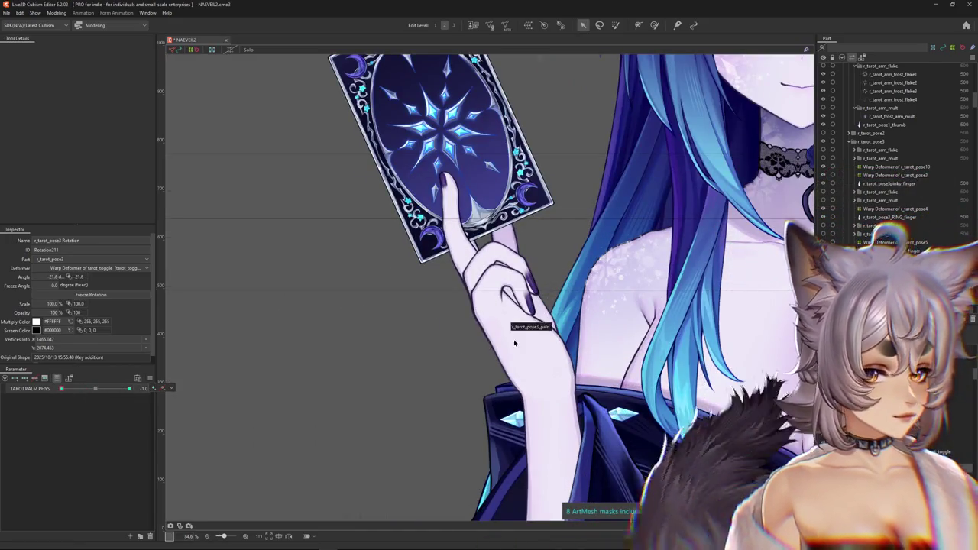
# Step: Select the r_tarot_pose1_thumb art mesh on the canvas
pyautogui.scroll(1, 519, 336)
pyautogui.scroll(1, 493, 358)
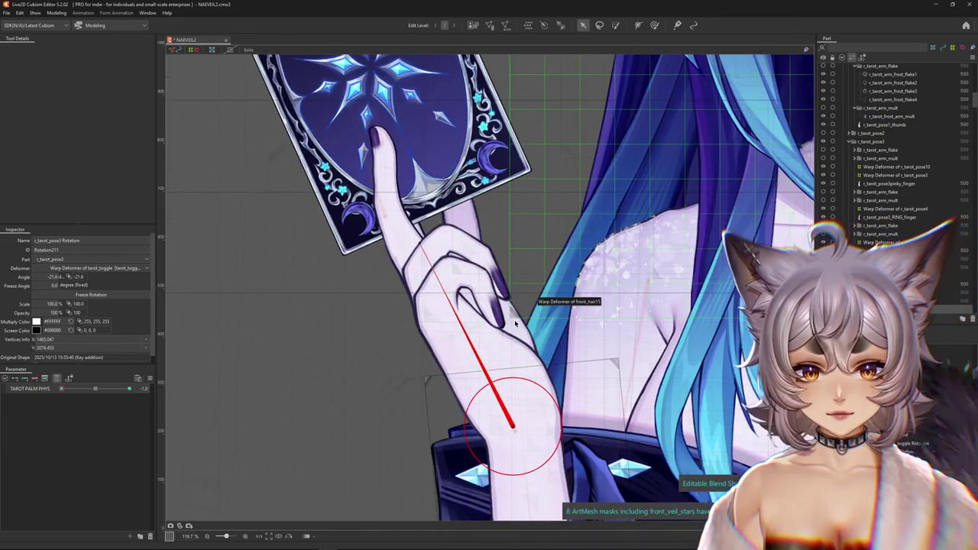
pyautogui.click(547, 297)
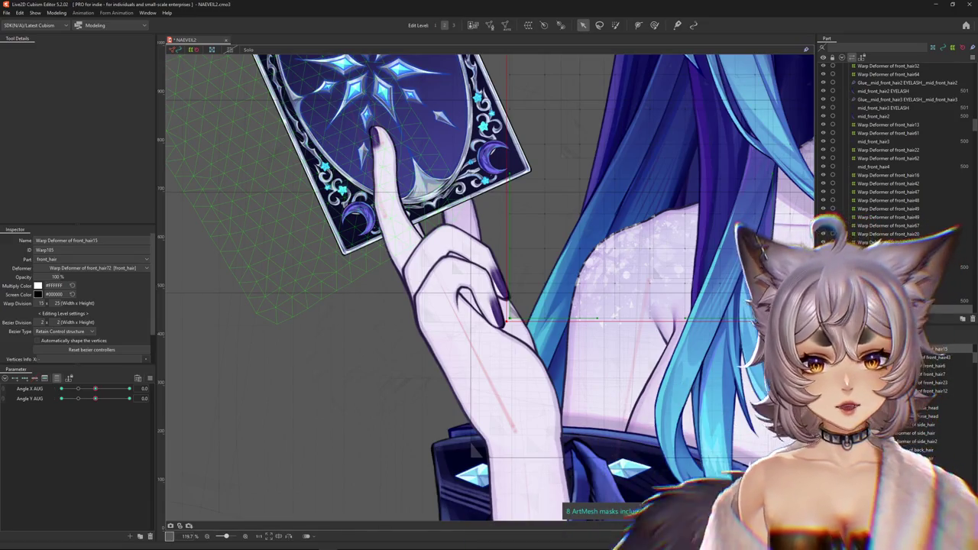
pyautogui.click(460, 337)
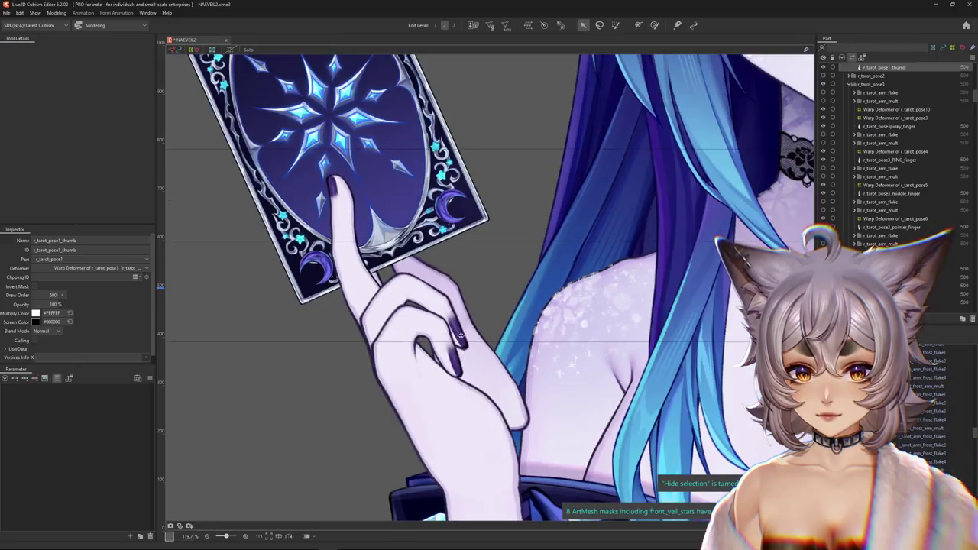
# Step: Start brush editing on the thumb mesh and shrink the brush size
pyautogui.click(656, 26)
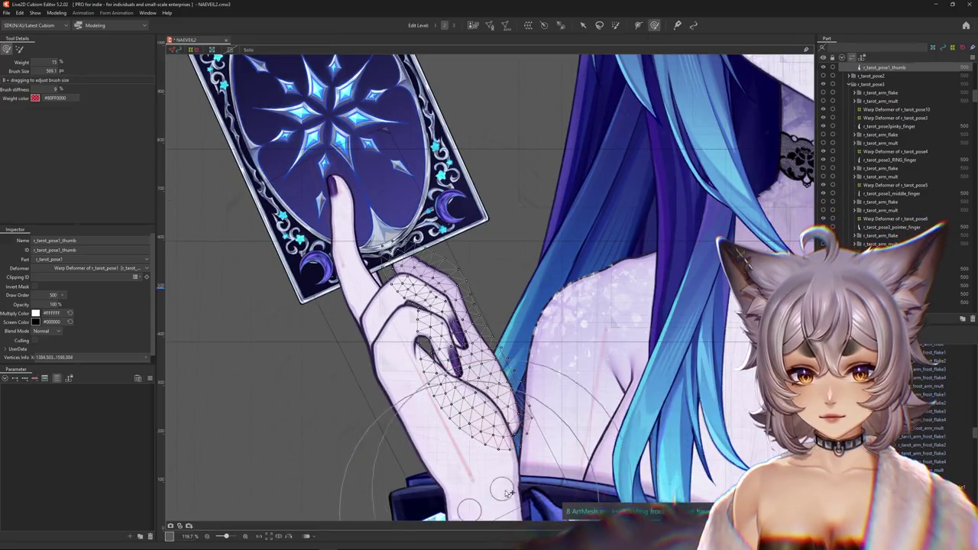
pyautogui.moveTo(473, 490)
pyautogui.mouseDown()
pyautogui.moveTo(519, 452)
pyautogui.moveTo(386, 248)
pyautogui.mouseUp()
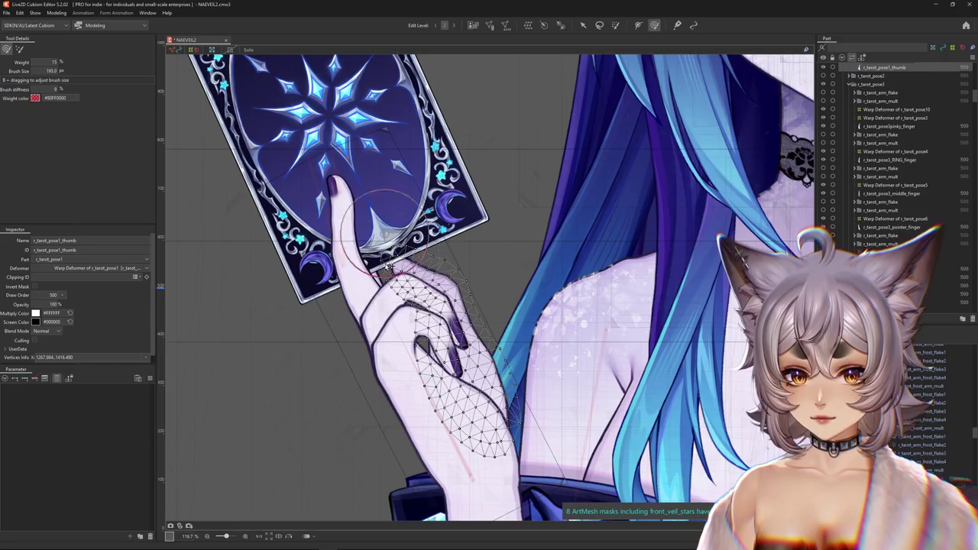
pyautogui.hotkey('ctrl', 'h')
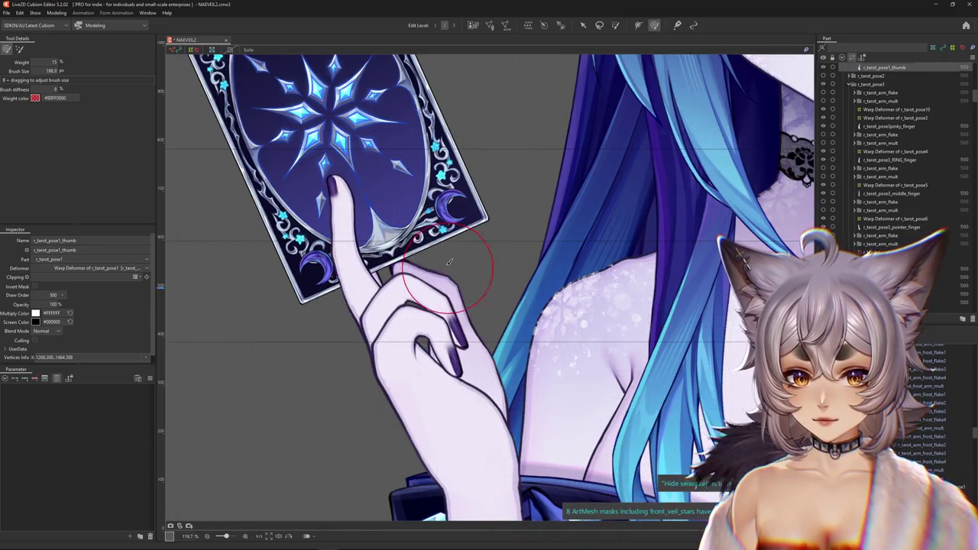
pyautogui.scroll(3, 449, 261)
pyautogui.scroll(2, 445, 269)
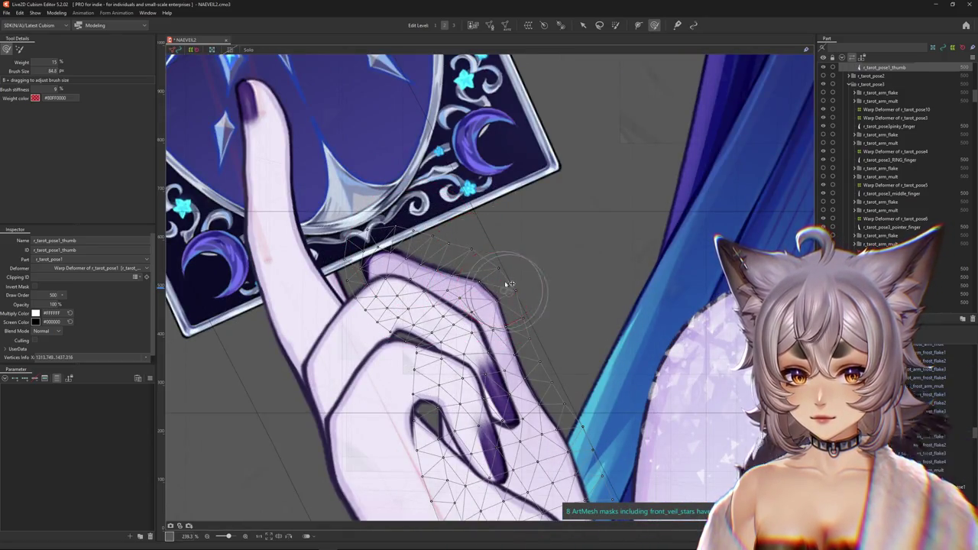
pyautogui.scroll(-3, 509, 282)
pyautogui.scroll(-4, 489, 294)
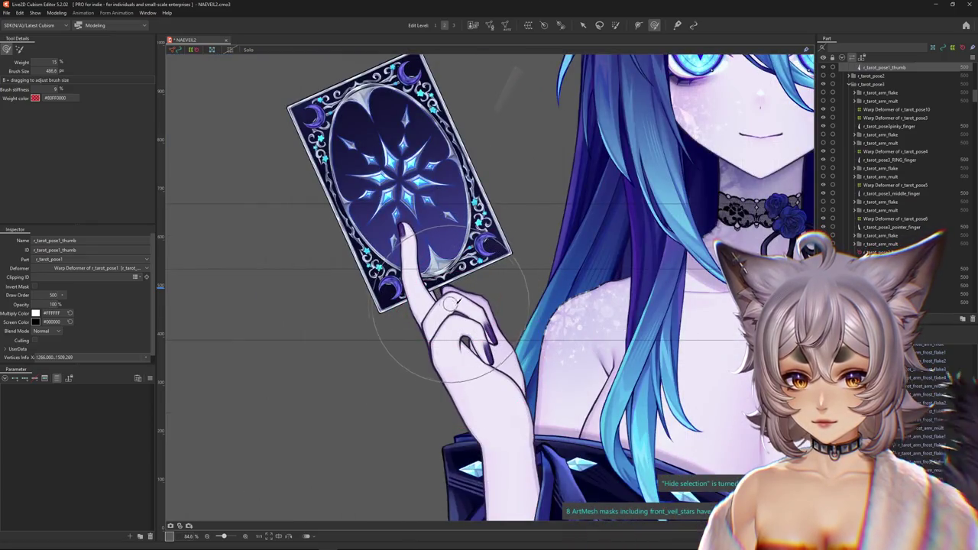
# Step: Shrink the brush further and mirror the canvas view horizontally
pyautogui.moveTo(486, 300); pyautogui.dragTo(496, 285)
pyautogui.click(290, 537)
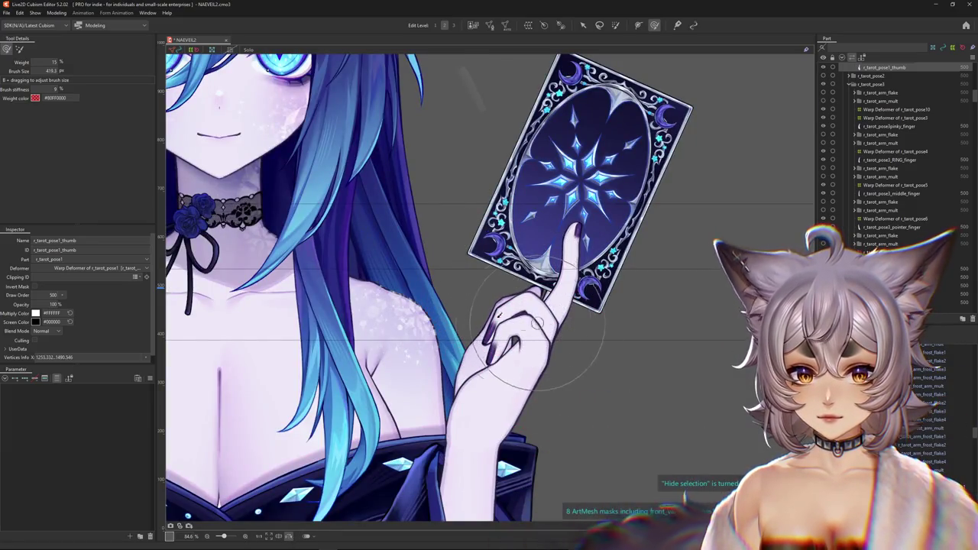
pyautogui.scroll(2, 487, 359)
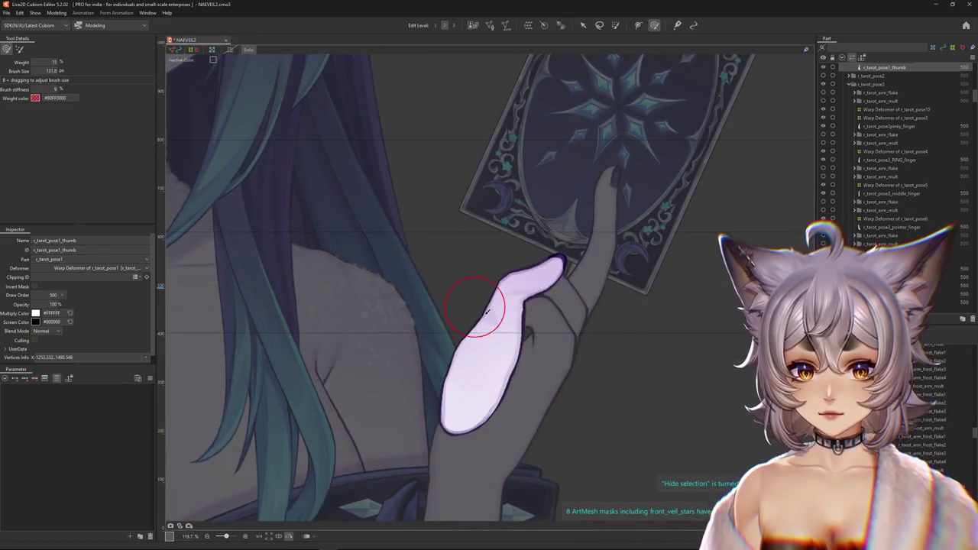
# Step: Resize the brush over the thumb tip, zoom out, and turn off the selection dimming
pyautogui.scroll(3, 414, 353)
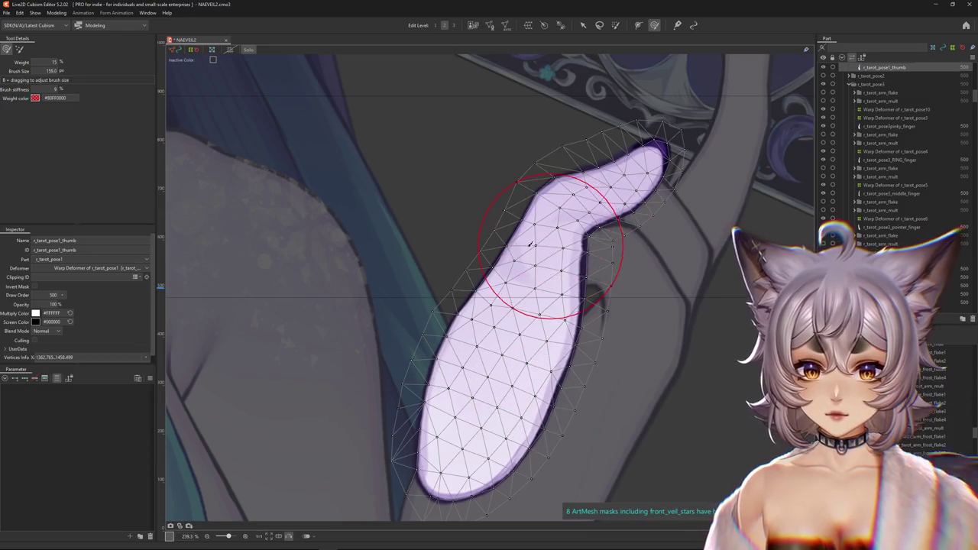
pyautogui.moveTo(572, 219); pyautogui.dragTo(563, 163)
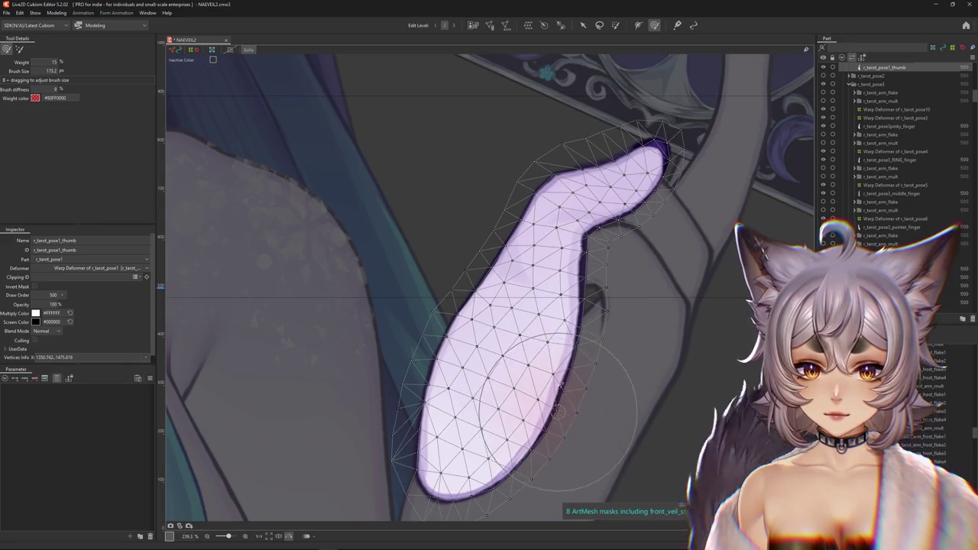
pyautogui.moveTo(548, 397)
pyautogui.mouseDown(button='middle')
pyautogui.moveTo(405, 371)
pyautogui.moveTo(468, 262)
pyautogui.mouseUp(button='middle')
pyautogui.keyDown('ctrl'); pyautogui.moveTo(527, 275); pyautogui.dragTo(490, 326); pyautogui.keyUp('ctrl')
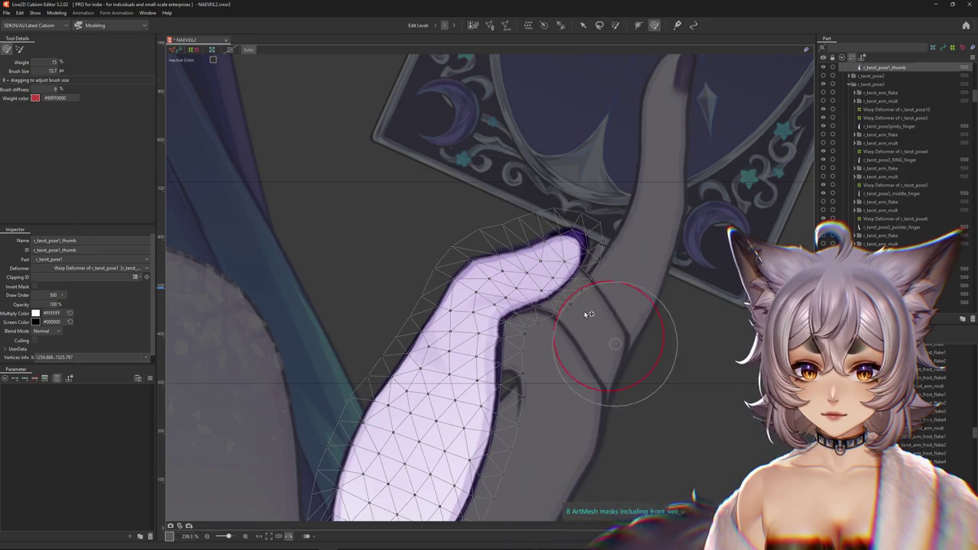
pyautogui.scroll(-5, 474, 325)
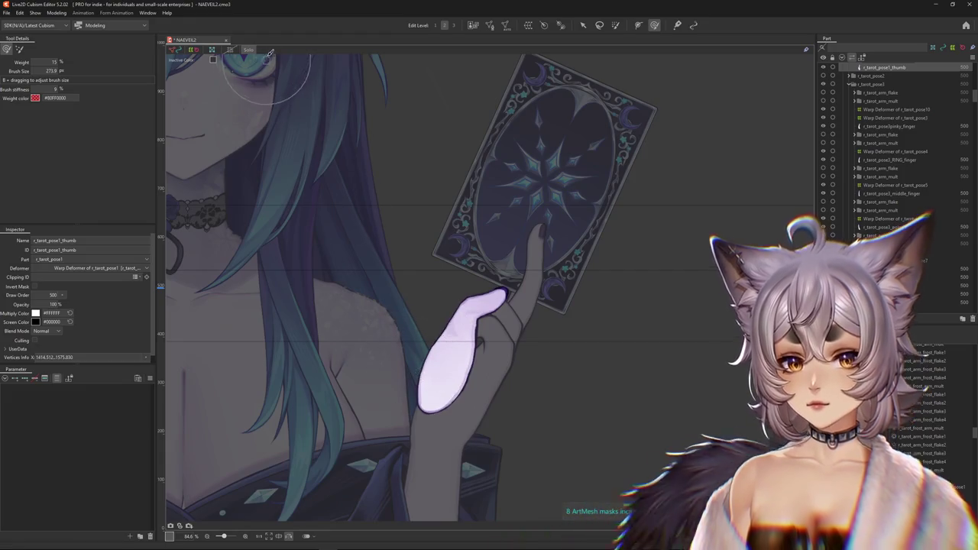
pyautogui.scroll(-2, 504, 187)
pyautogui.hotkey('ctrl', 'h')
pyautogui.scroll(-2, 497, 189)
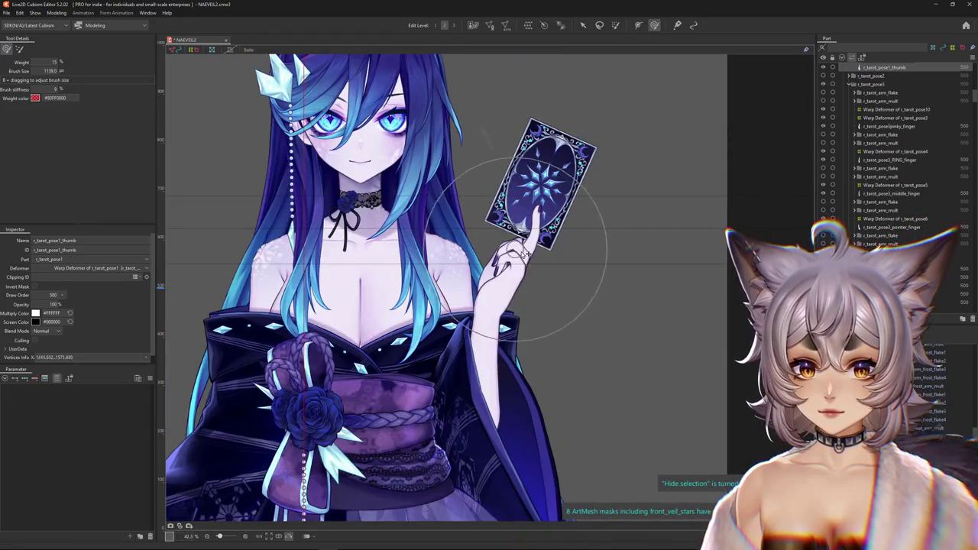
# Step: Flip the canvas view back to normal and select the hand's art mesh
pyautogui.scroll(3, 538, 221)
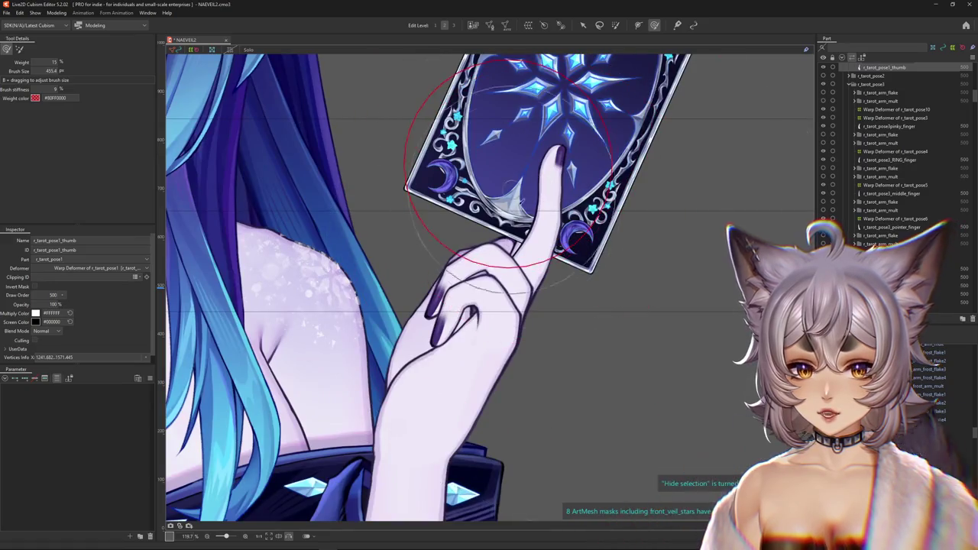
pyautogui.moveTo(483, 244); pyautogui.dragTo(430, 269)
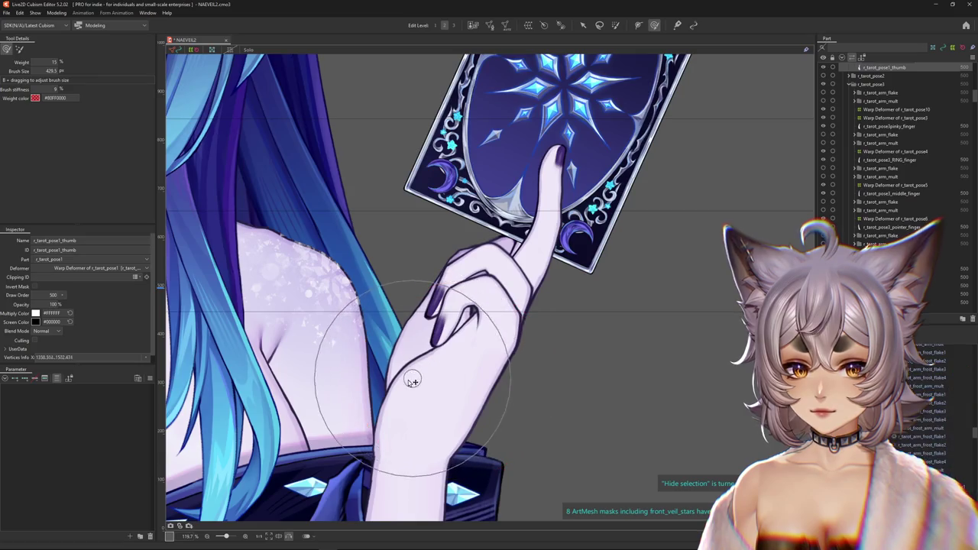
pyautogui.press('h')
pyautogui.moveTo(404, 284); pyautogui.dragTo(483, 258)
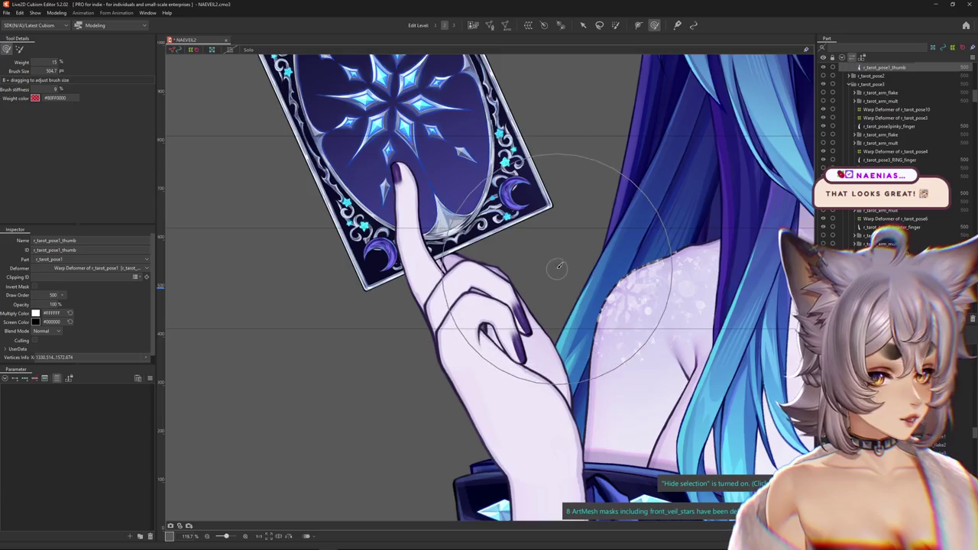
pyautogui.click(551, 317)
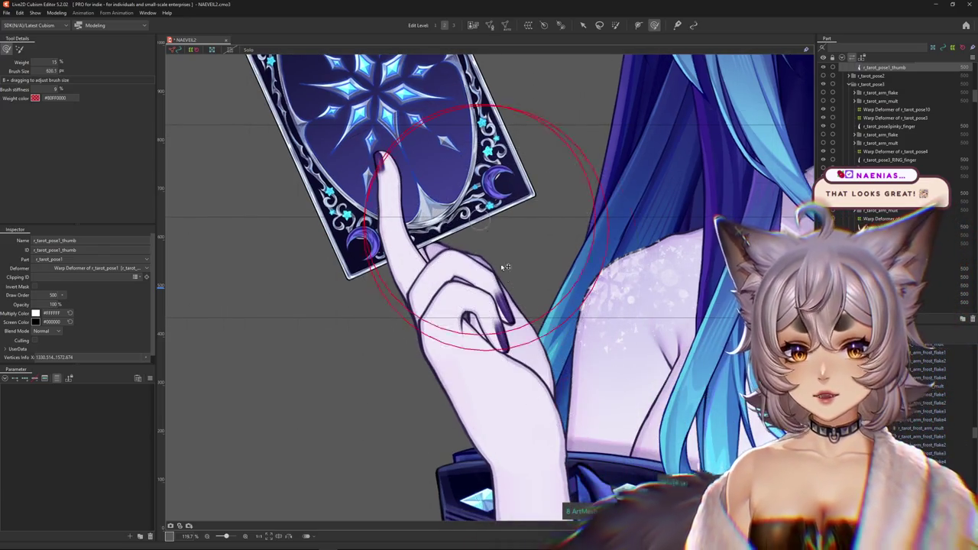
# Step: Enlarge the brush and nudge the hand mesh vertices slightly
pyautogui.scroll(-3, 551, 317)
pyautogui.scroll(-3, 522, 287)
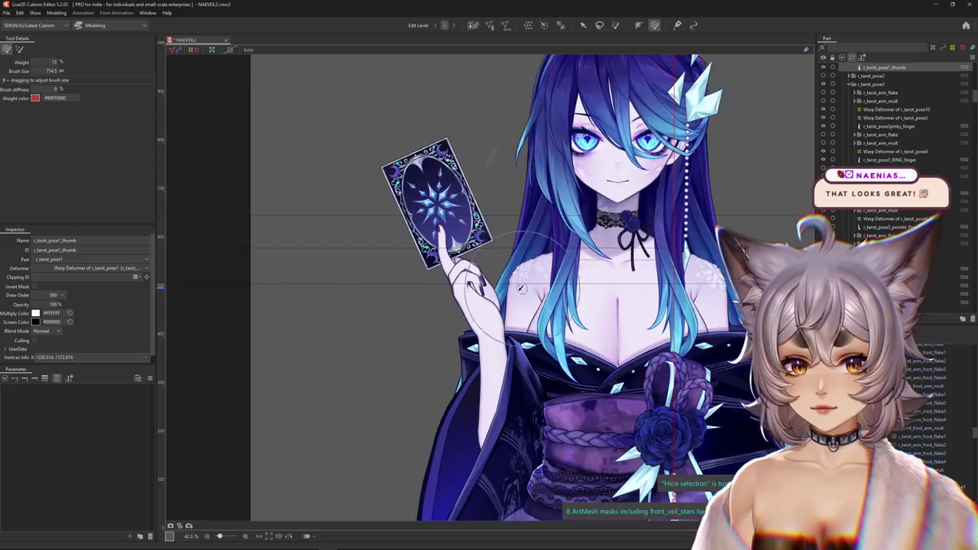
pyautogui.moveTo(480, 284); pyautogui.dragTo(489, 302)
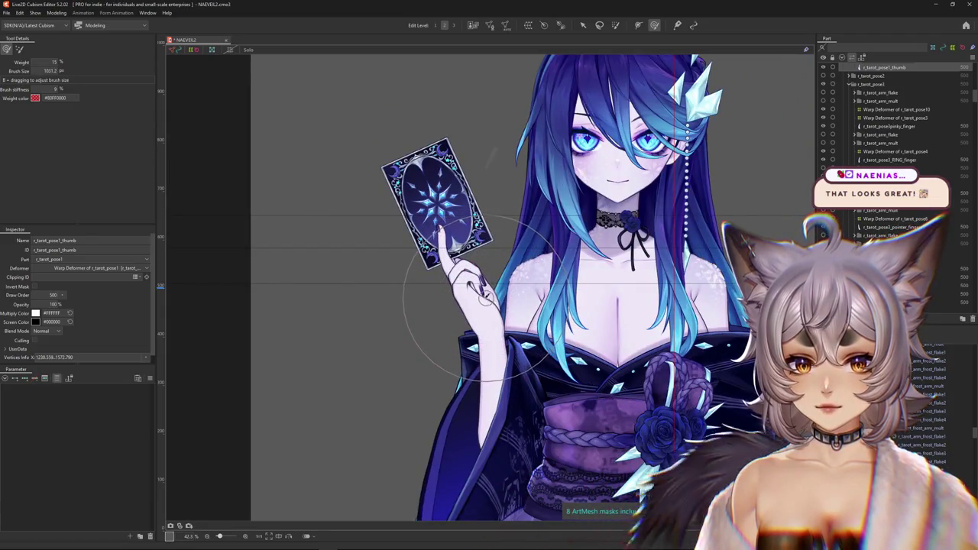
pyautogui.scroll(3, 507, 255)
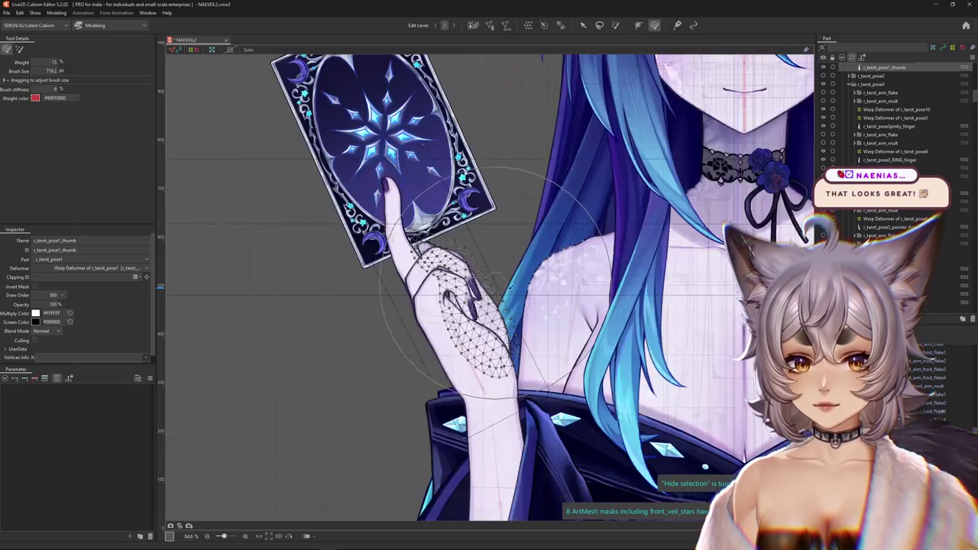
pyautogui.moveTo(525, 304); pyautogui.dragTo(527, 308)
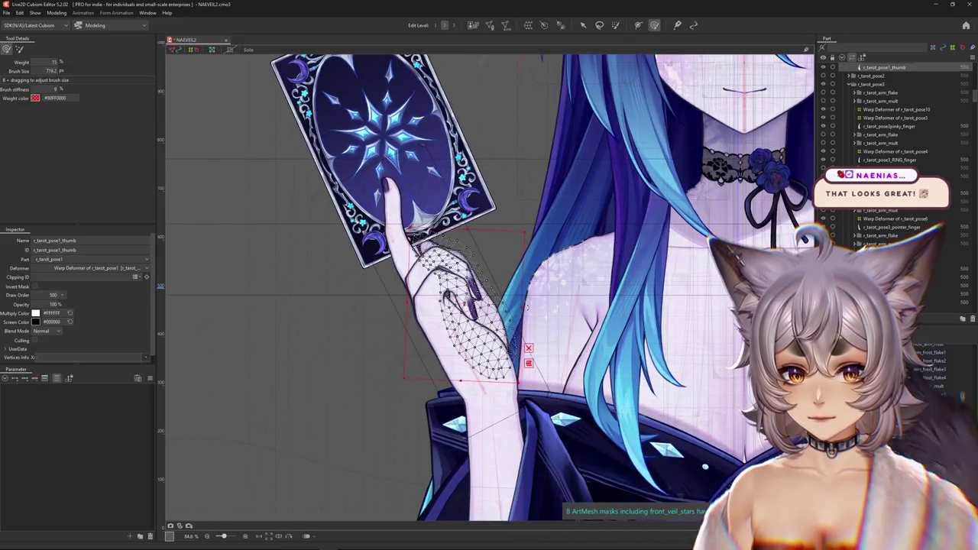
# Step: Hide the hand mesh overlay, briefly showing the wireframe again before hiding it
pyautogui.hotkey('ctrl', 'h')
pyautogui.scroll(-2, 535, 298)
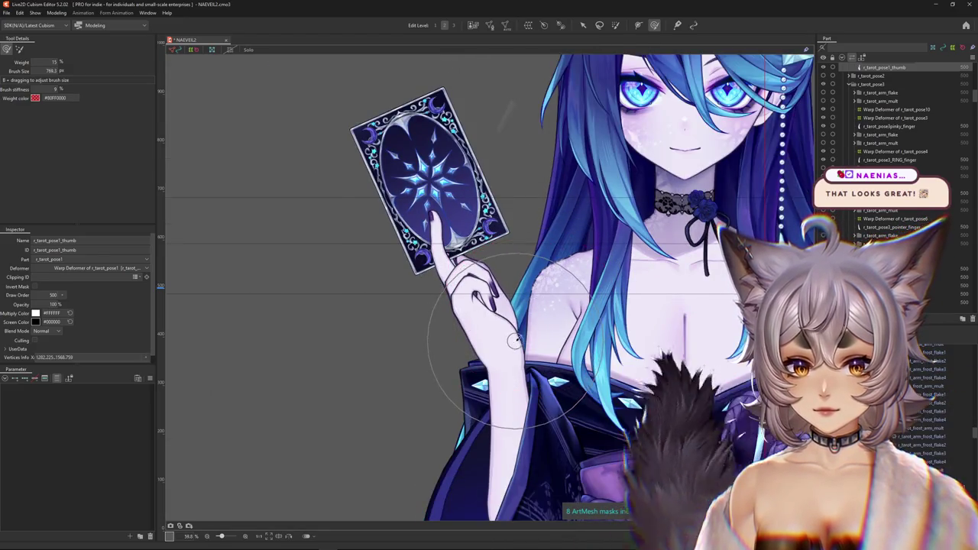
pyautogui.scroll(-2, 525, 317)
pyautogui.scroll(3, 525, 316)
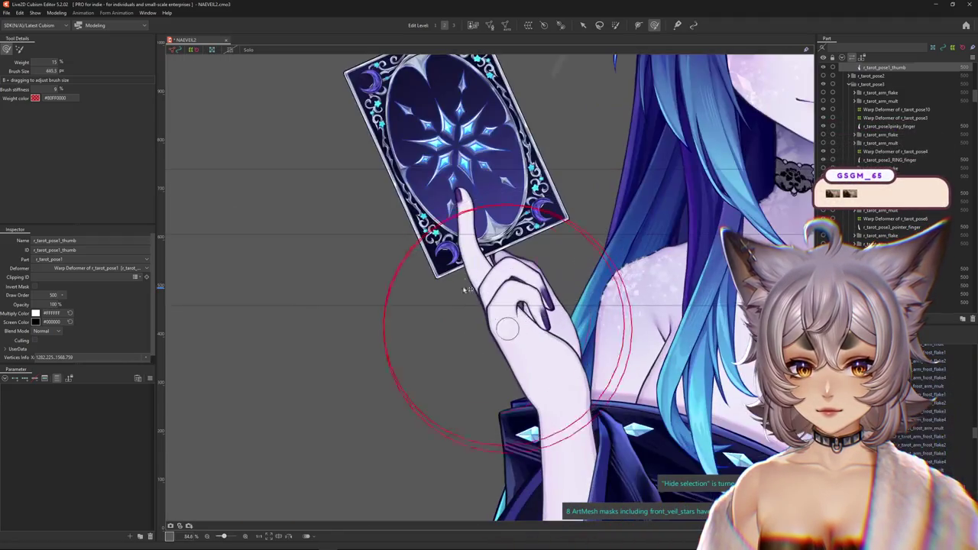
pyautogui.hotkey('ctrl', 'h')
pyautogui.scroll(2, 528, 259)
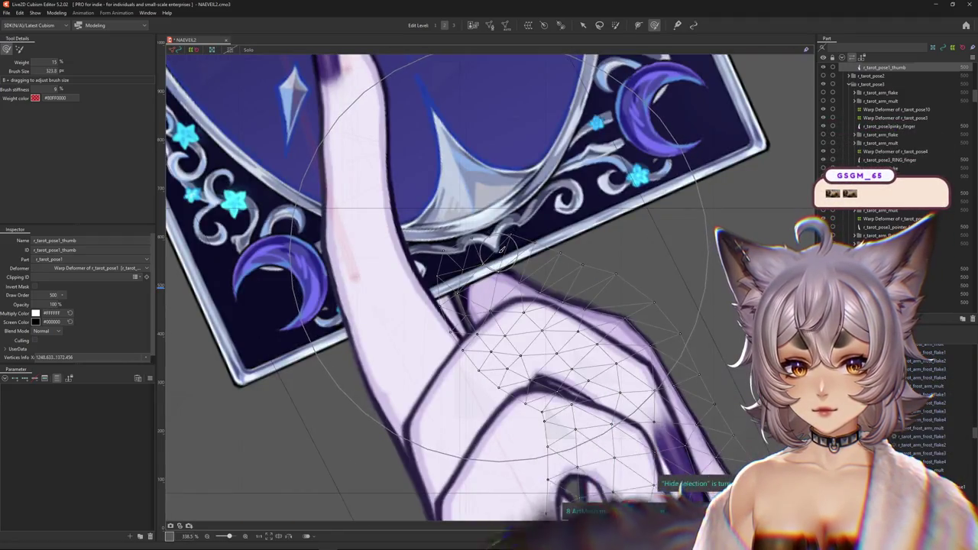
pyautogui.scroll(-2, 529, 261)
pyautogui.scroll(1, 529, 263)
pyautogui.hotkey('ctrl', 'h')
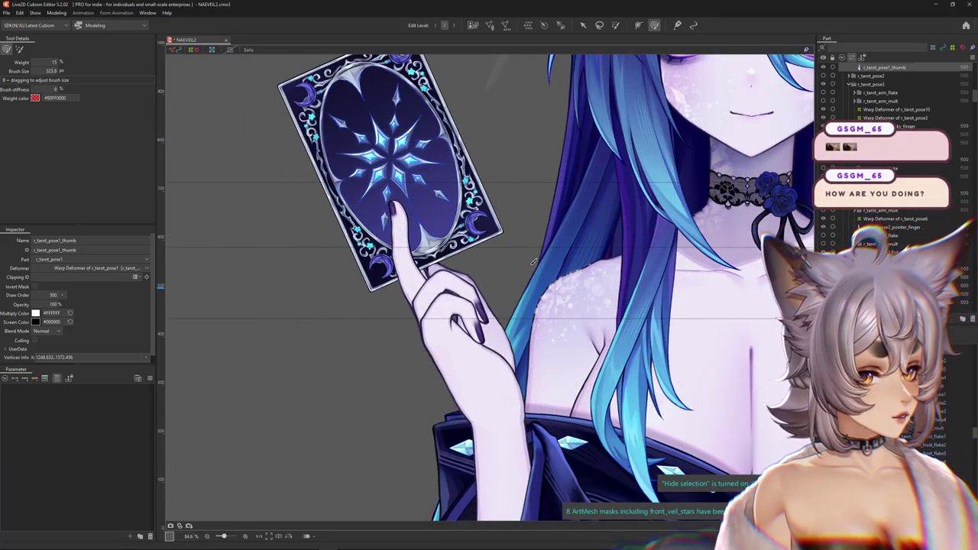
pyautogui.scroll(-2, 530, 262)
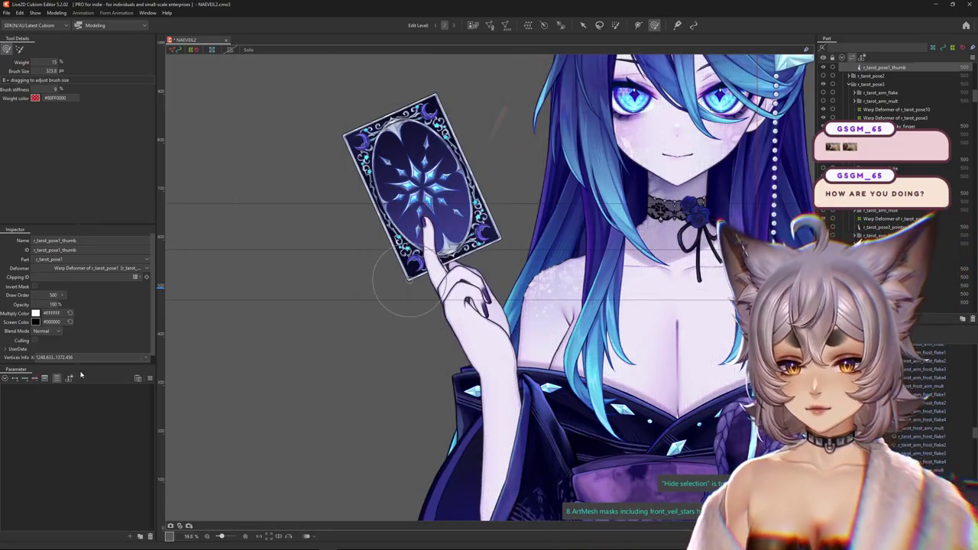
# Step: Open the model's Physics Settings window from the Modeling menu
pyautogui.click(56, 13)
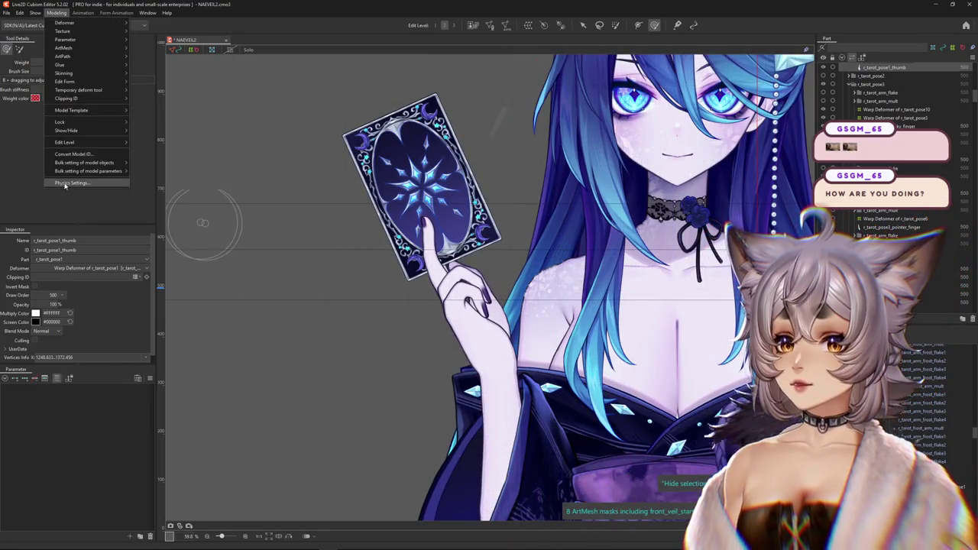
pyautogui.press('Return')
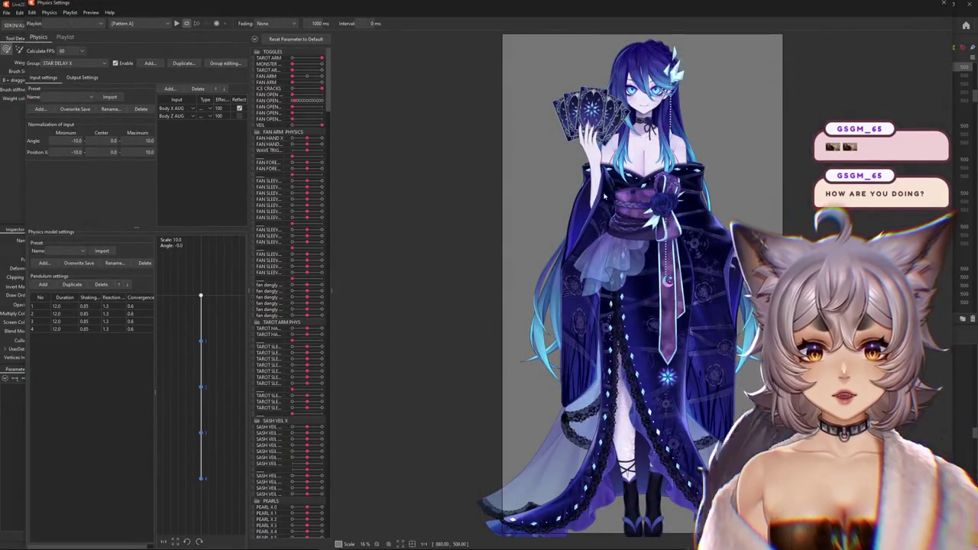
pyautogui.scroll(5, 611, 194)
pyautogui.scroll(-3, 611, 193)
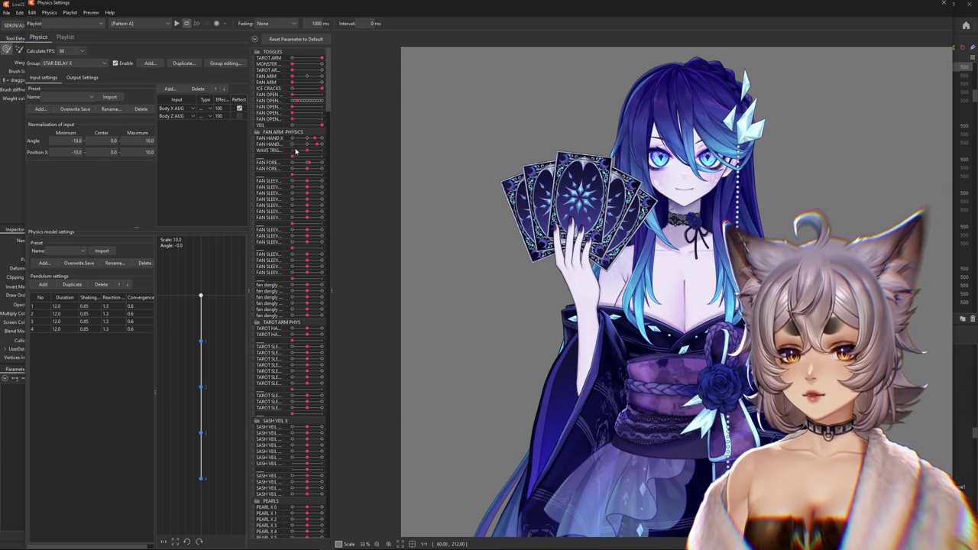
# Step: Collapse the FAN ARM PHYSICS group and drag the preview model to test its sway
pyautogui.click(263, 133)
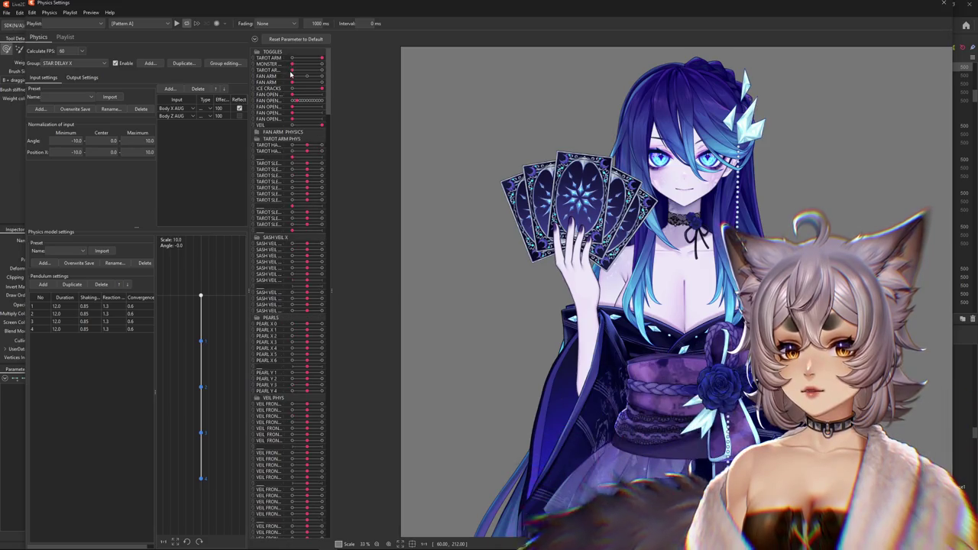
pyautogui.moveTo(612, 191)
pyautogui.mouseDown()
pyautogui.moveTo(601, 199)
pyautogui.moveTo(619, 106)
pyautogui.mouseUp()
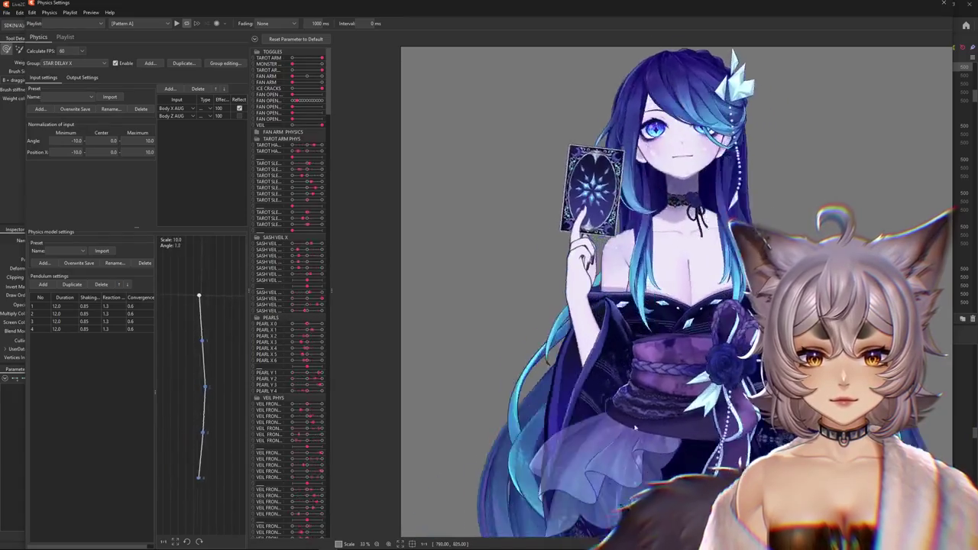
pyautogui.moveTo(619, 106)
pyautogui.mouseDown()
pyautogui.moveTo(438, 316)
pyautogui.moveTo(411, 200)
pyautogui.mouseUp()
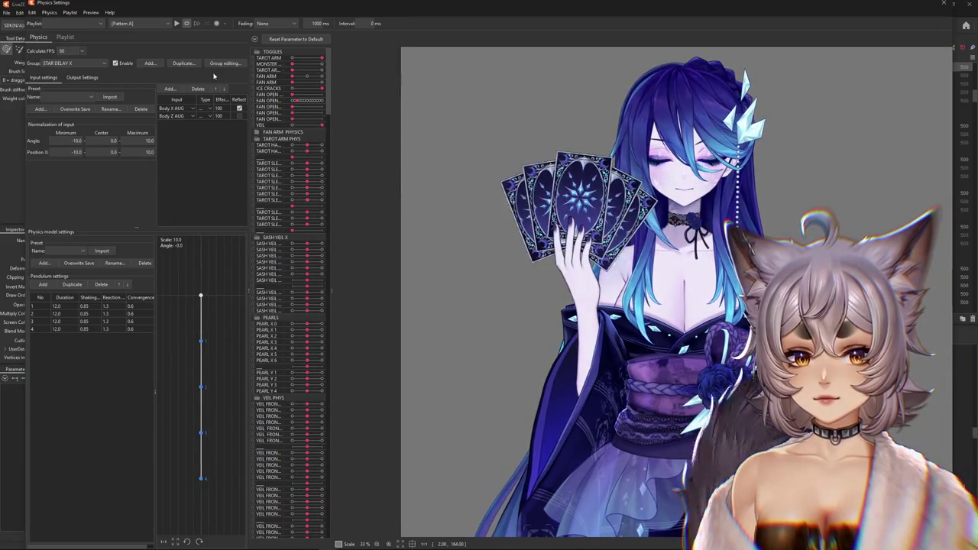
pyautogui.click(73, 62)
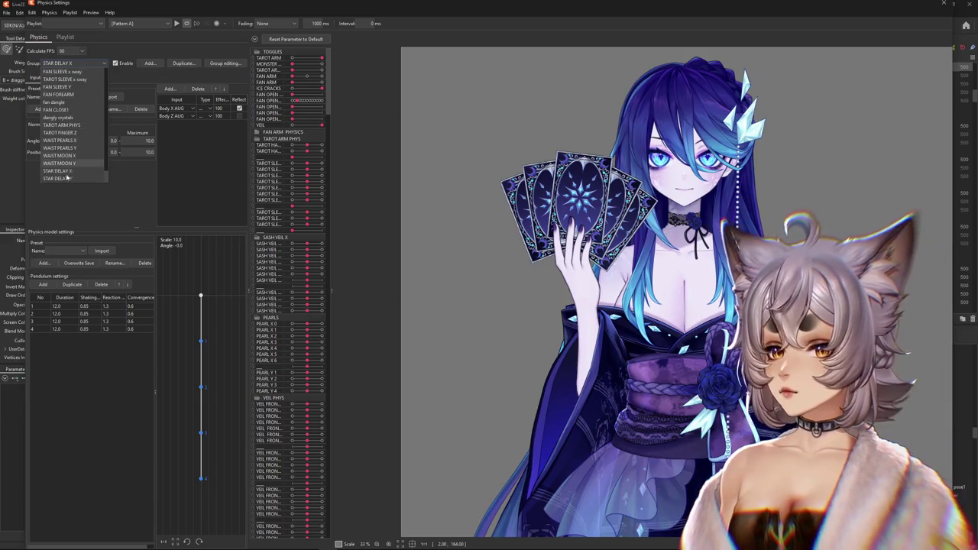
# Step: Add TAROT ARM POSE 1->2 as an input to the TAROT ARM PHYS group
pyautogui.click(88, 125)
pyautogui.click(66, 77)
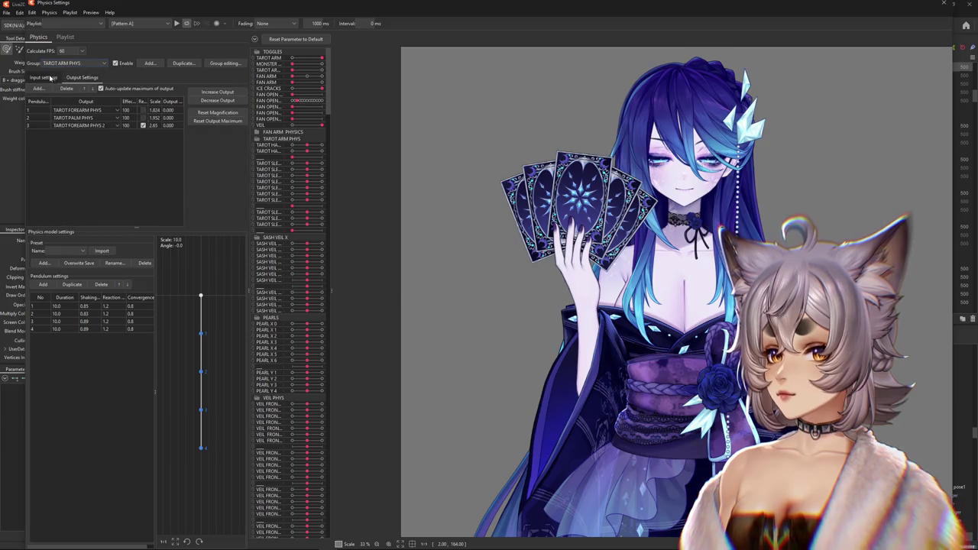
pyautogui.click(38, 78)
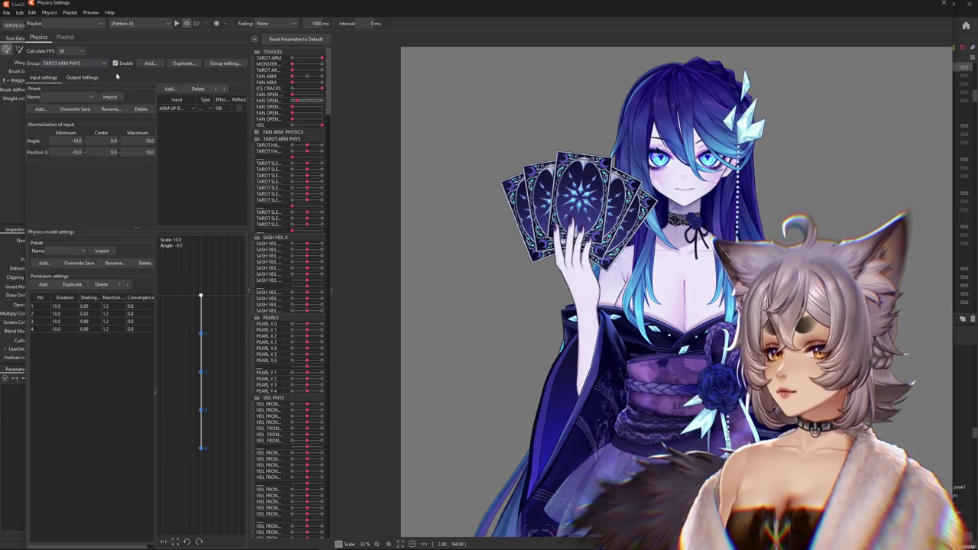
pyautogui.click(169, 88)
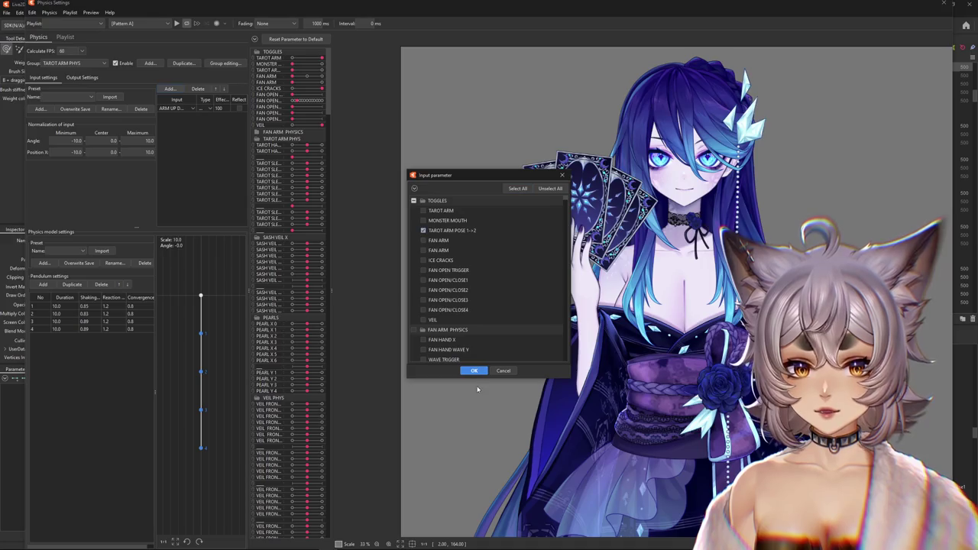
pyautogui.click(474, 371)
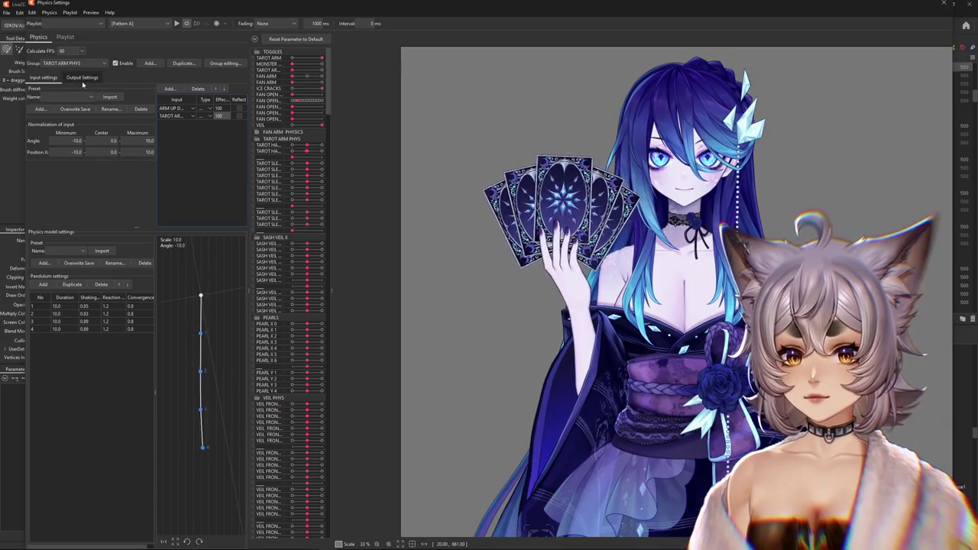
# Step: Compare the TAROT FINGER Z and TAROT ARM PHYS settings, then show TAROT HAND X
pyautogui.click(65, 63)
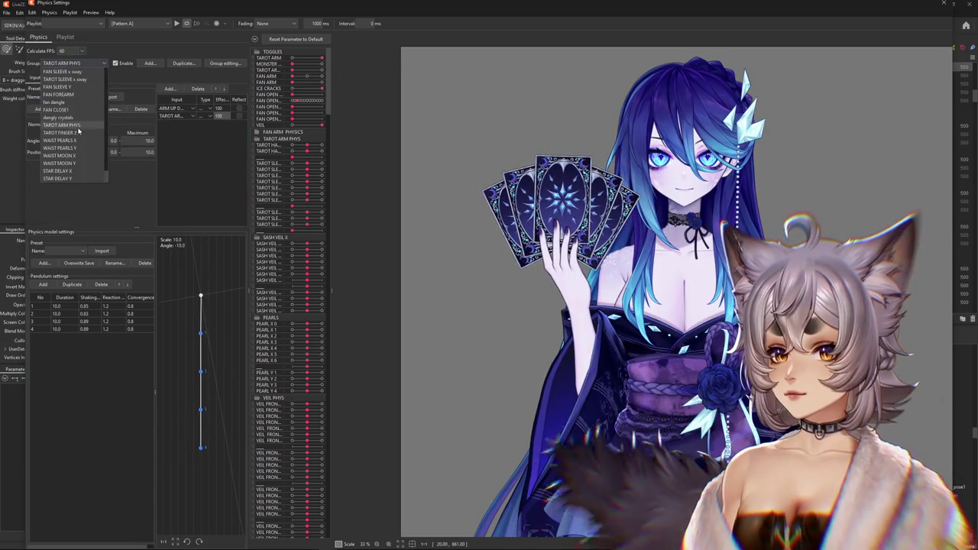
pyautogui.click(60, 133)
pyautogui.click(44, 78)
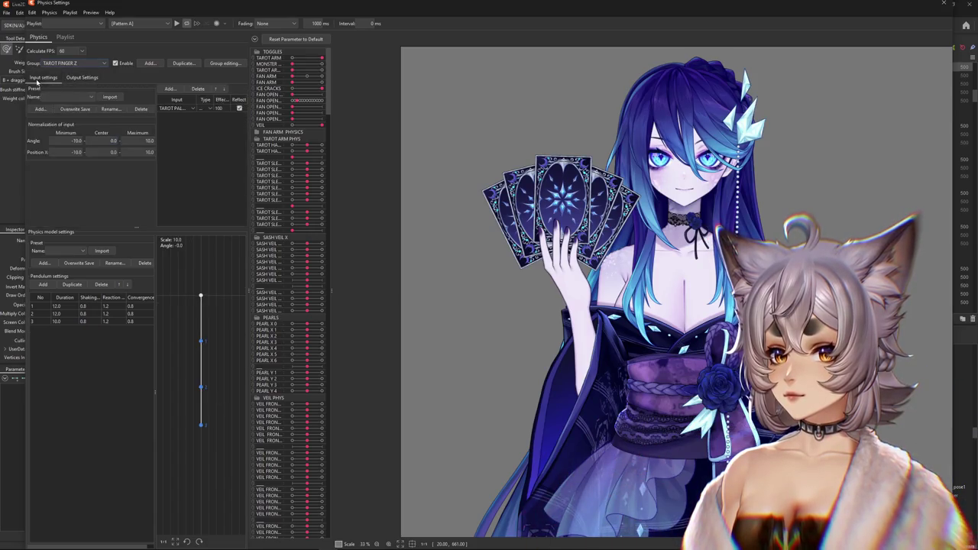
pyautogui.click(63, 63)
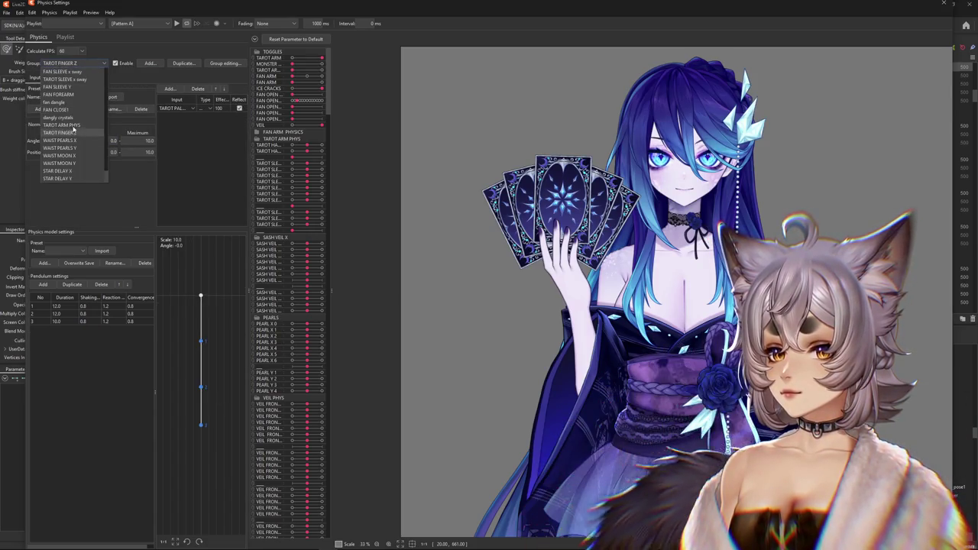
pyautogui.click(73, 125)
pyautogui.click(71, 79)
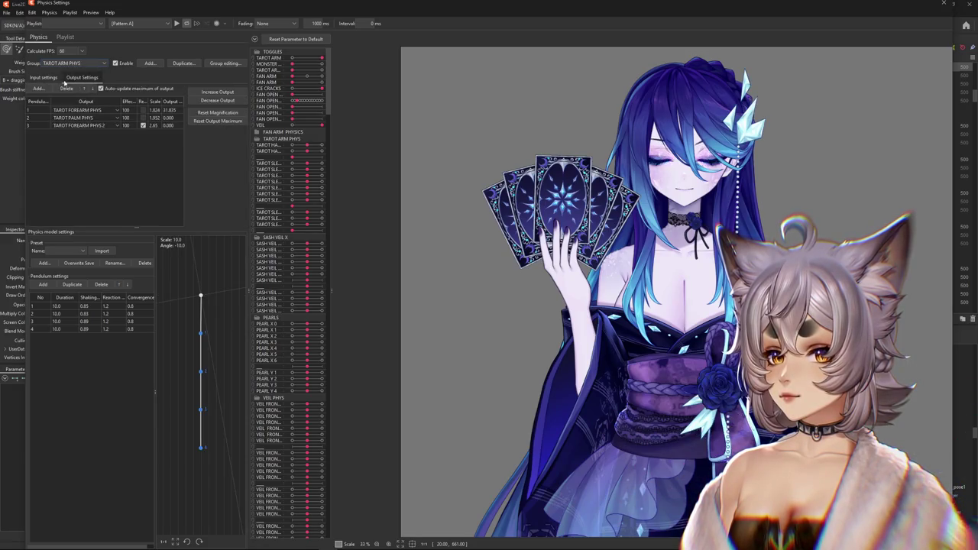
pyautogui.click(43, 78)
pyautogui.click(67, 64)
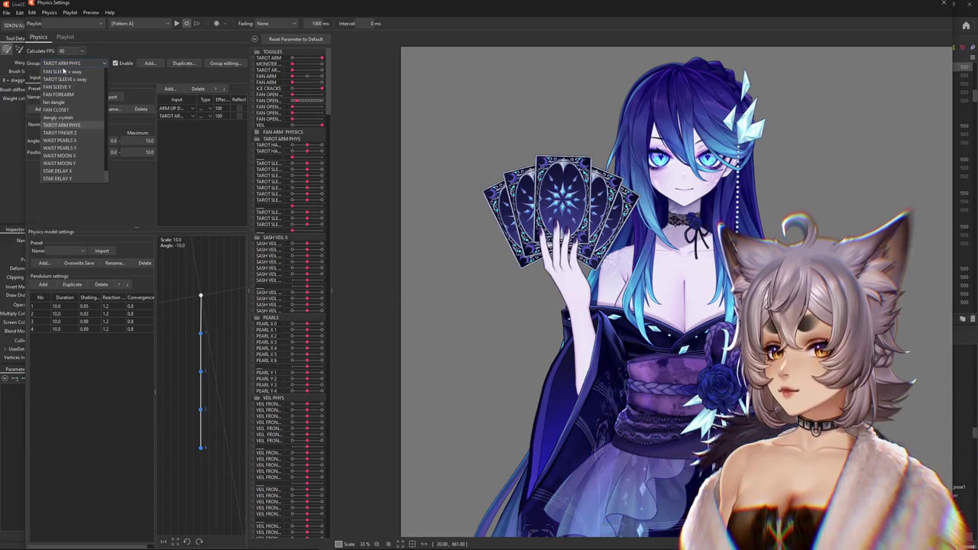
pyautogui.click(73, 132)
pyautogui.click(70, 79)
pyautogui.click(35, 78)
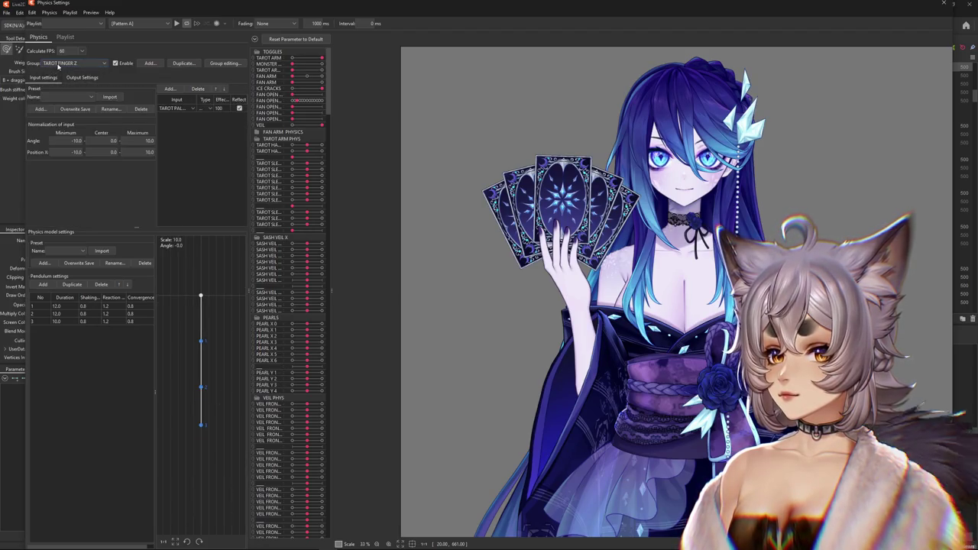
pyautogui.click(67, 64)
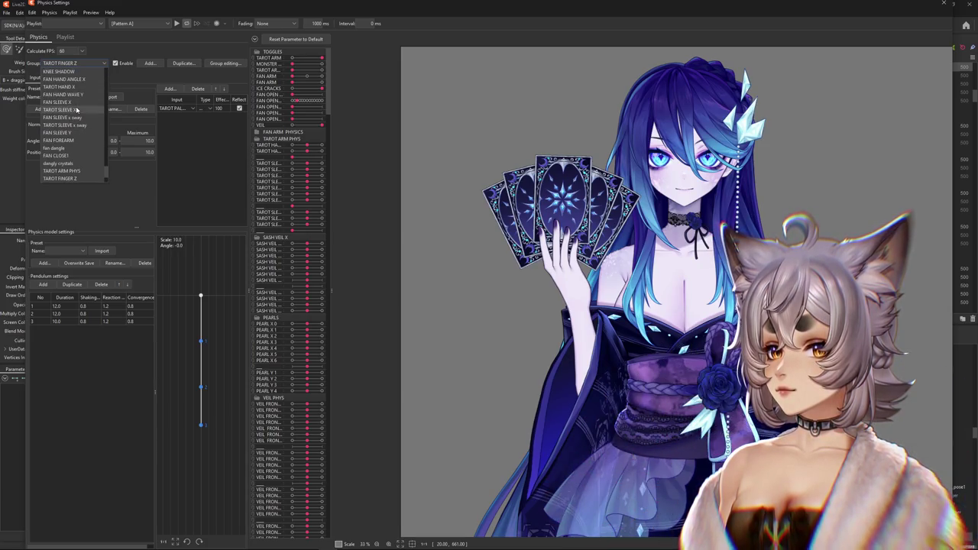
pyautogui.click(68, 88)
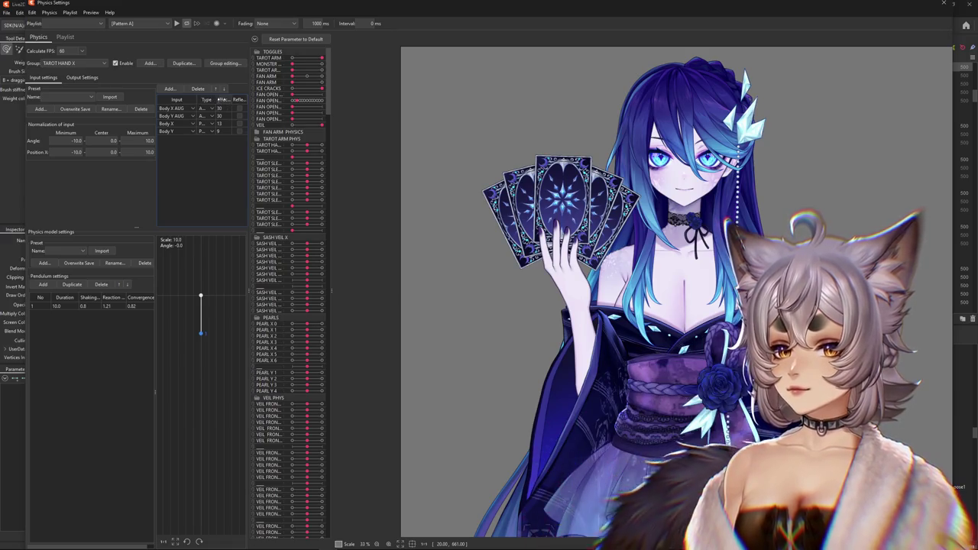
# Step: Add TAROT ARM POSE 1->2 as a TAROT HAND X input and enter its Effect value
pyautogui.moveTo(216, 100); pyautogui.dragTo(229, 99)
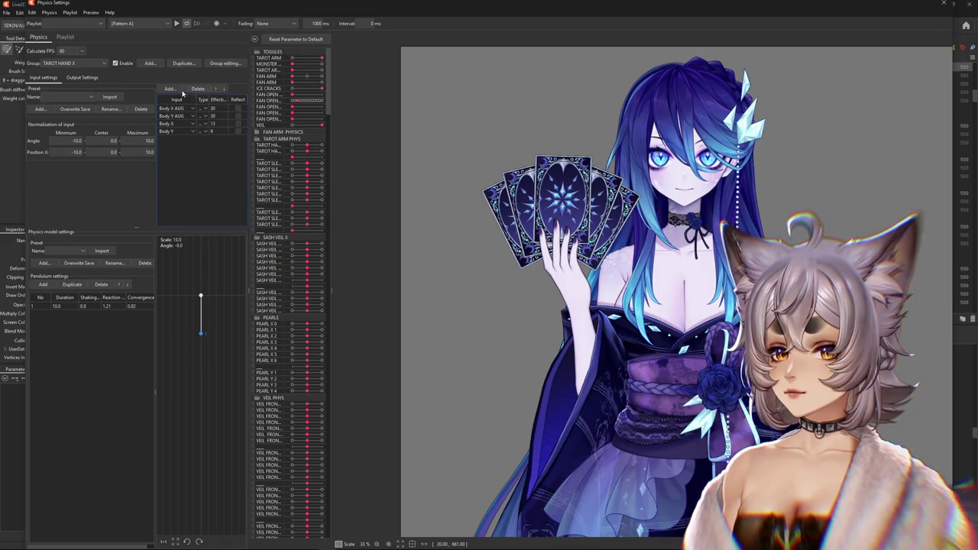
pyautogui.click(172, 89)
pyautogui.click(424, 230)
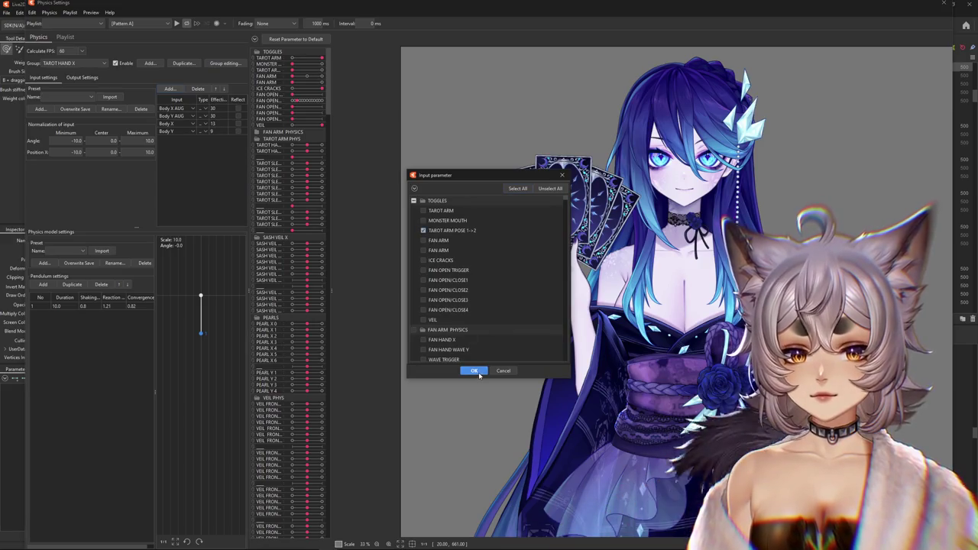
pyautogui.click(474, 371)
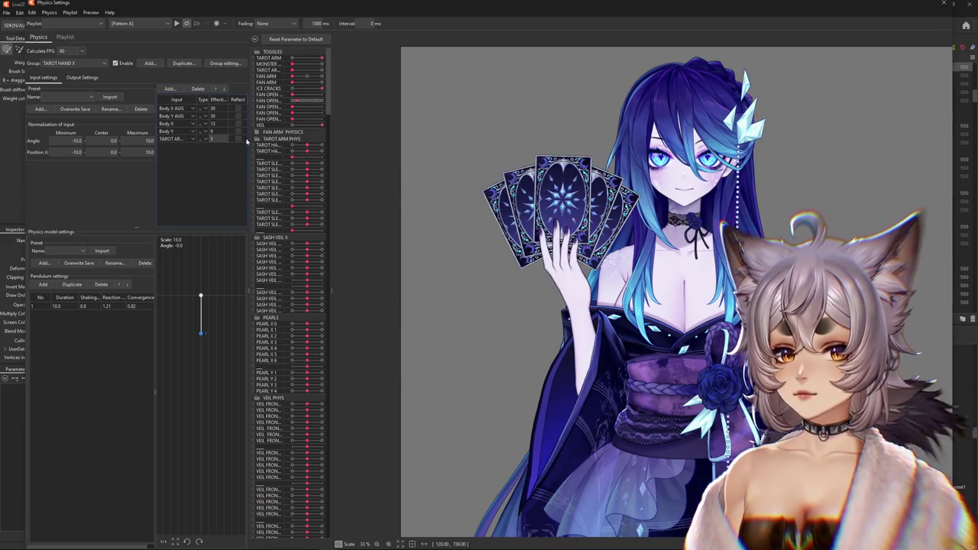
pyautogui.write('40')
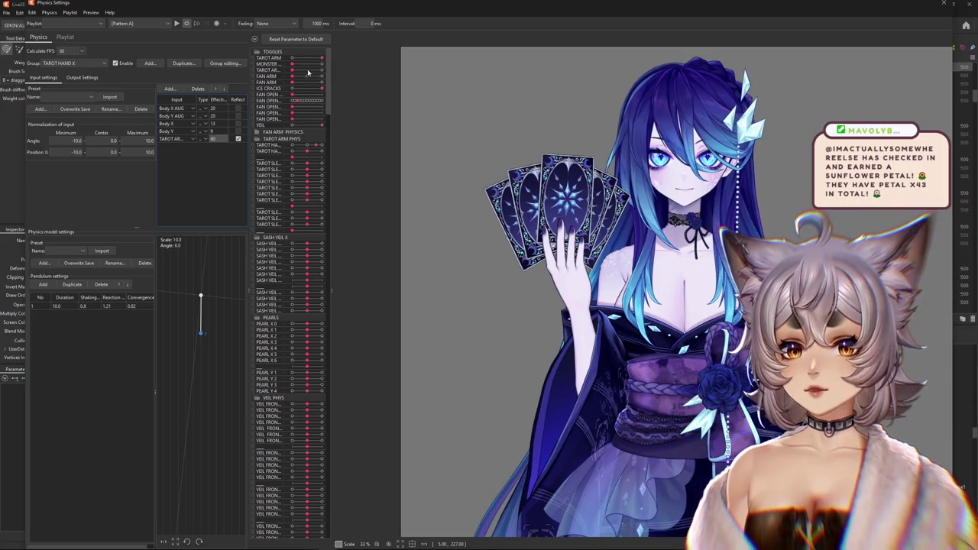
# Step: Drag the tarot arm pose and card fan sliders to test the hand physics
pyautogui.moveTo(298, 71)
pyautogui.mouseDown()
pyautogui.moveTo(362, 67)
pyautogui.moveTo(272, 89)
pyautogui.moveTo(325, 91)
pyautogui.mouseUp()
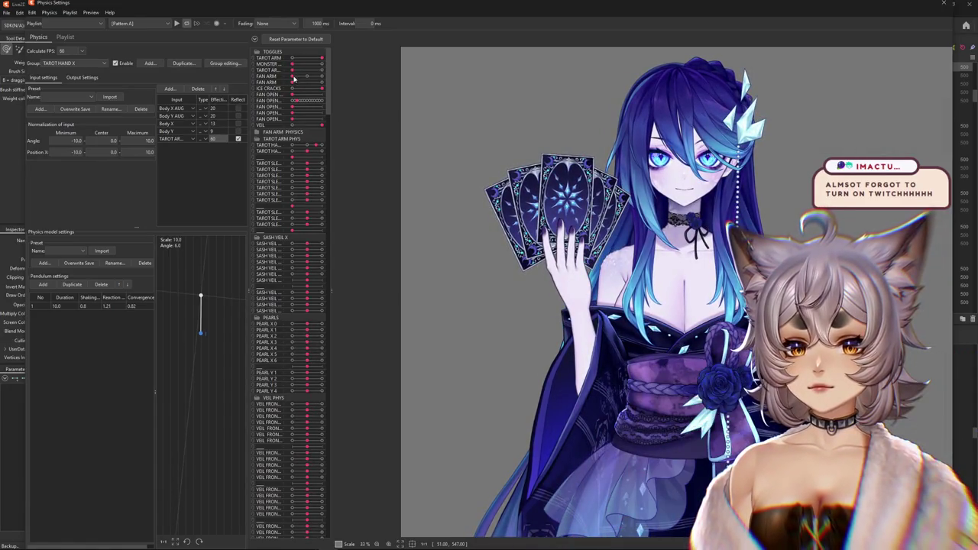
pyautogui.moveTo(322, 70); pyautogui.dragTo(306, 71)
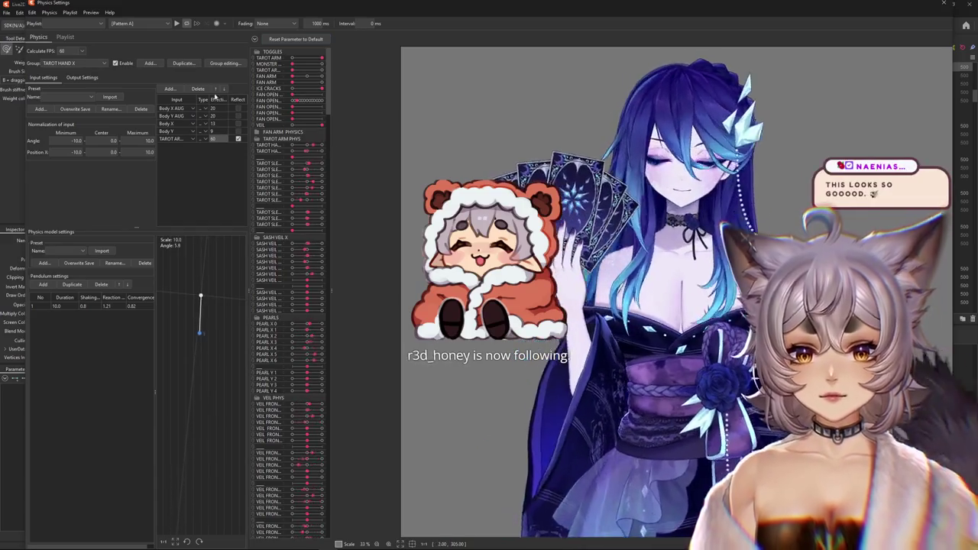
pyautogui.click(82, 77)
pyautogui.click(44, 77)
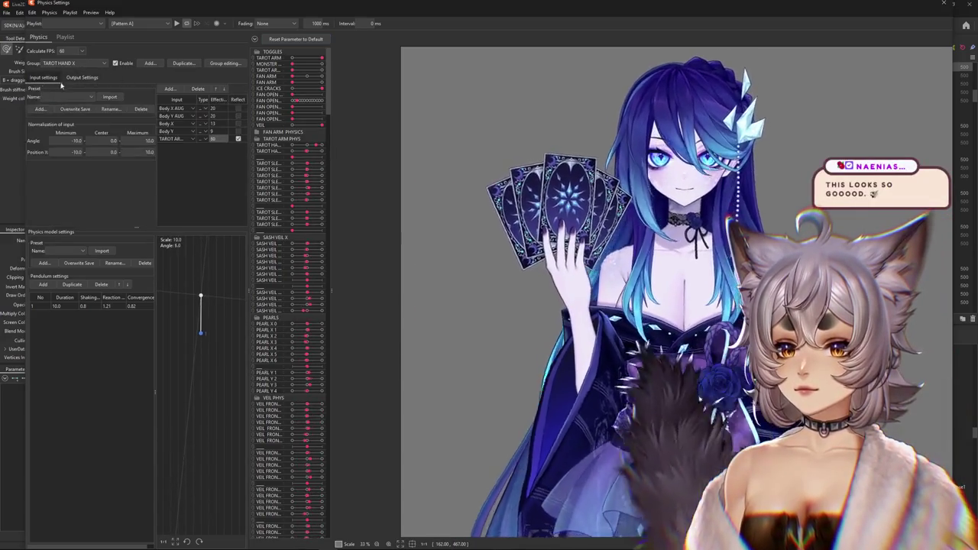
# Step: Set the TAROT ARM input's effect to 52 and test it with single-card and fan poses
pyautogui.doubleClick(218, 138)
pyautogui.write('35')
pyautogui.press('Return')
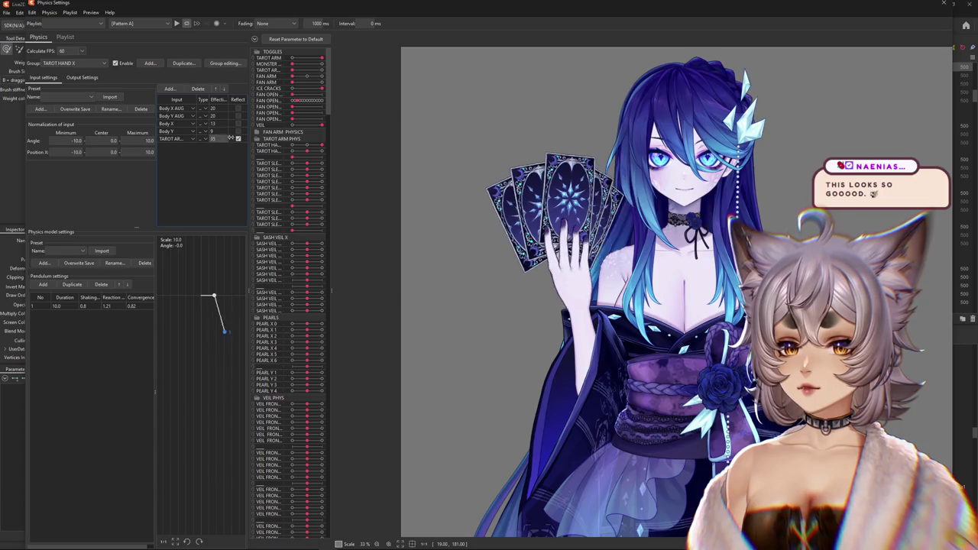
pyautogui.moveTo(220, 140); pyautogui.dragTo(342, 73)
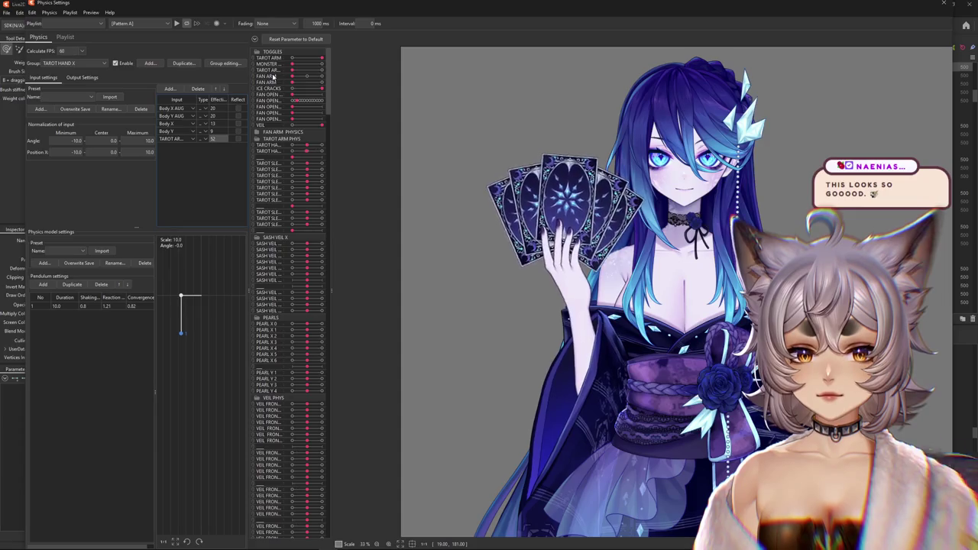
pyautogui.click(297, 71)
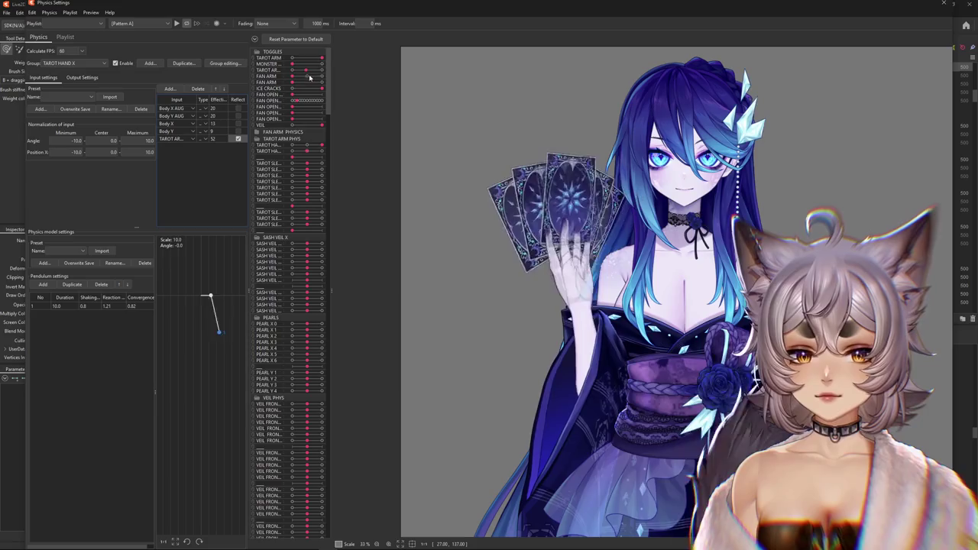
pyautogui.click(307, 76)
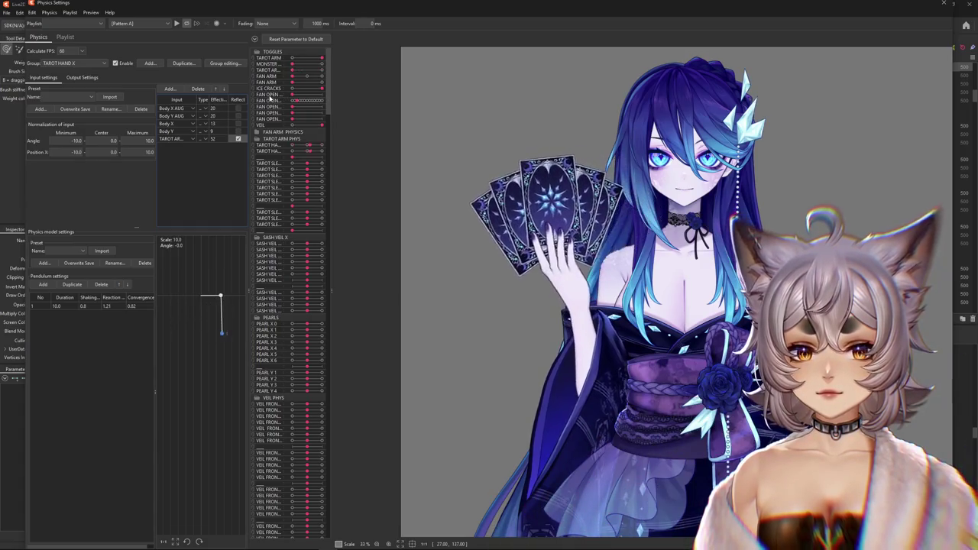
# Step: Toggle Reflect on the TAROT ARM input, test the card sway, and set the angle range to -15 to 15
pyautogui.click(238, 138)
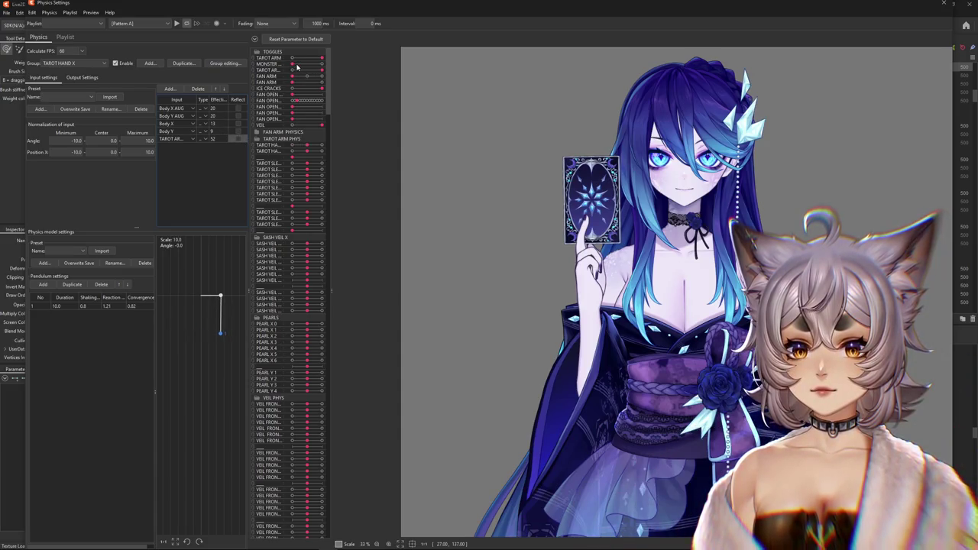
pyautogui.moveTo(292, 69); pyautogui.dragTo(315, 70)
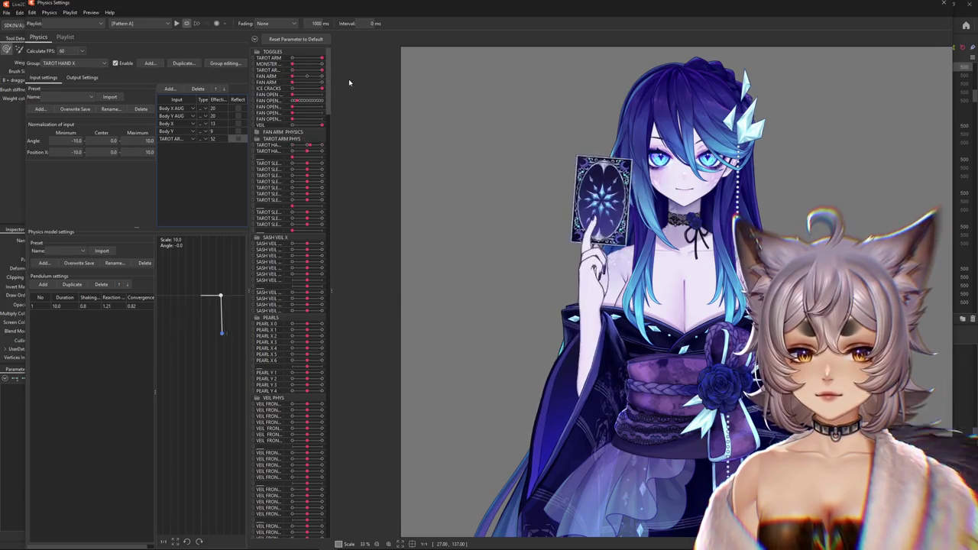
pyautogui.click(291, 82)
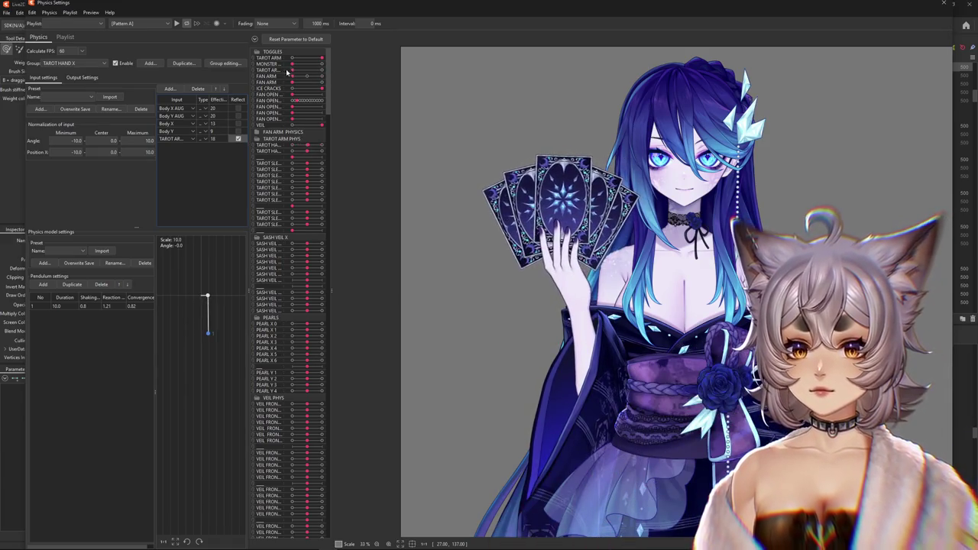
pyautogui.click(238, 139)
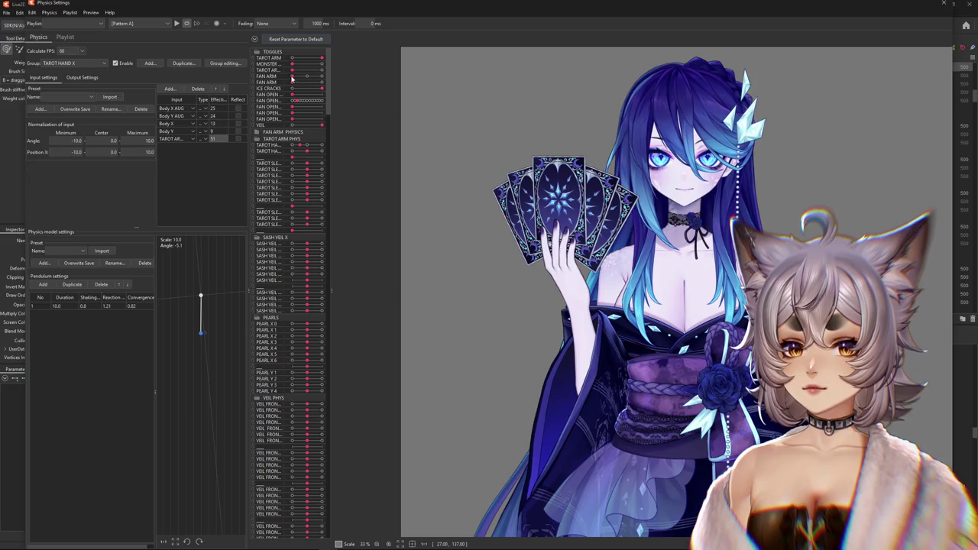
pyautogui.moveTo(452, 148); pyautogui.dragTo(317, 191)
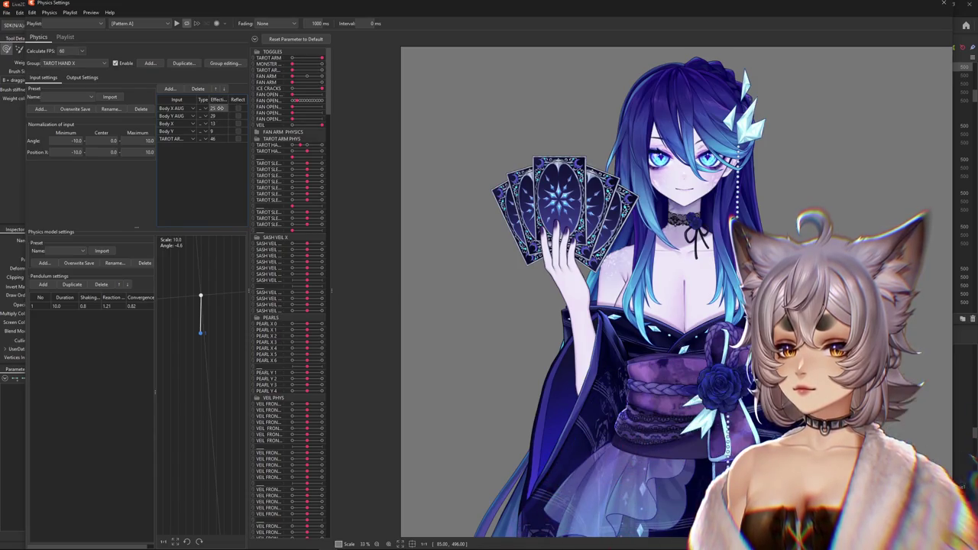
pyautogui.write('15')
pyautogui.press('Return')
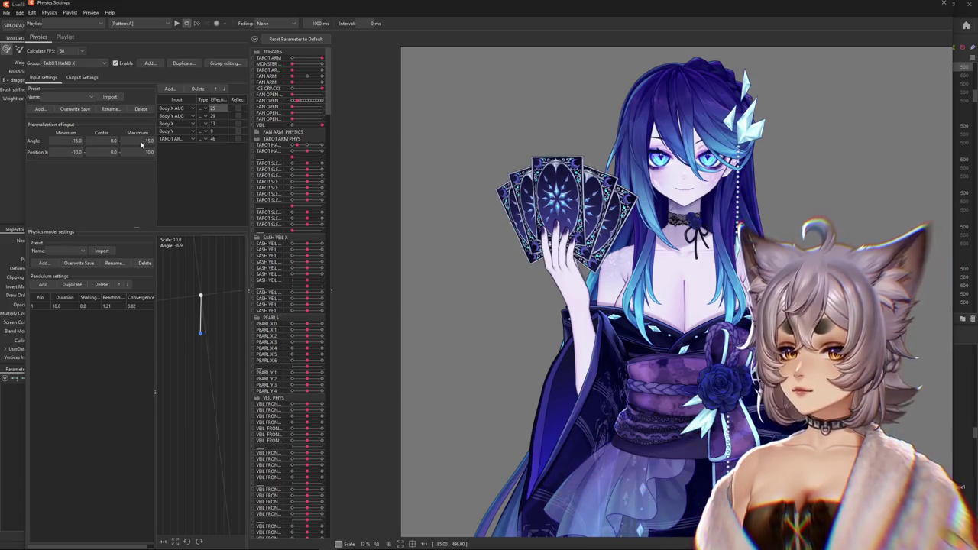
pyautogui.click(82, 77)
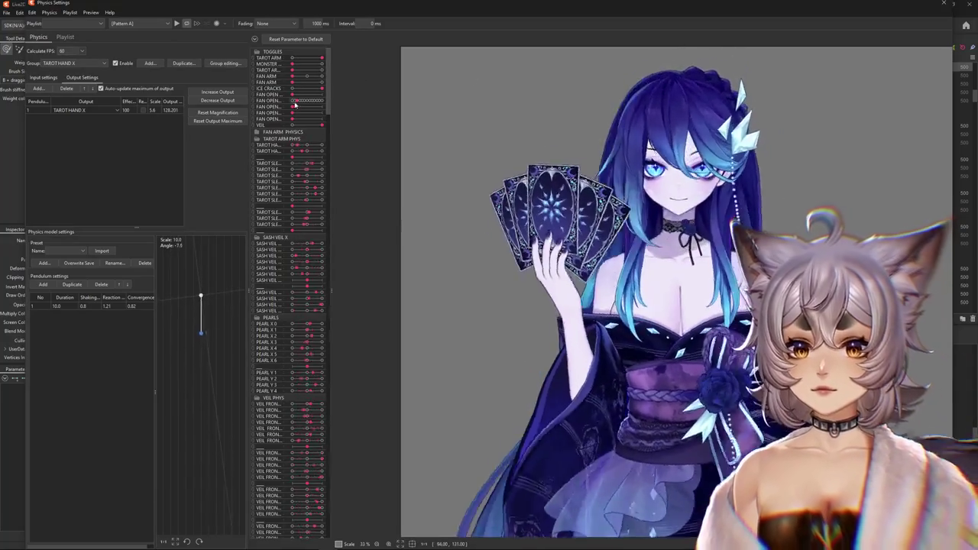
# Step: Test the FAN ARM slider at maximum, then collapse the fan back to one card
pyautogui.moveTo(294, 77); pyautogui.dragTo(372, 76)
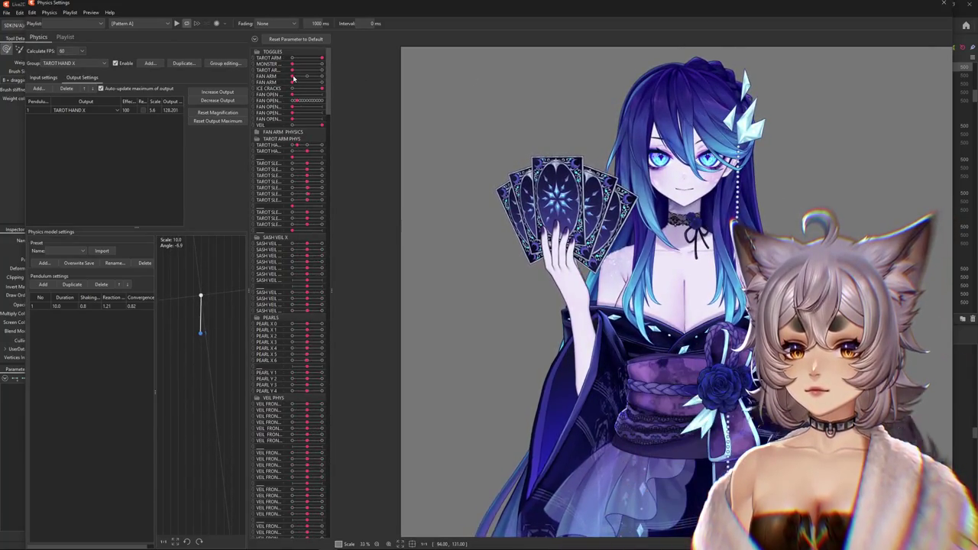
pyautogui.moveTo(291, 72); pyautogui.dragTo(389, 77)
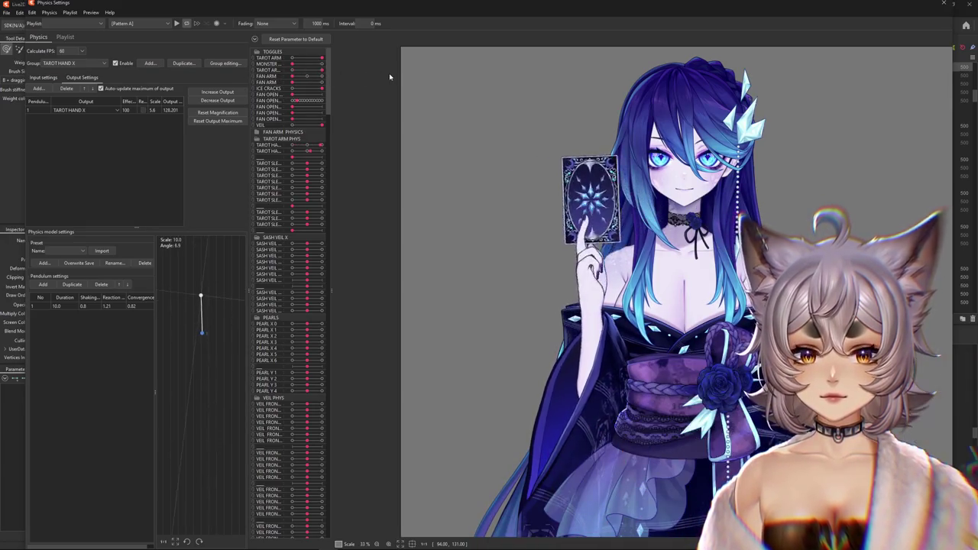
pyautogui.click(46, 78)
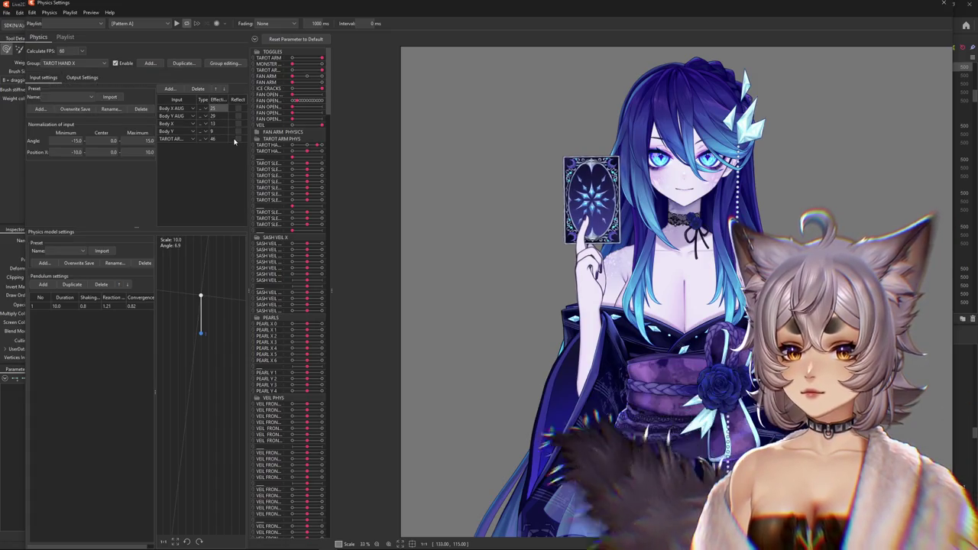
pyautogui.moveTo(321, 74); pyautogui.dragTo(343, 85)
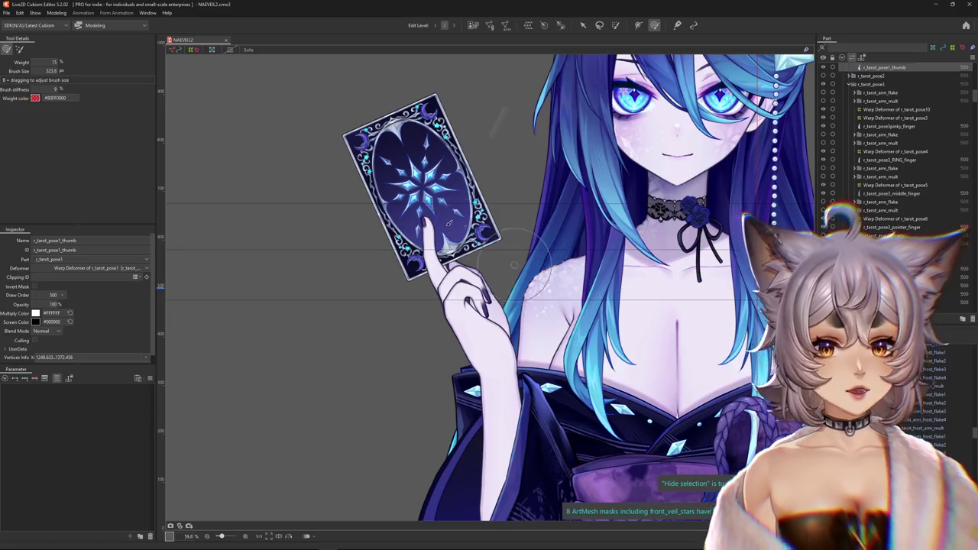
# Step: Set TAROT ARM POSE 1~2 to 1.0 for the single-card pose
pyautogui.scroll(-3, 459, 221)
pyautogui.moveTo(127, 398)
pyautogui.mouseDown()
pyautogui.moveTo(61, 399)
pyautogui.moveTo(129, 398)
pyautogui.mouseUp()
pyautogui.scroll(3, 444, 206)
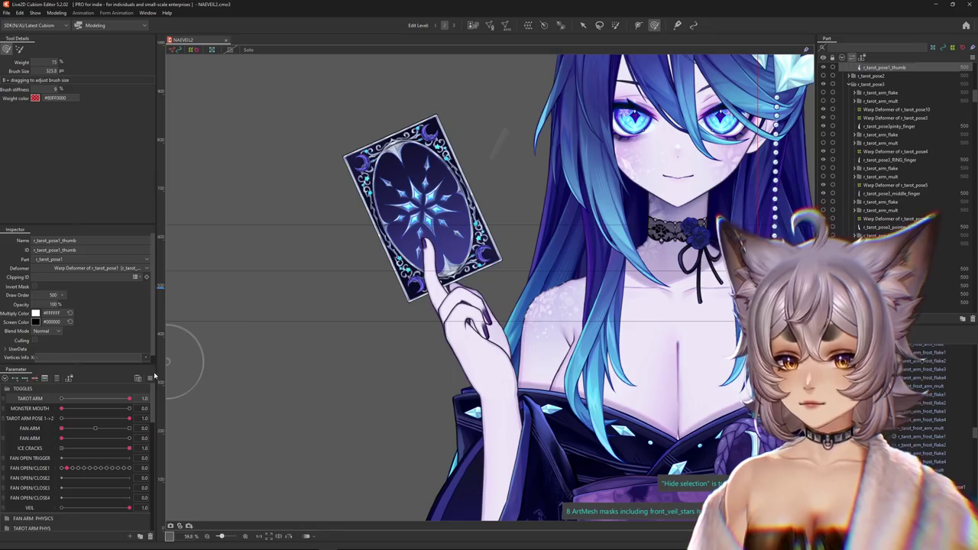
pyautogui.rightClick(154, 375)
pyautogui.click(198, 459)
pyautogui.scroll(3, 344, 283)
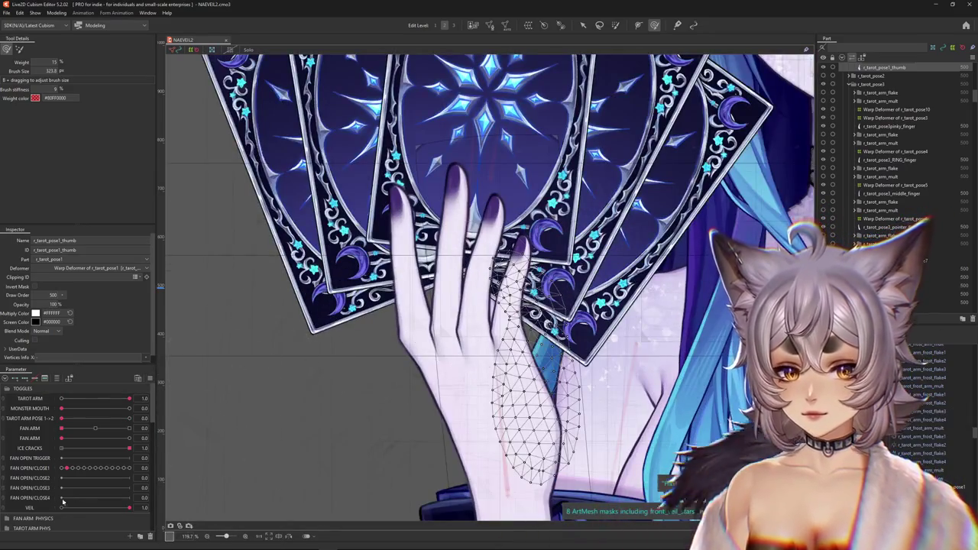
pyautogui.hotkey('ctrl', 'h')
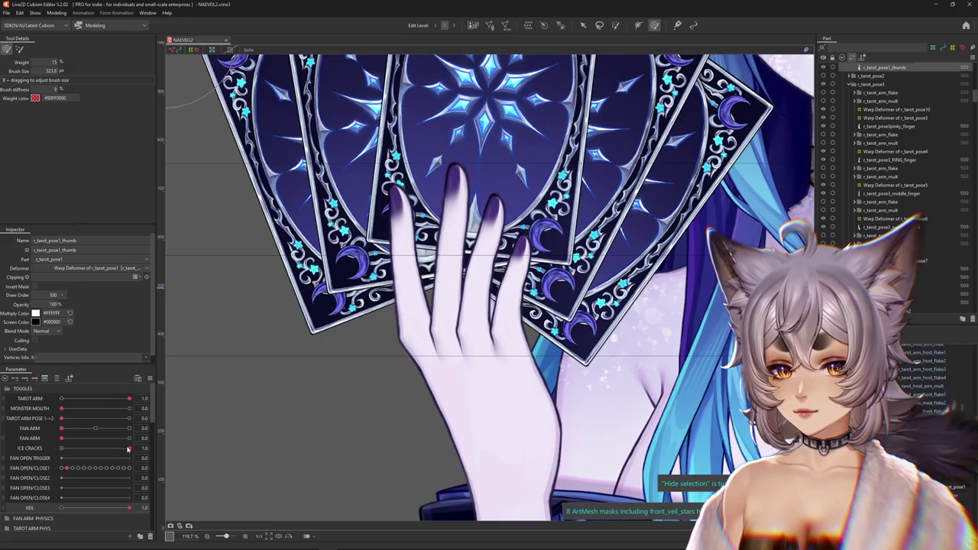
pyautogui.moveTo(62, 418); pyautogui.dragTo(129, 418)
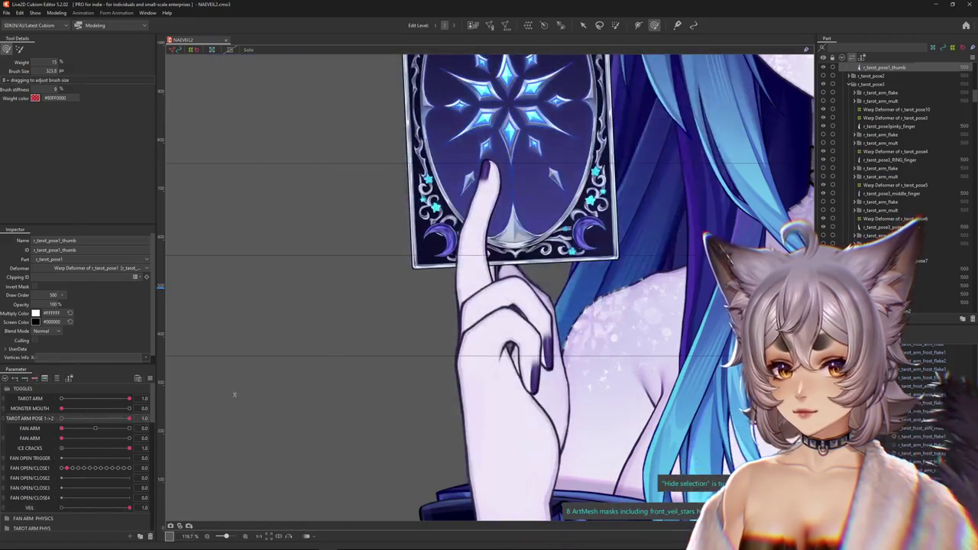
pyautogui.scroll(1, 451, 306)
pyautogui.hotkey('ctrl', 'h')
pyautogui.scroll(1, 453, 301)
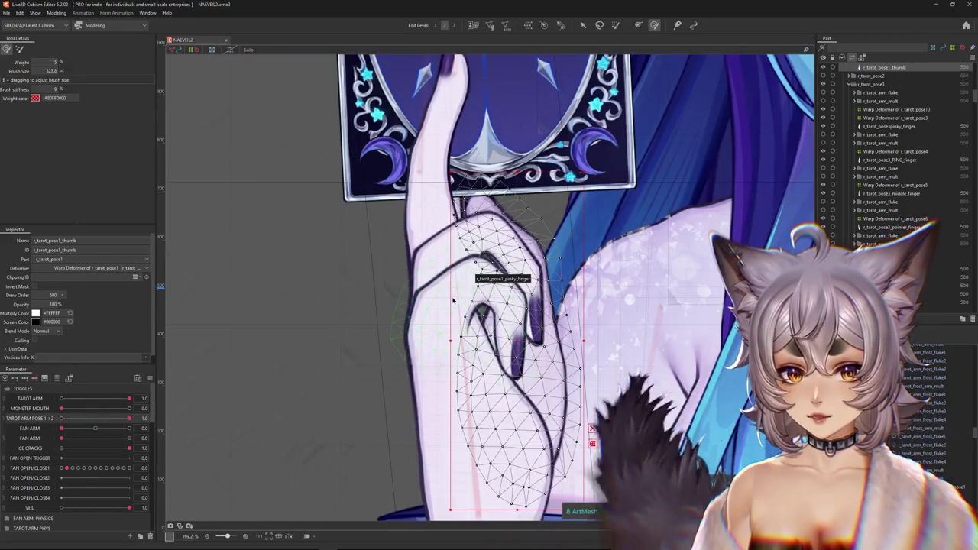
# Step: Pick r_tarot_pose1_pinky_finger from the hand and enter Mesh Edit mode on it
pyautogui.rightClick(466, 301)
pyautogui.click(498, 319)
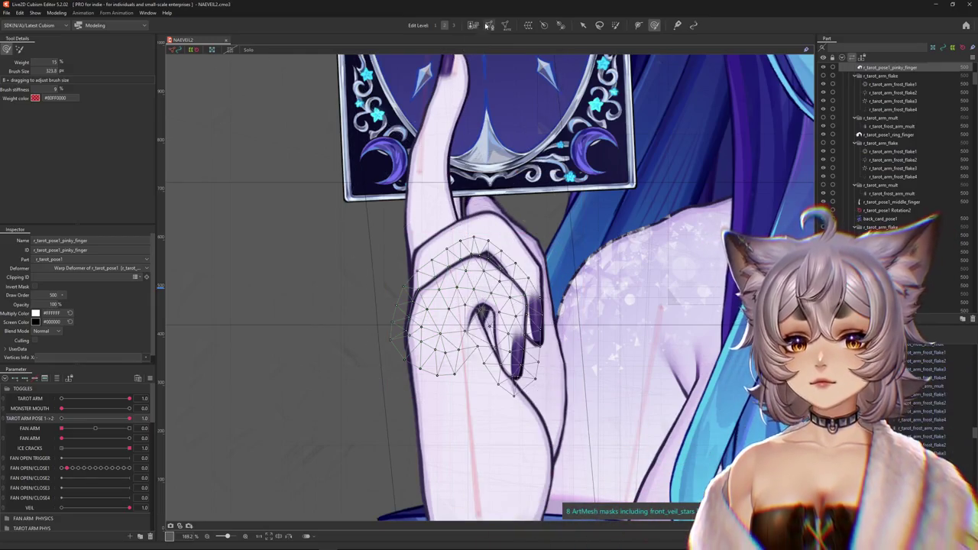
pyautogui.doubleClick(497, 321)
pyautogui.scroll(3, 520, 352)
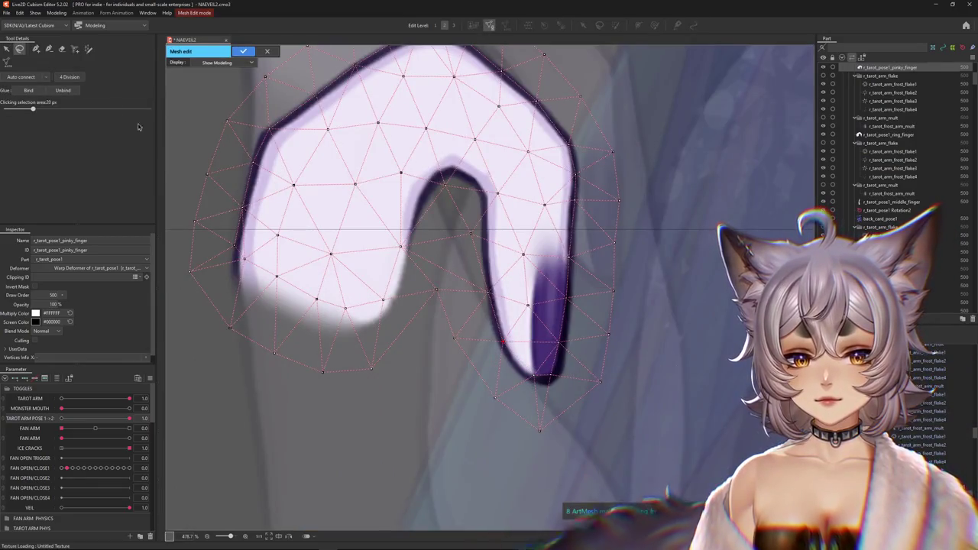
# Step: Switch to manual vertex editing and remove three inner vertices from the pinky mesh
pyautogui.press('b')
pyautogui.moveTo(367, 286); pyautogui.dragTo(410, 313, button='middle')
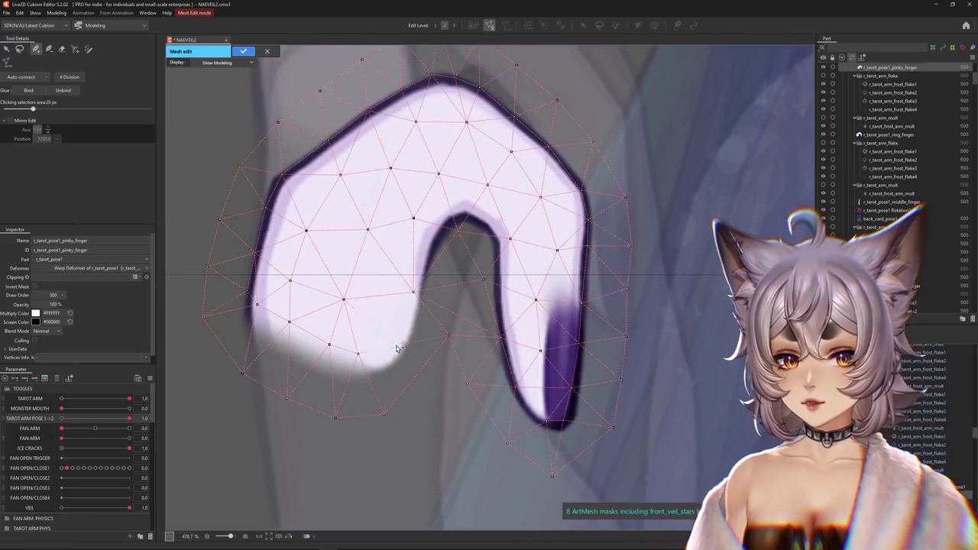
pyautogui.keyDown('shift'); pyautogui.click(415, 297); pyautogui.keyUp('shift')
pyautogui.keyDown('shift'); pyautogui.click(456, 229); pyautogui.keyUp('shift')
pyautogui.keyDown('shift'); pyautogui.click(483, 279); pyautogui.keyUp('shift')
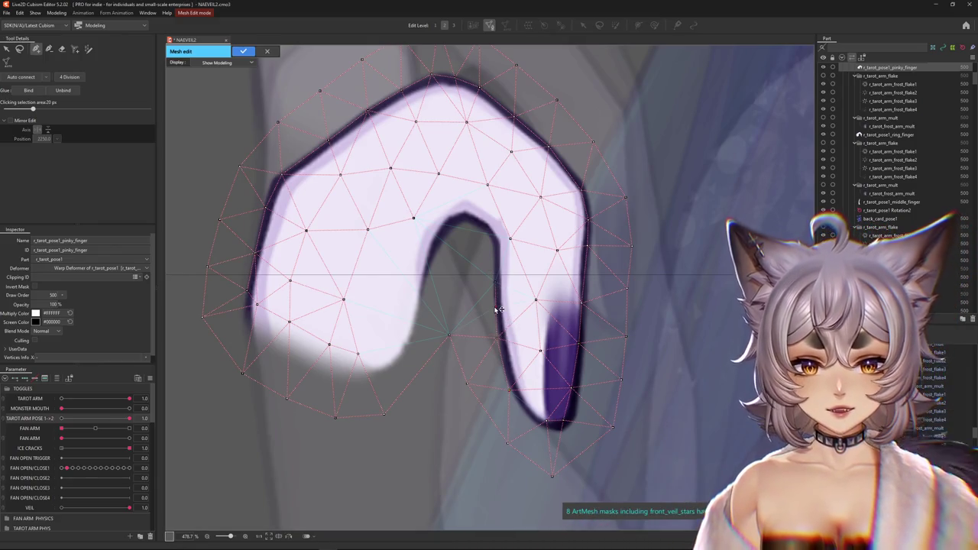
# Step: Add vertices on the pinky's right edge, fingertip outline and along its inner edge
pyautogui.click(501, 363)
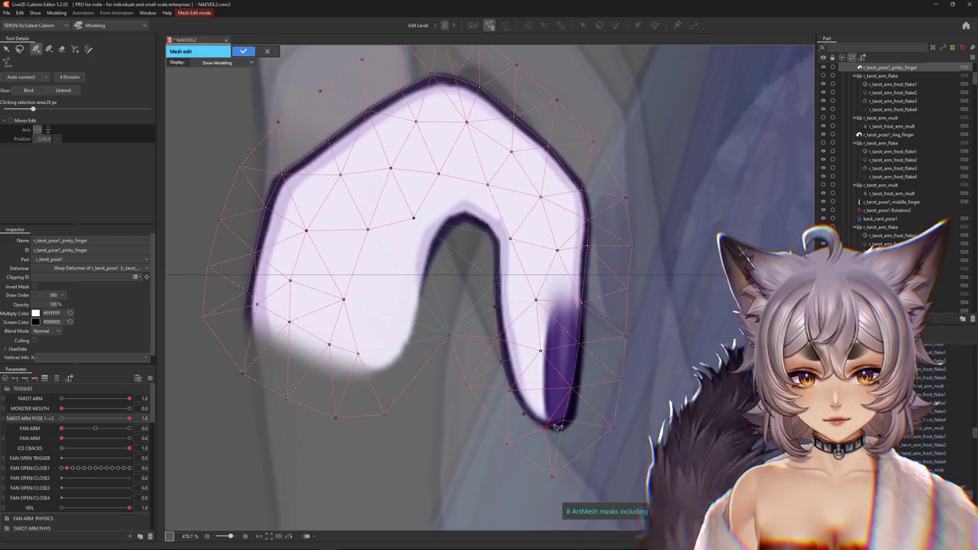
pyautogui.click(577, 387)
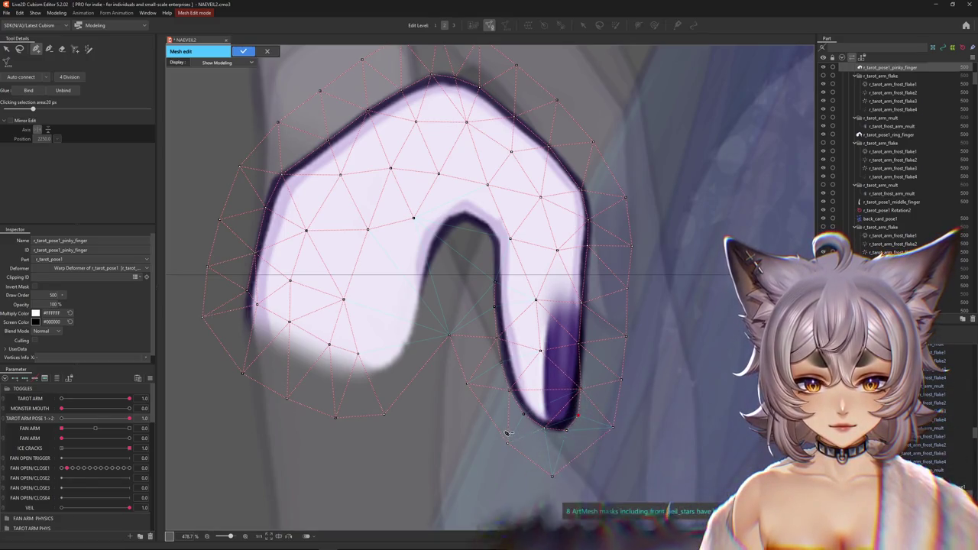
pyautogui.click(564, 428)
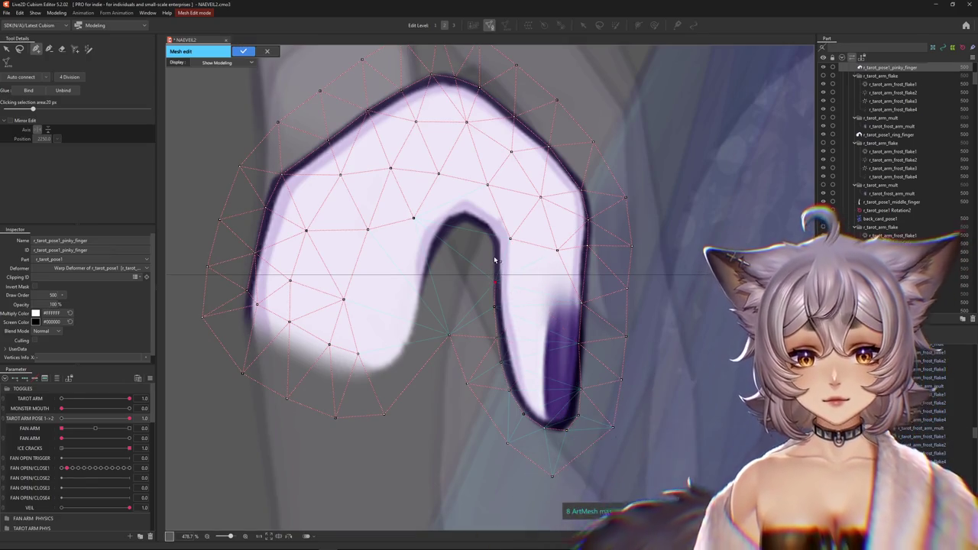
pyautogui.click(476, 227)
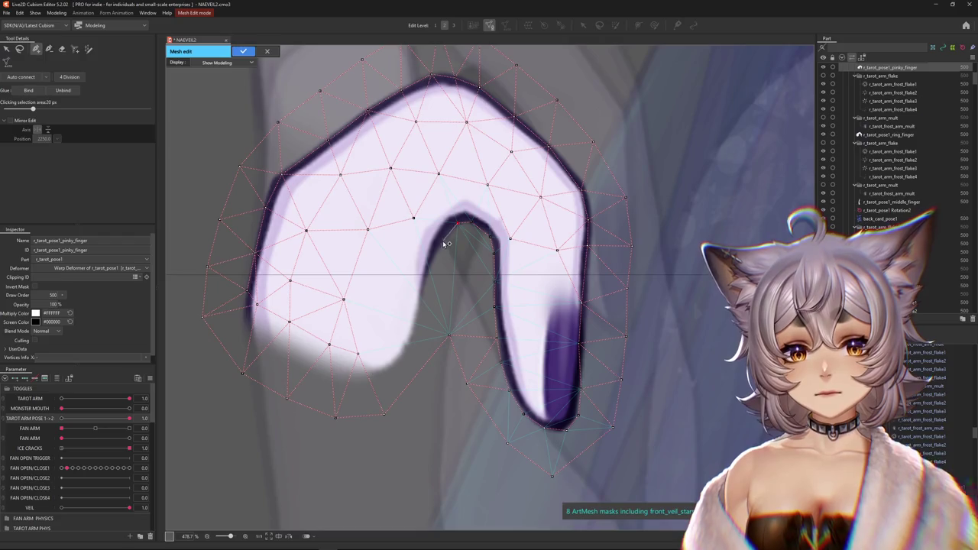
pyautogui.click(426, 277)
pyautogui.click(418, 317)
pyautogui.click(402, 355)
pyautogui.click(358, 353)
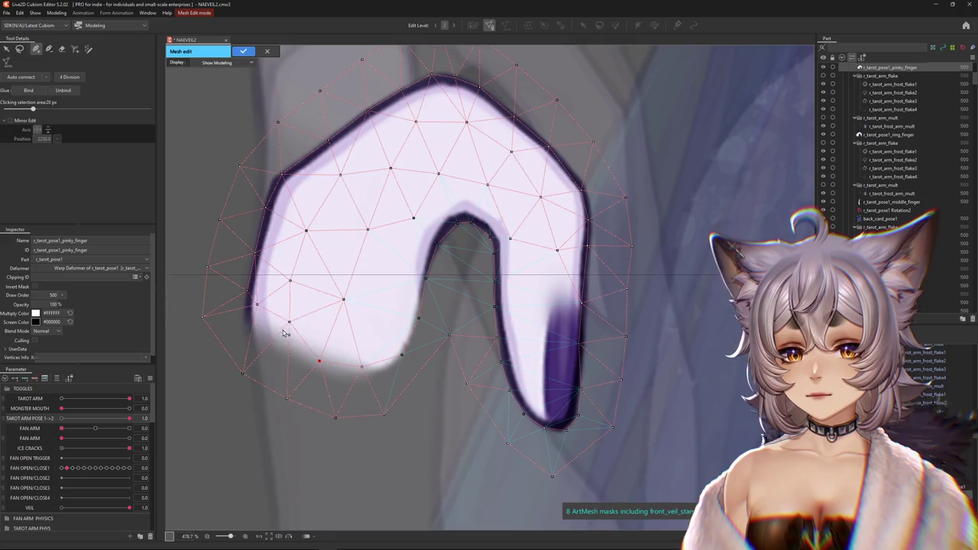
# Step: Add vertices along the pinky's left, upper and right outer edges
pyautogui.moveTo(287, 331); pyautogui.dragTo(343, 359, button='middle')
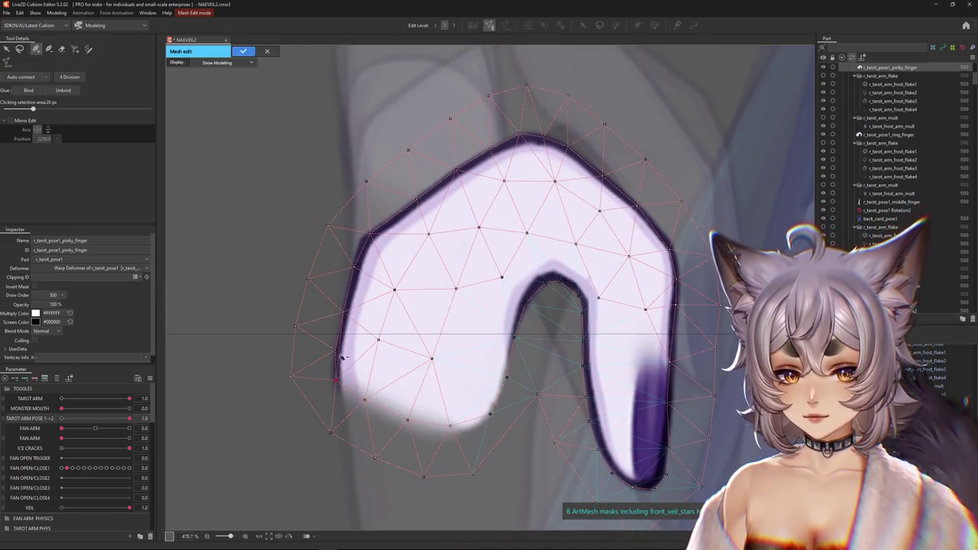
pyautogui.click(337, 348)
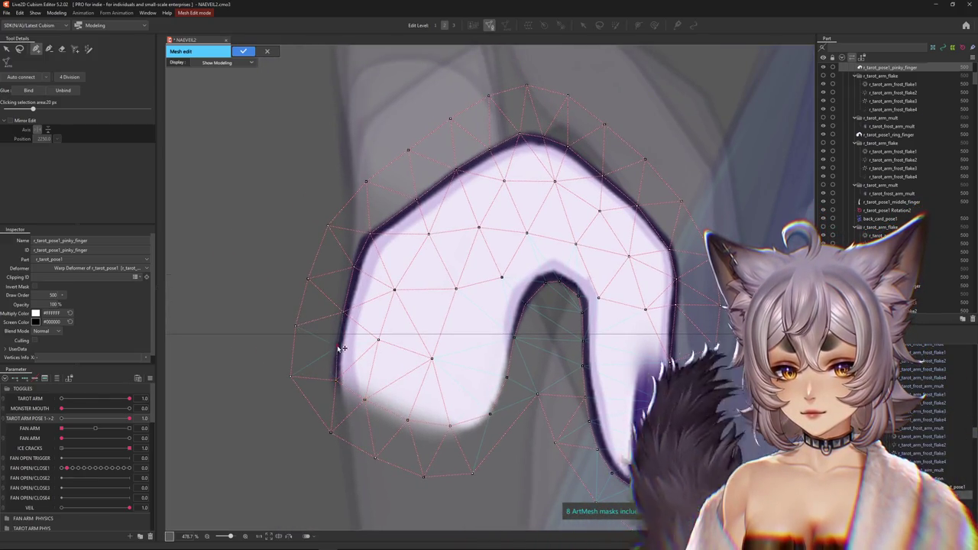
pyautogui.click(366, 240)
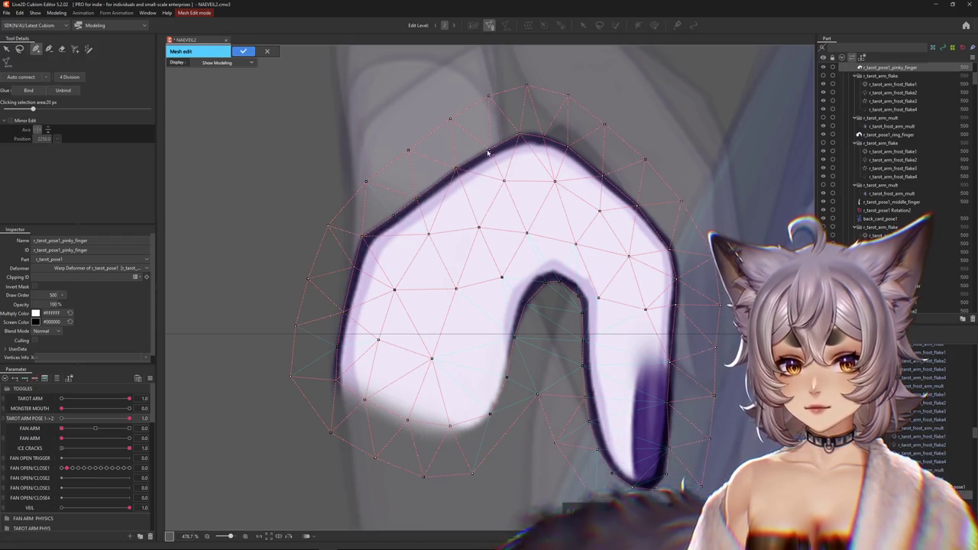
pyautogui.click(547, 138)
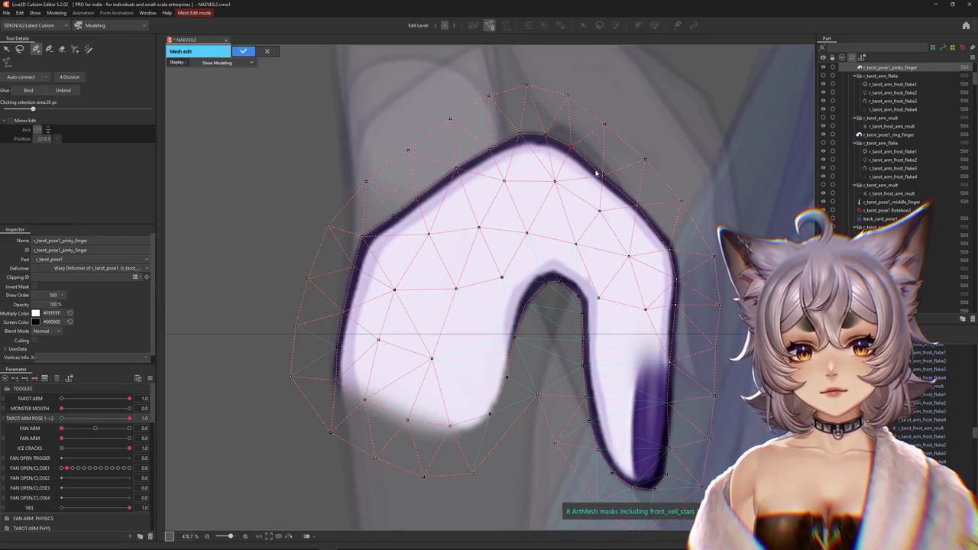
pyautogui.click(671, 249)
pyautogui.click(682, 278)
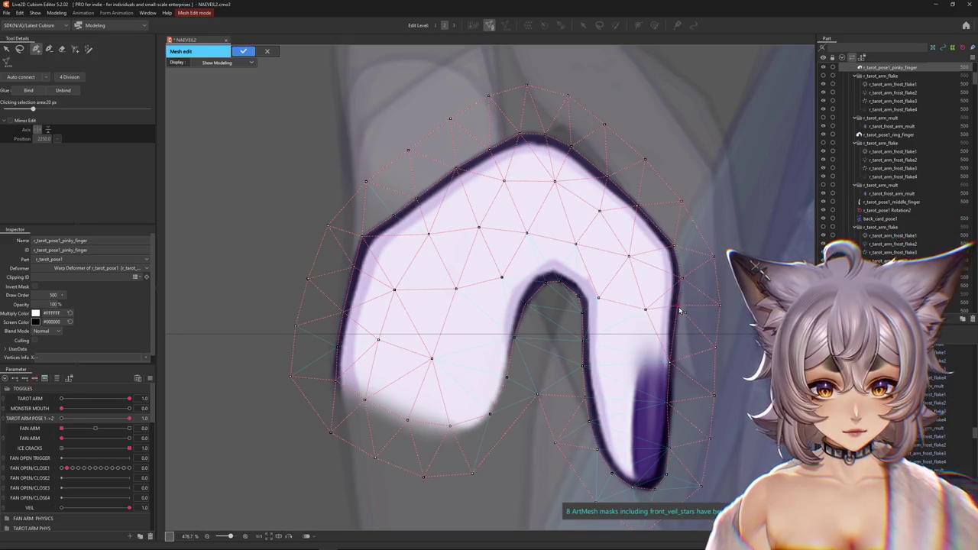
pyautogui.click(672, 407)
# Step: Add vertices near the pinky's fingertip and along its purple edge
pyautogui.moveTo(655, 420); pyautogui.dragTo(596, 373, button='middle')
pyautogui.scroll(2, 580, 448)
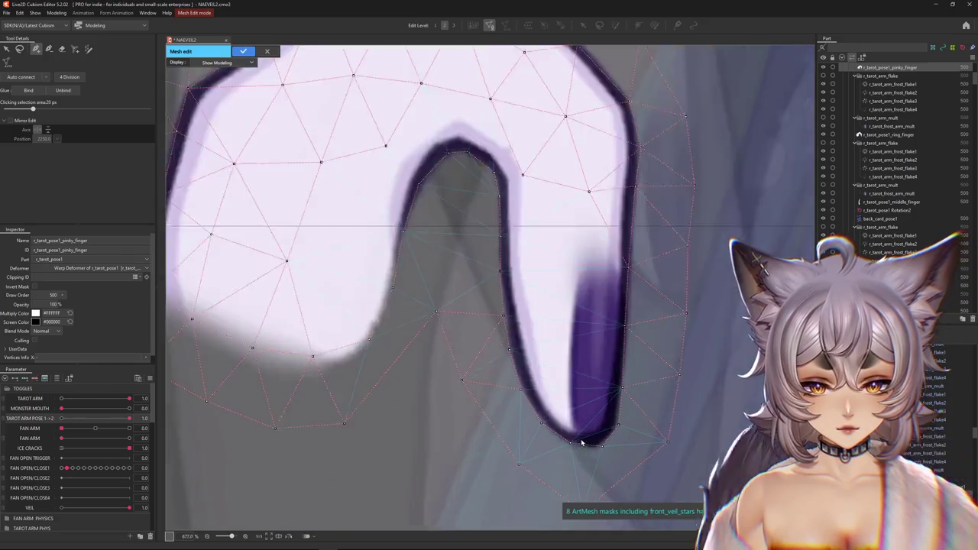
pyautogui.scroll(2, 585, 443)
pyautogui.click(572, 421)
pyautogui.click(567, 376)
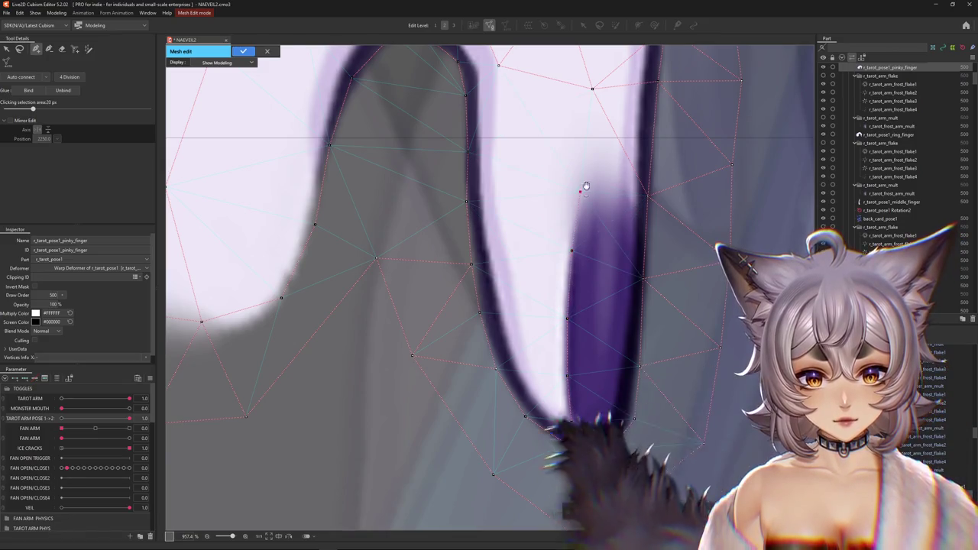
pyautogui.moveTo(585, 186); pyautogui.dragTo(550, 299, button='middle')
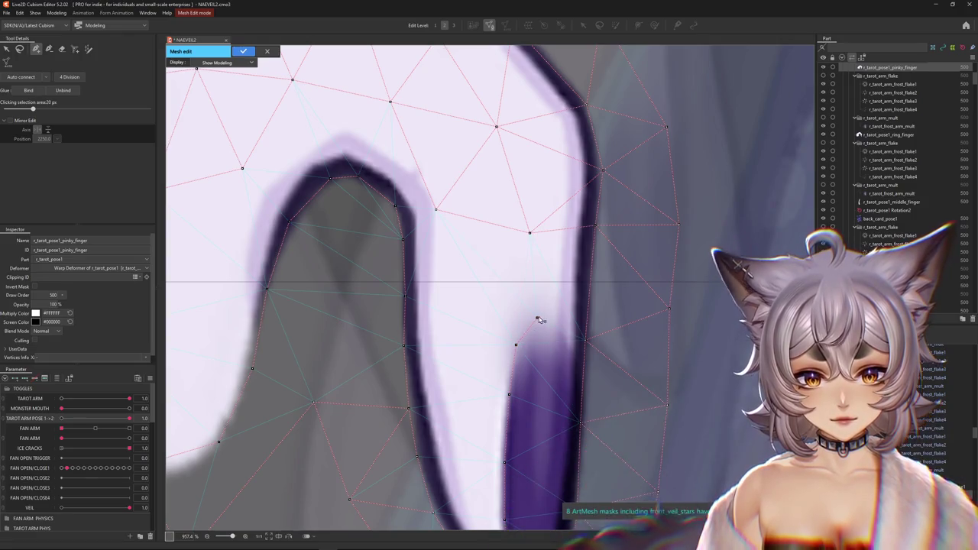
pyautogui.click(537, 317)
pyautogui.click(567, 310)
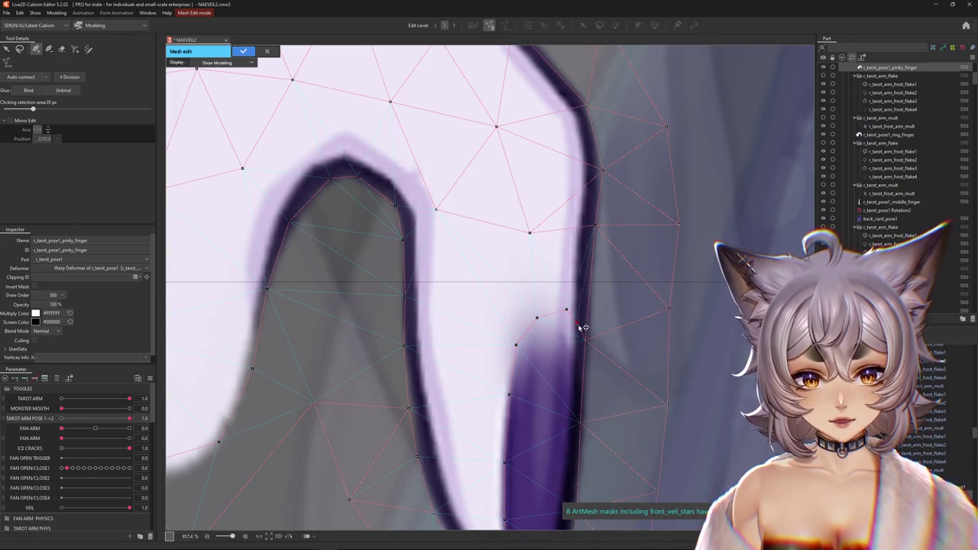
pyautogui.scroll(-1, 514, 373)
pyautogui.scroll(-1, 520, 394)
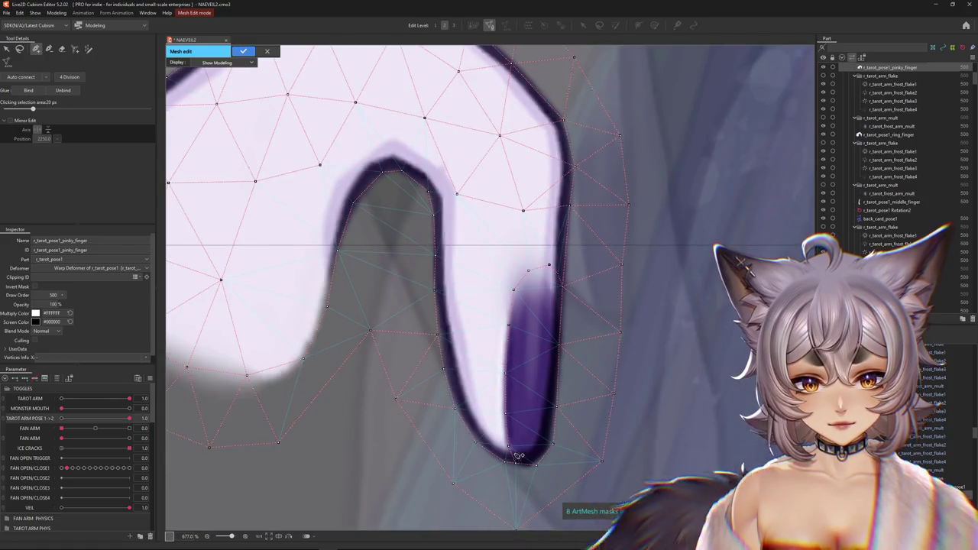
pyautogui.scroll(4, 520, 458)
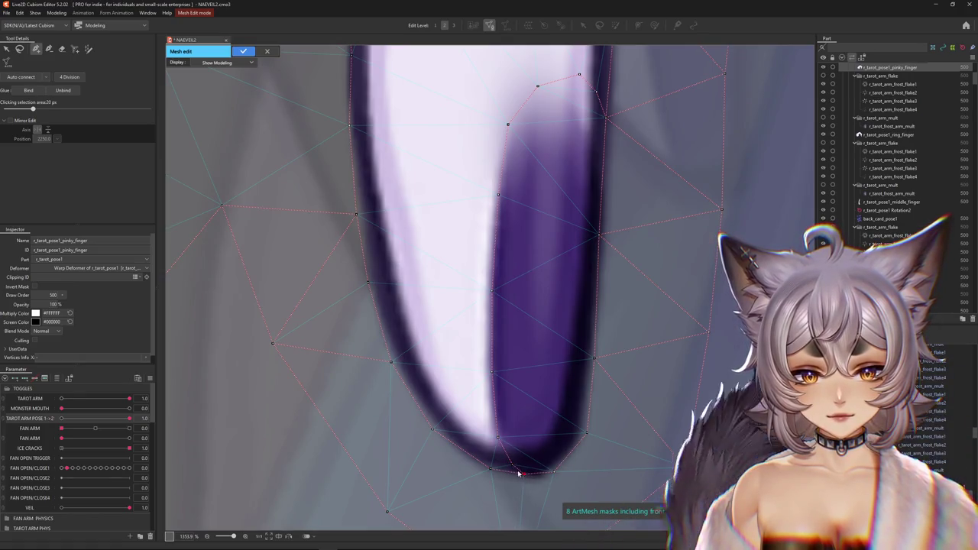
pyautogui.click(492, 373)
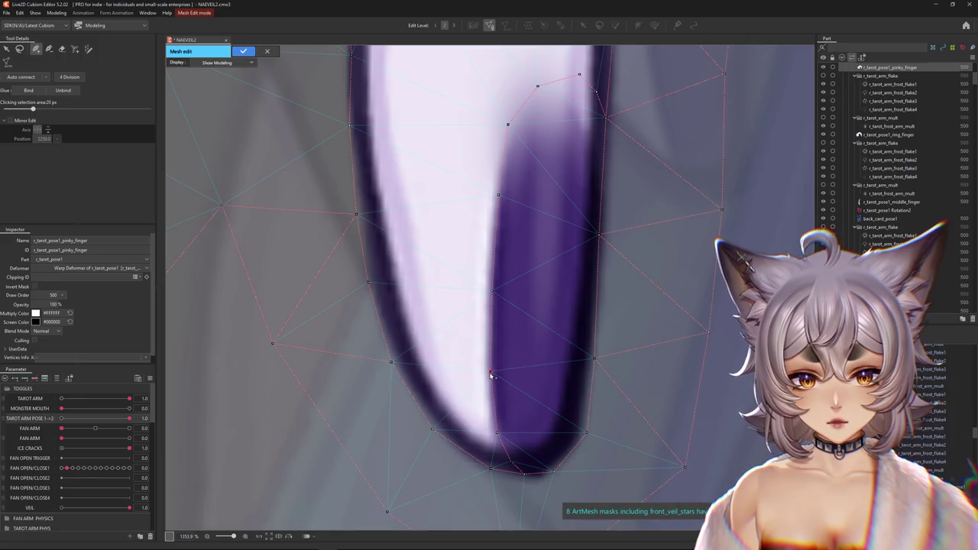
# Step: Add more vertices on the fingertip and upper finger outline, plus one below the tip on the mesh border
pyautogui.scroll(2, 490, 321)
pyautogui.scroll(-4, 504, 451)
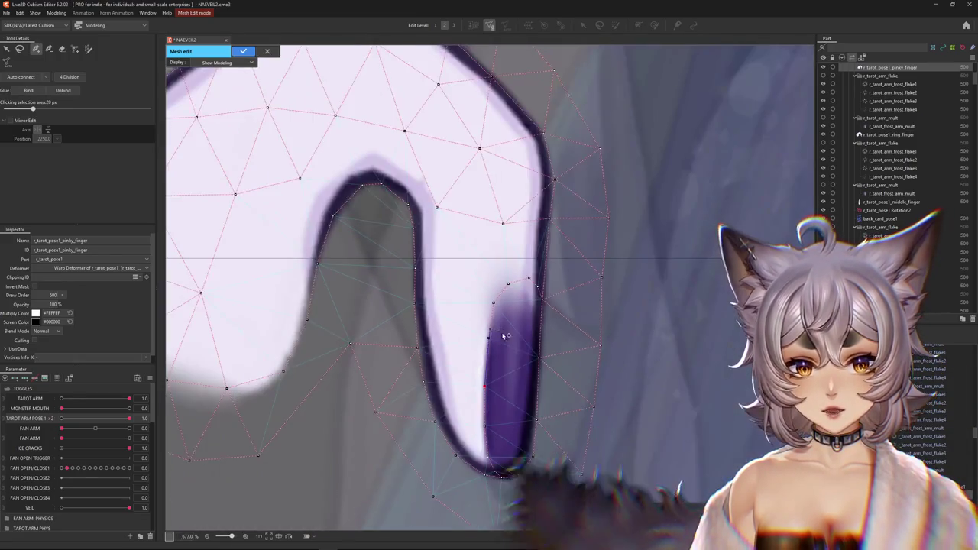
pyautogui.scroll(2, 494, 483)
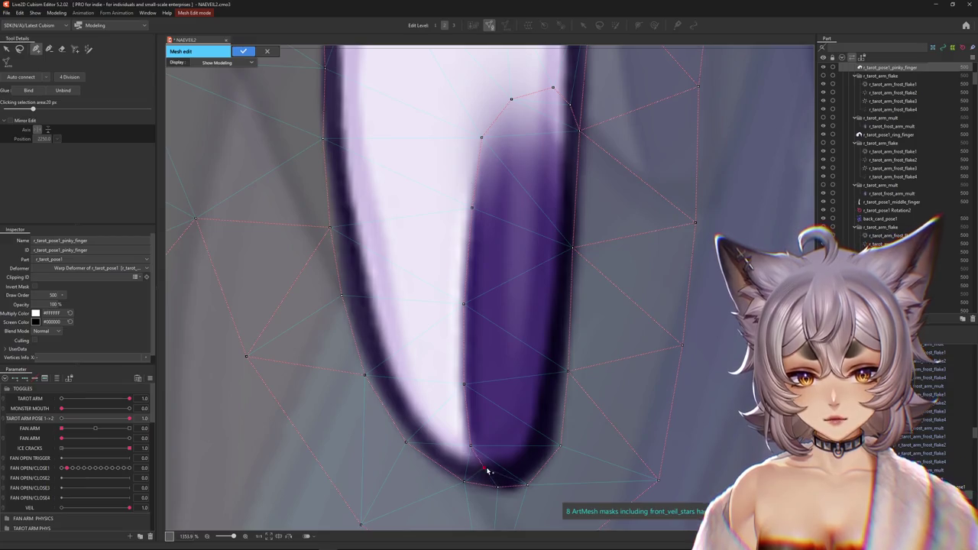
pyautogui.click(550, 307)
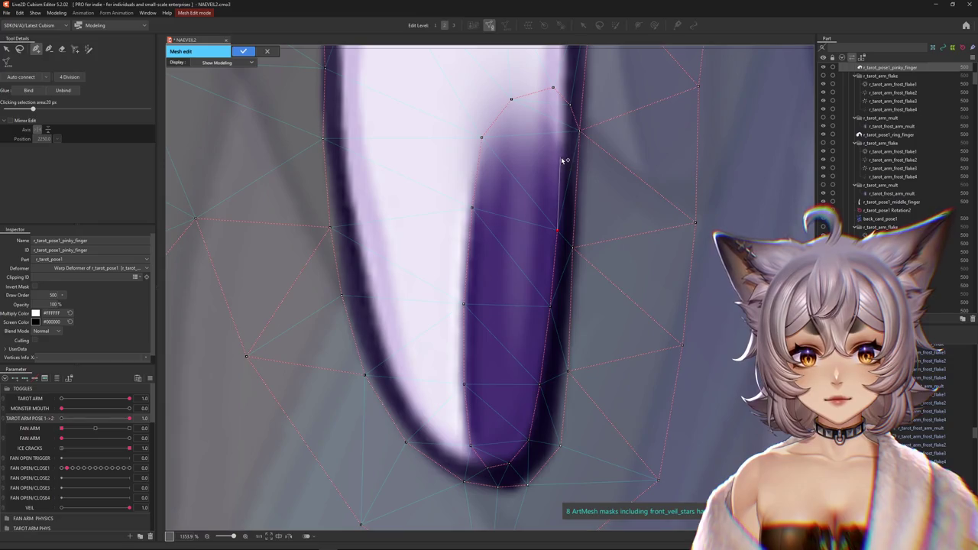
pyautogui.click(564, 102)
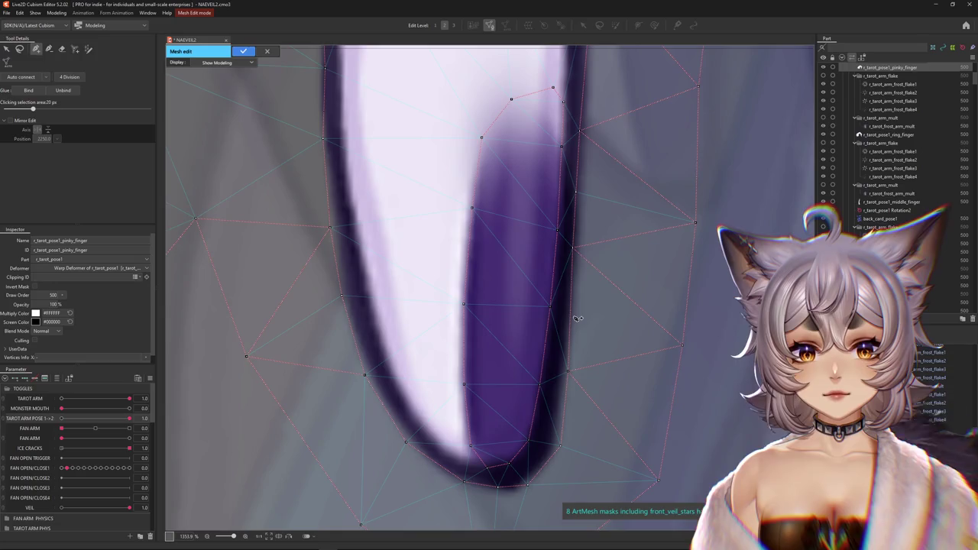
pyautogui.click(564, 417)
pyautogui.scroll(-3, 416, 448)
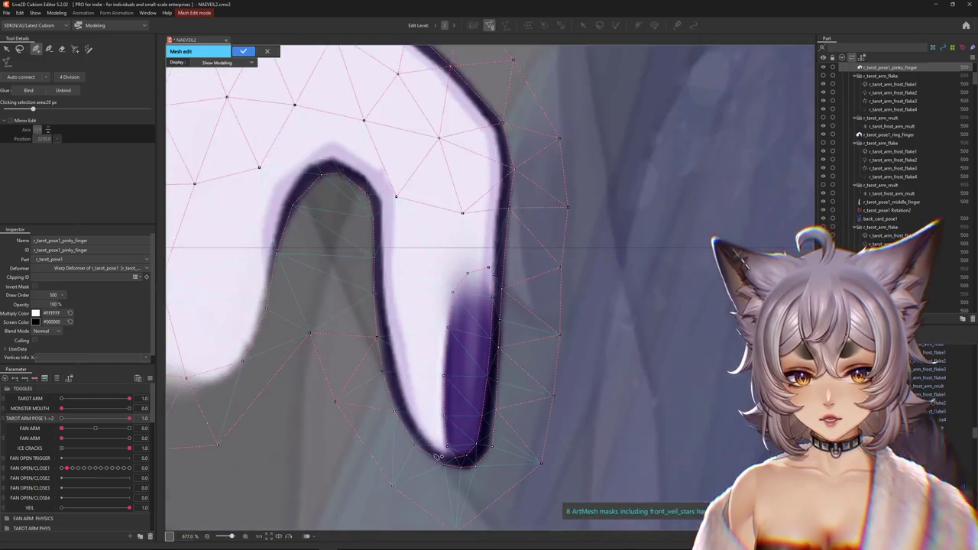
pyautogui.moveTo(428, 451); pyautogui.dragTo(474, 452, button='middle')
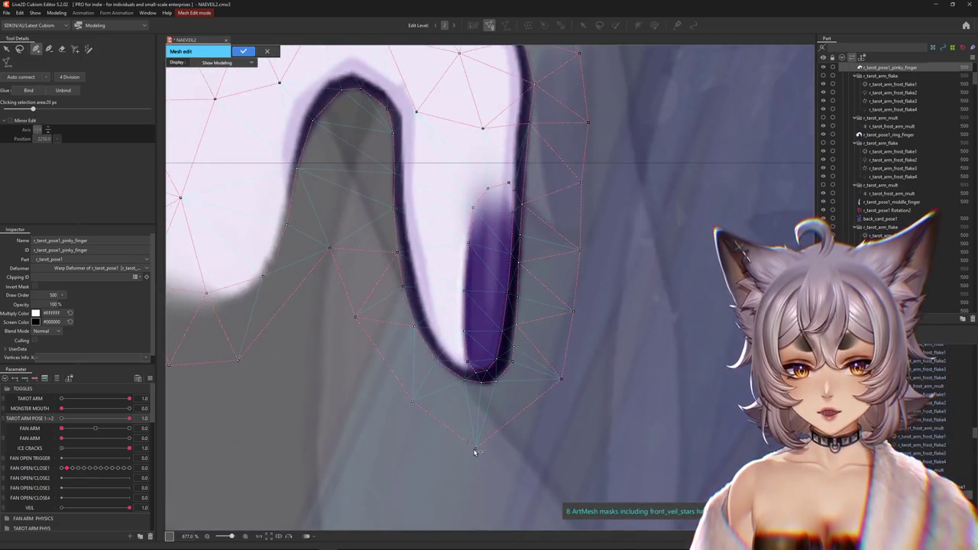
pyautogui.click(438, 408)
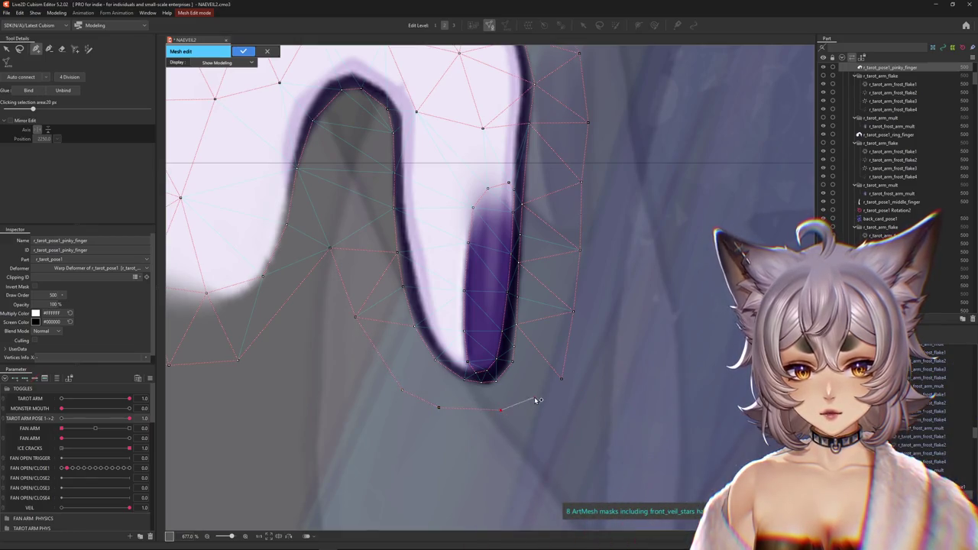
pyautogui.moveTo(432, 268); pyautogui.dragTo(539, 460, button='middle')
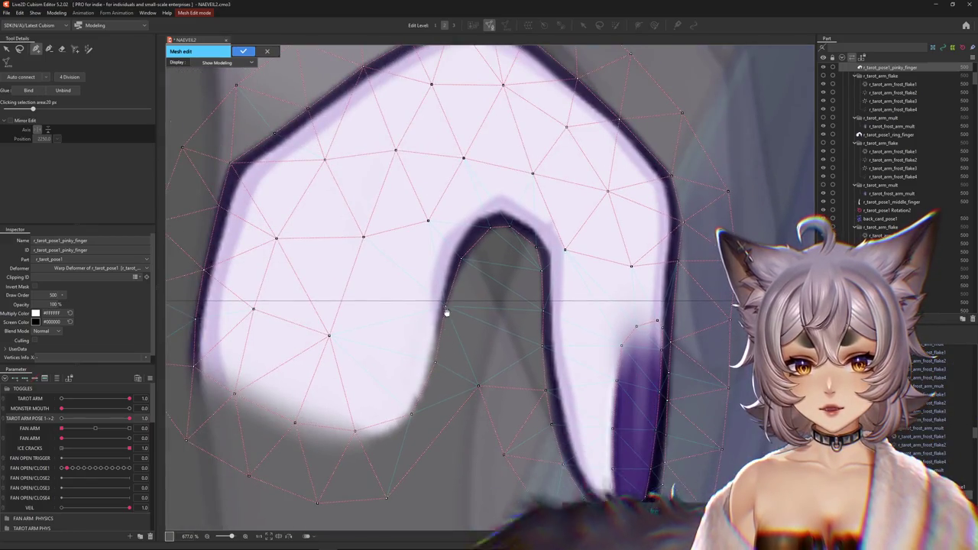
pyautogui.moveTo(473, 350); pyautogui.dragTo(517, 329, button='middle')
# Step: Select outline vertices and add vertices along the pinky's edge near the tip
pyautogui.scroll(-3, 516, 329)
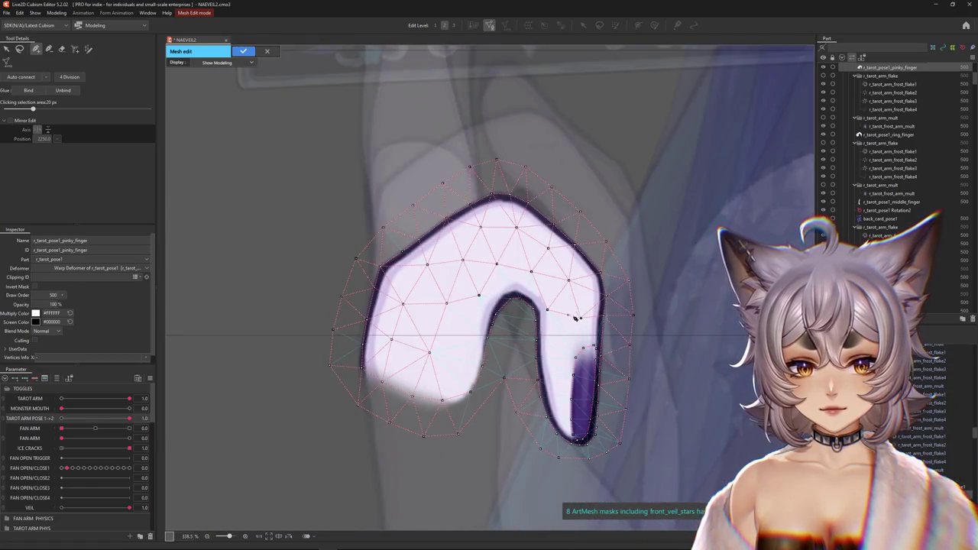
pyautogui.scroll(3, 577, 319)
pyautogui.scroll(-3, 566, 325)
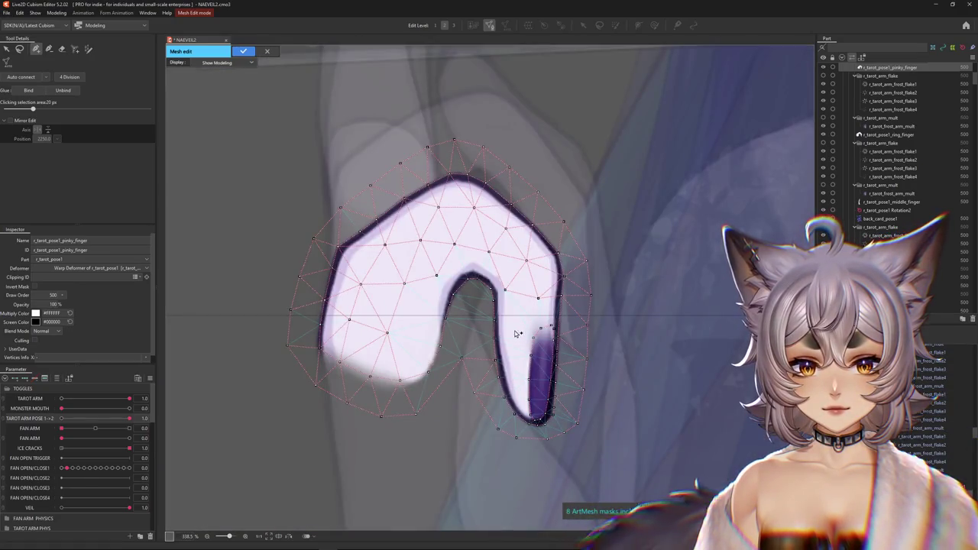
pyautogui.scroll(3, 333, 263)
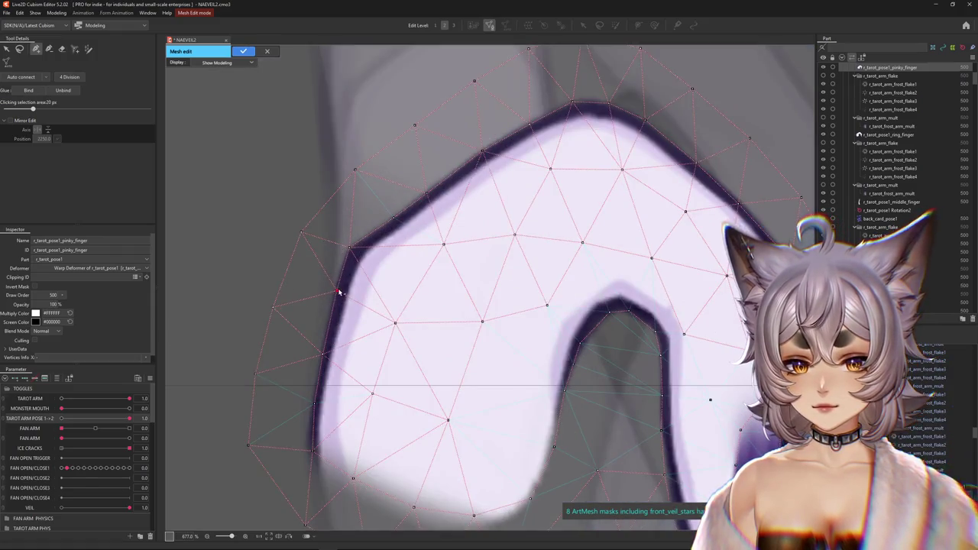
pyautogui.click(314, 404)
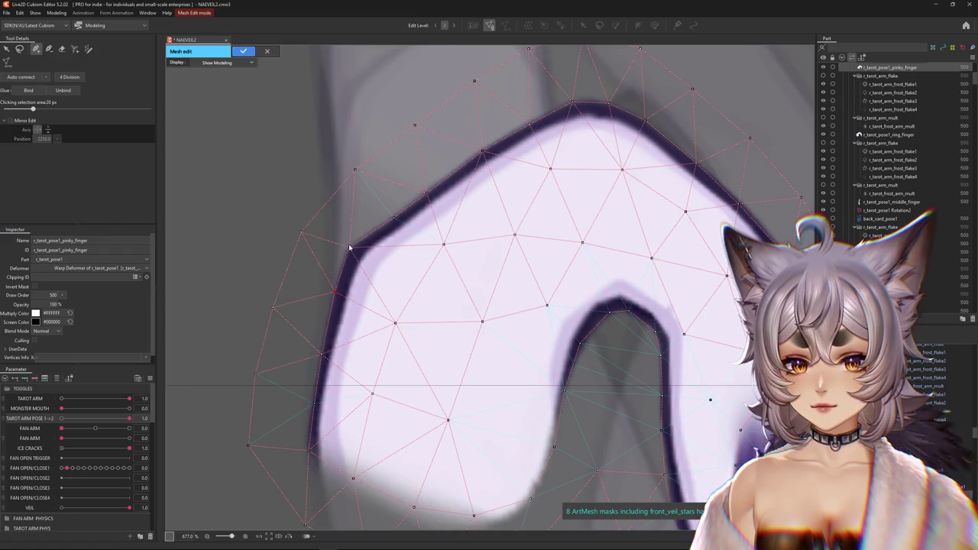
pyautogui.scroll(-2, 467, 196)
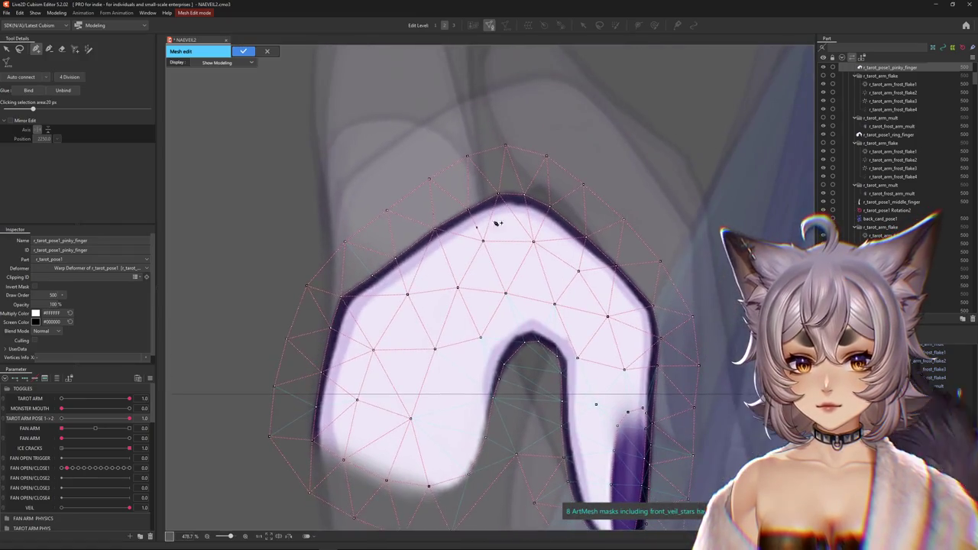
pyautogui.scroll(-2, 535, 230)
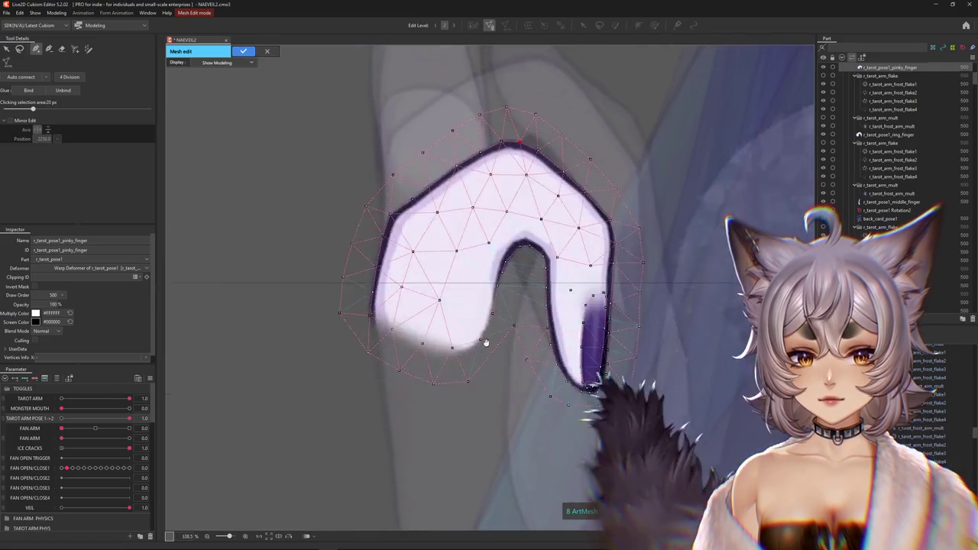
pyautogui.click(420, 347)
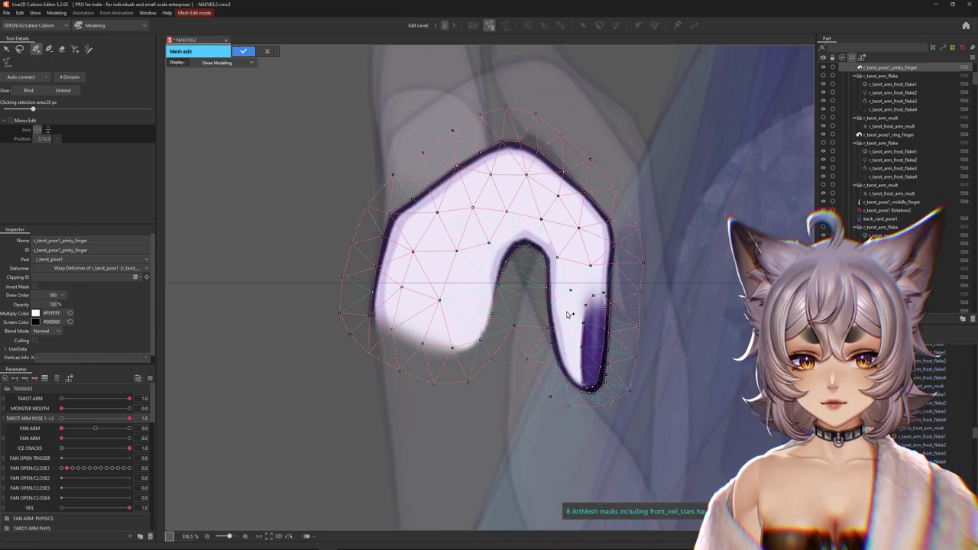
pyautogui.scroll(4, 573, 336)
pyautogui.scroll(4, 592, 382)
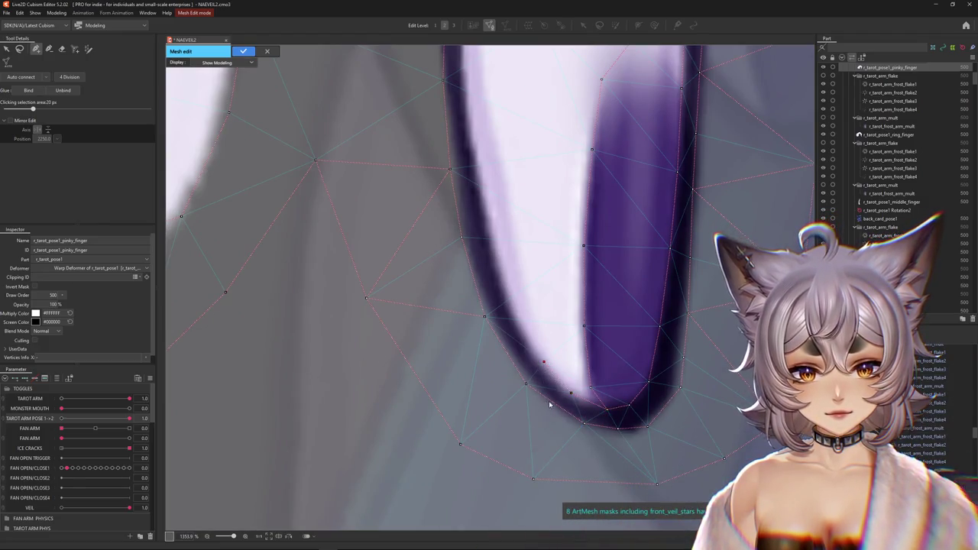
pyautogui.click(521, 322)
pyautogui.click(504, 271)
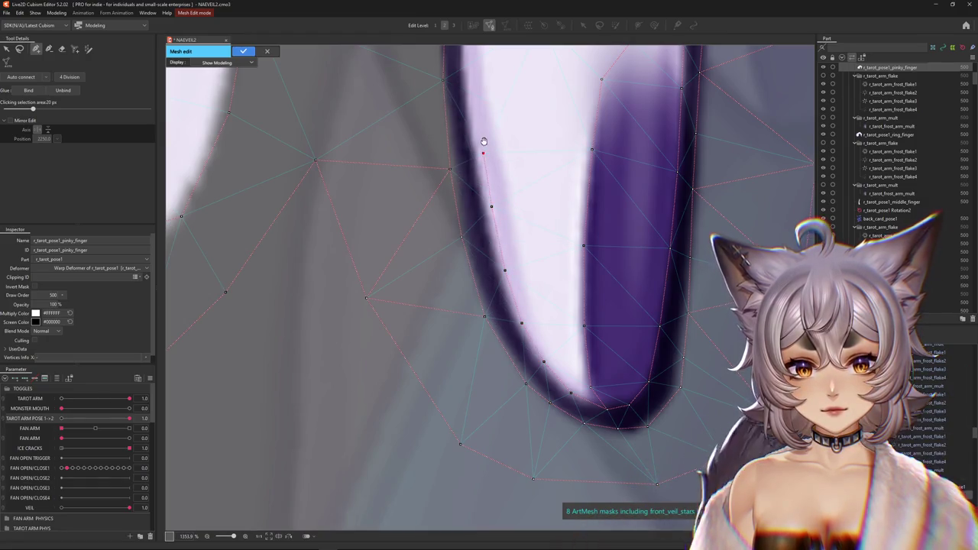
# Step: Add vertices higher up the pinky's edge and one inside the finger
pyautogui.moveTo(483, 139); pyautogui.dragTo(494, 307)
pyautogui.click(488, 272)
pyautogui.click(484, 192)
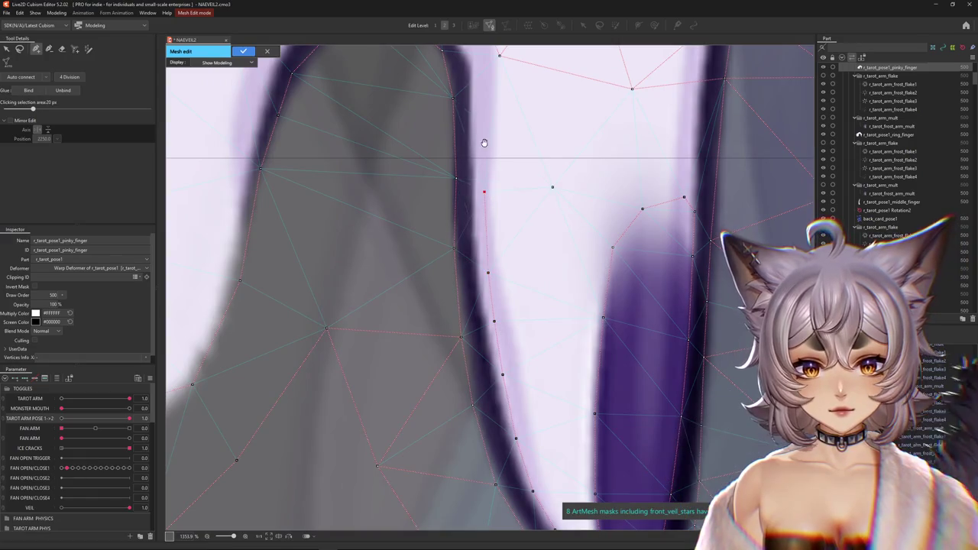
pyautogui.moveTo(484, 149); pyautogui.dragTo(483, 342)
pyautogui.click(450, 295)
pyautogui.click(384, 316)
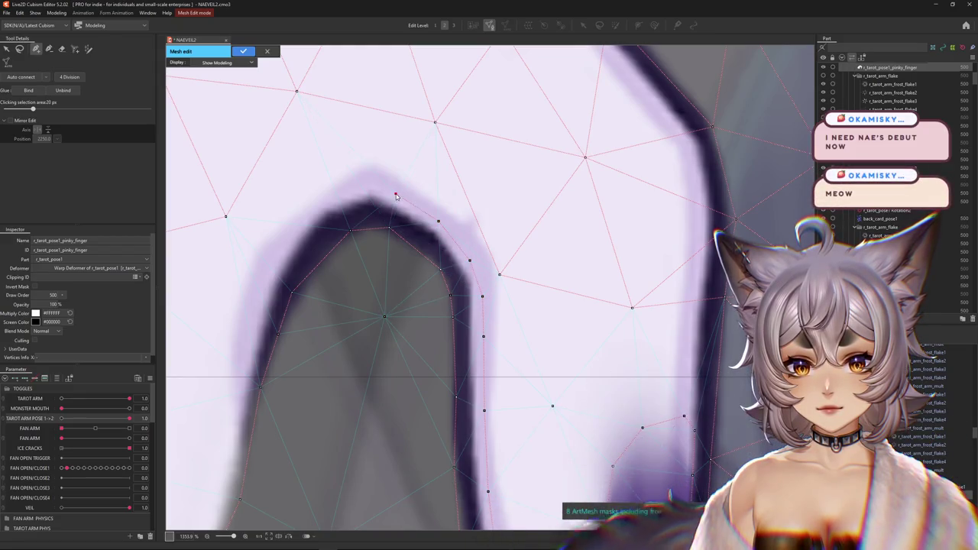
# Step: Drag two bottom-edge vertices slightly upward into place and apply the pinky mesh edit
pyautogui.scroll(-2, 474, 258)
pyautogui.scroll(-1, 489, 263)
pyautogui.moveTo(498, 267); pyautogui.dragTo(579, 267, button='middle')
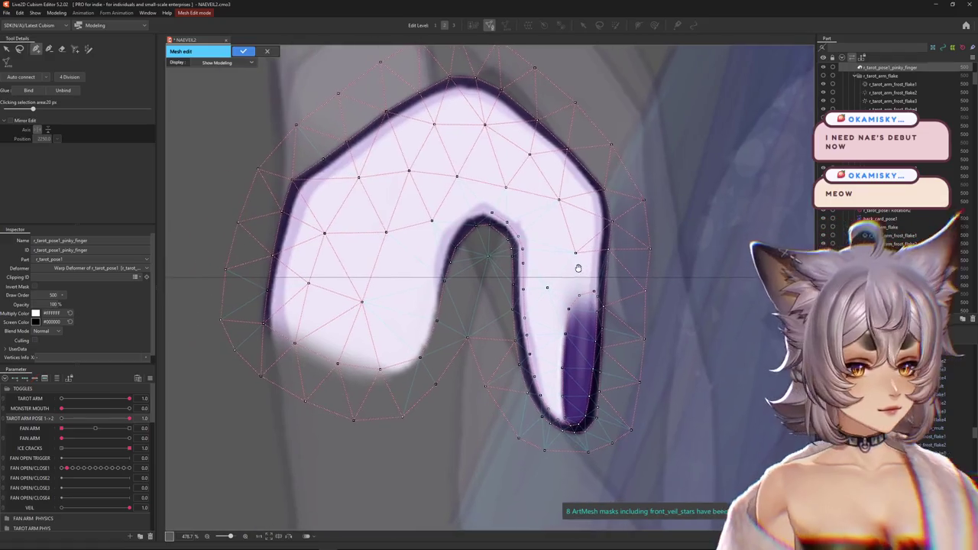
pyautogui.scroll(1, 600, 344)
pyautogui.moveTo(581, 343); pyautogui.dragTo(545, 334, button='middle')
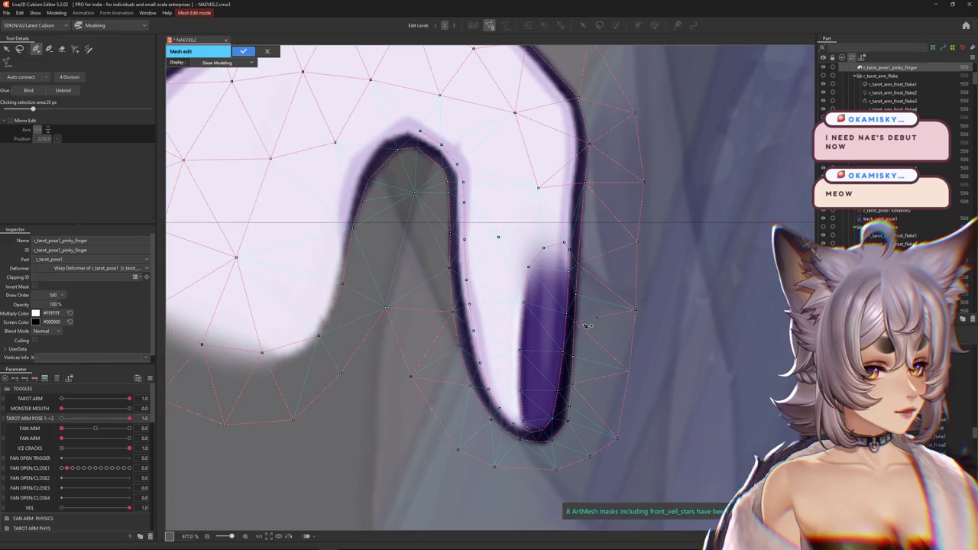
pyautogui.scroll(-1, 454, 334)
pyautogui.moveTo(323, 208); pyautogui.dragTo(400, 251, button='middle')
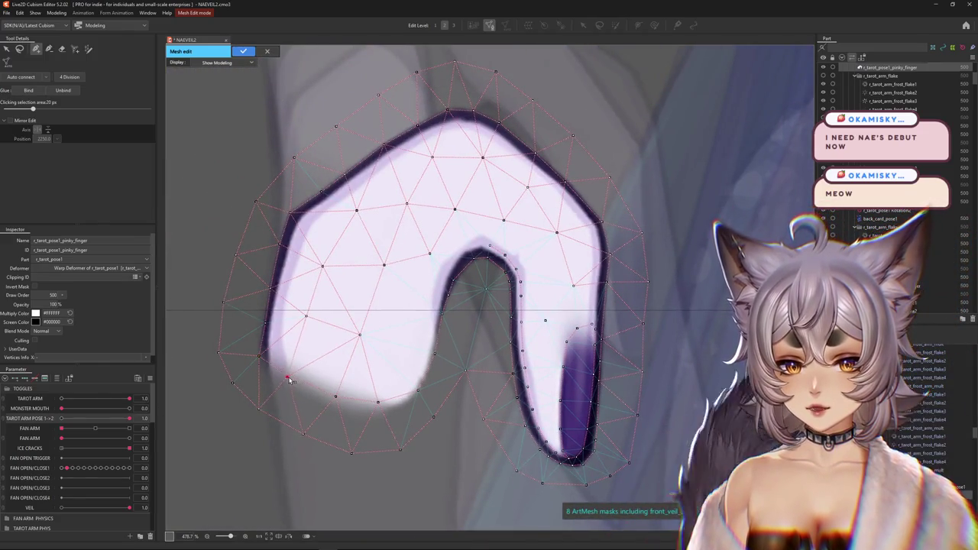
pyautogui.moveTo(377, 402); pyautogui.dragTo(428, 374)
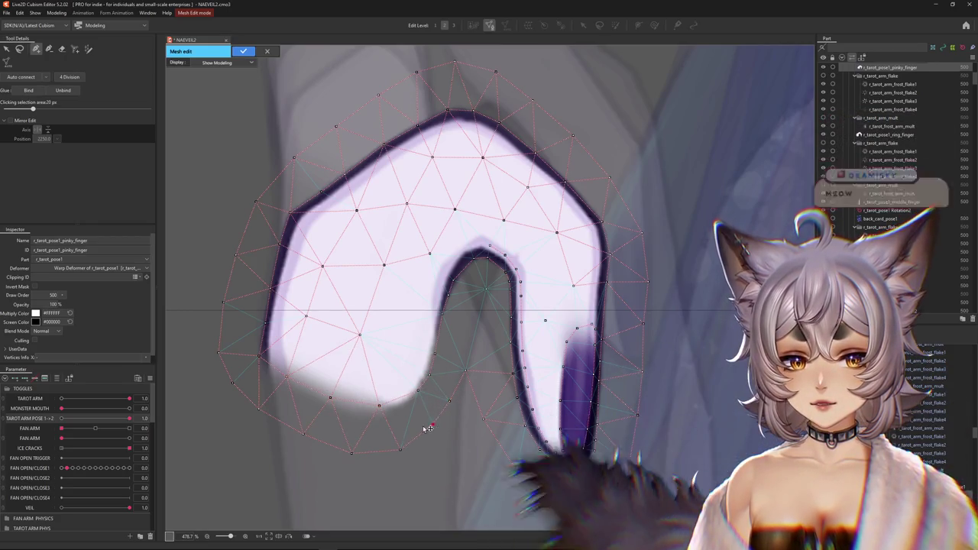
pyautogui.moveTo(351, 453); pyautogui.dragTo(429, 427)
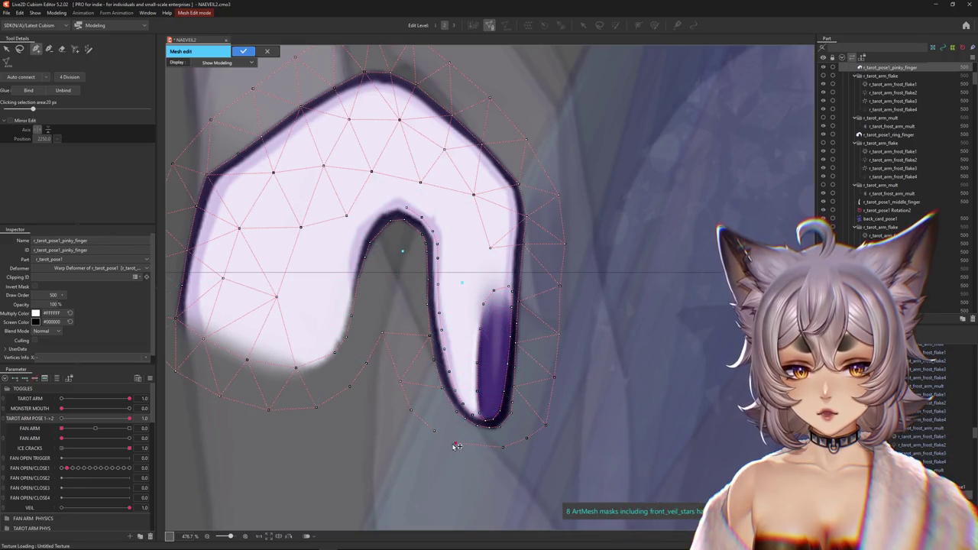
pyautogui.scroll(-2, 465, 446)
pyautogui.scroll(-2, 505, 420)
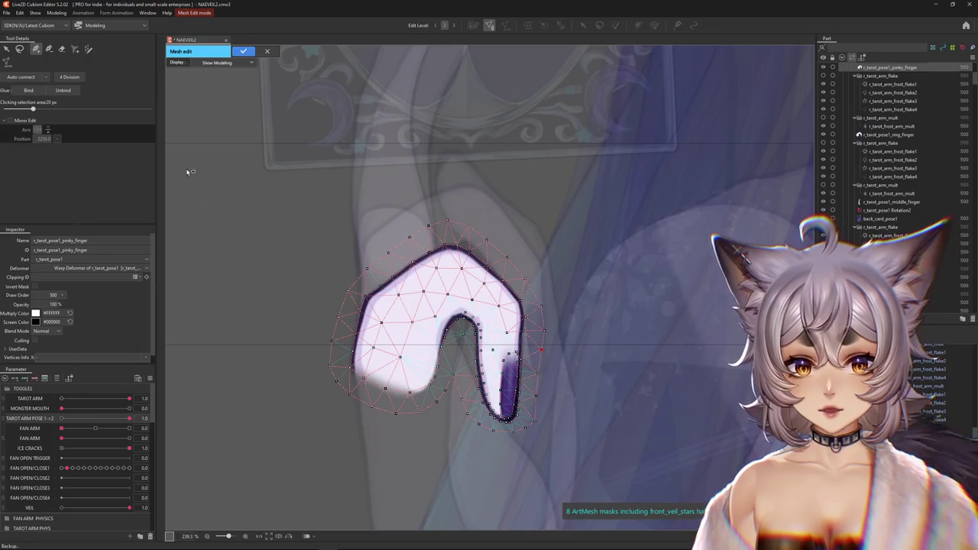
pyautogui.click(243, 50)
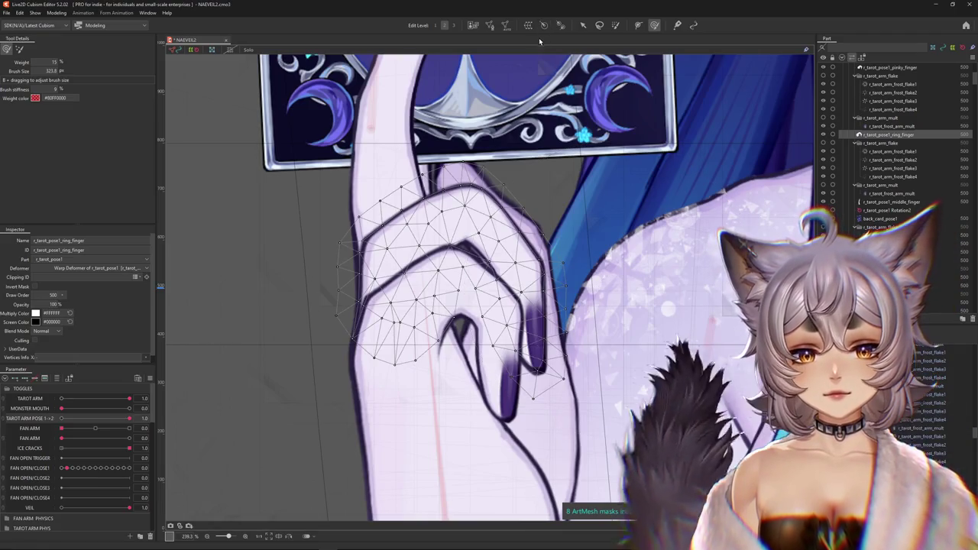
# Step: Start editing the ring finger mesh and align vertices along its inner outline
pyautogui.click(489, 25)
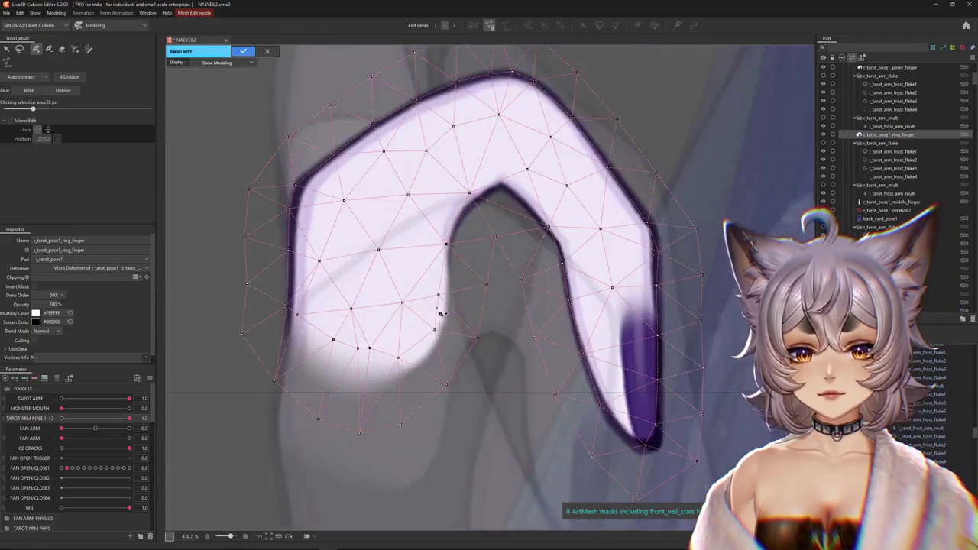
pyautogui.moveTo(435, 324); pyautogui.dragTo(442, 332)
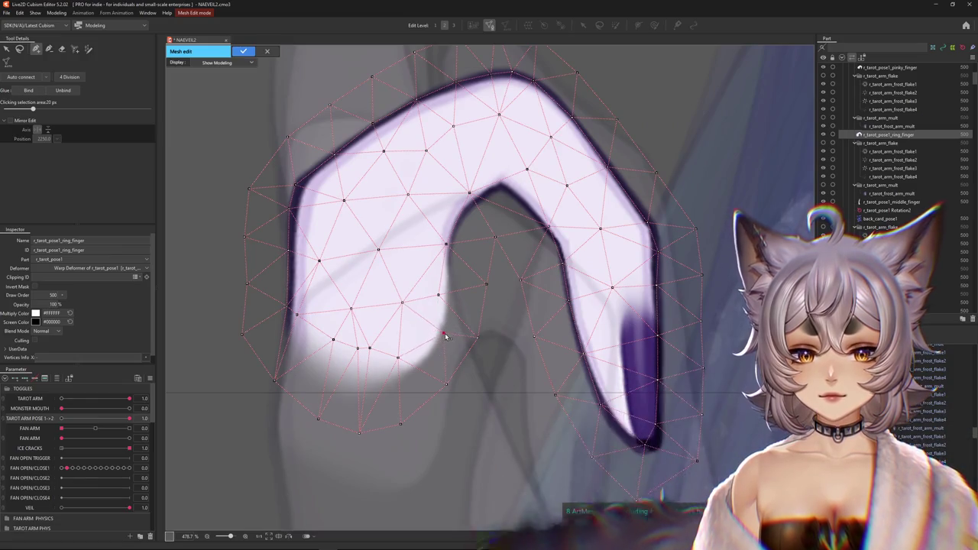
pyautogui.click(438, 295)
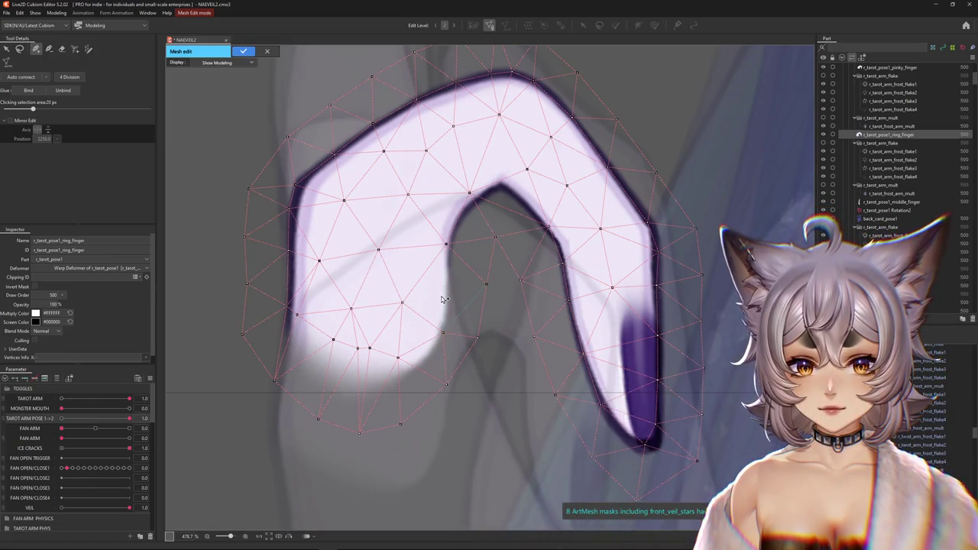
pyautogui.click(451, 246)
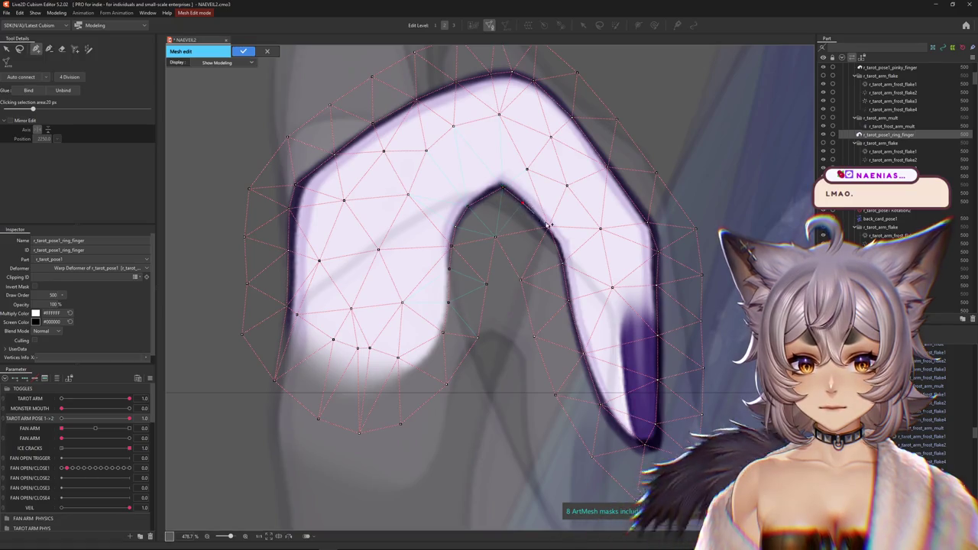
pyautogui.click(549, 228)
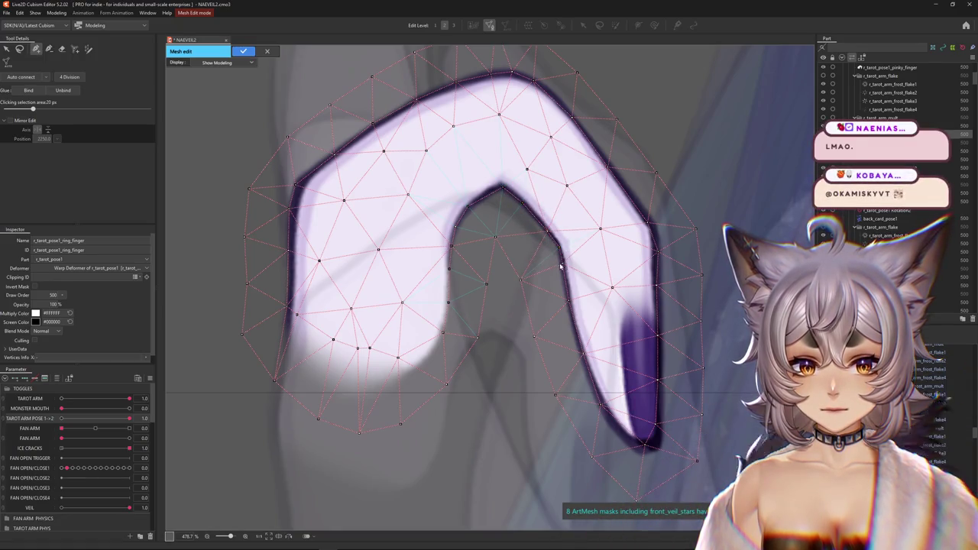
pyautogui.click(581, 357)
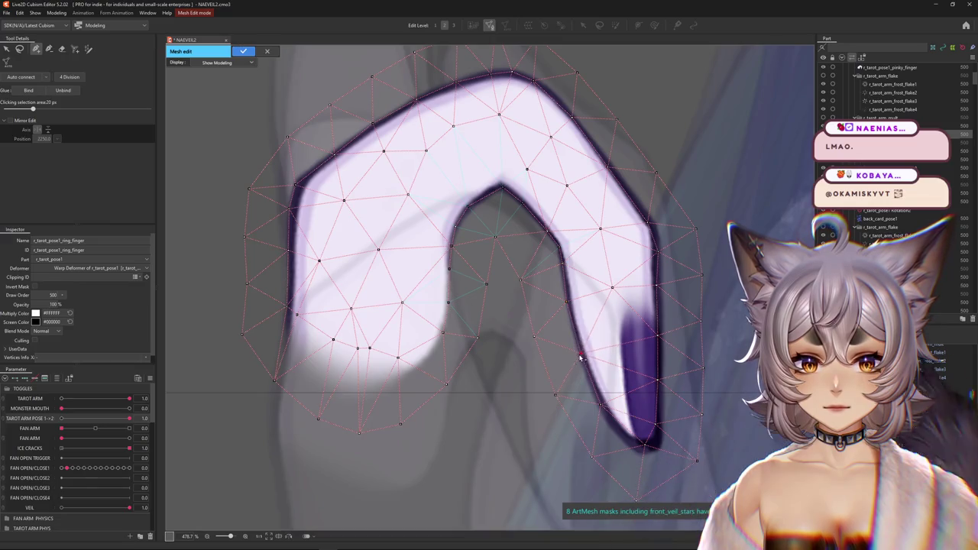
pyautogui.click(600, 408)
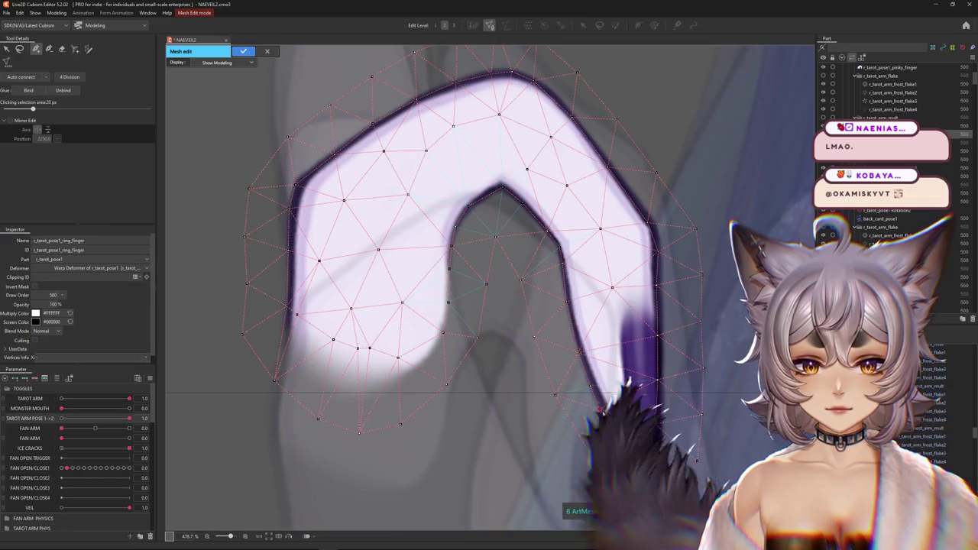
# Step: Add a vertex below the purple fingertip and nudge nearby vertices onto the purple shape's edge
pyautogui.scroll(3, 634, 447)
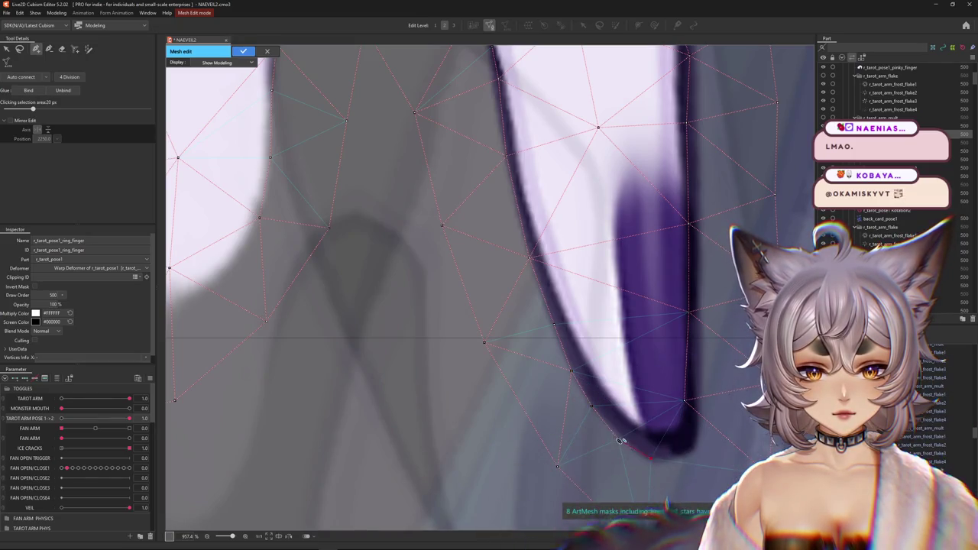
pyautogui.click(688, 456)
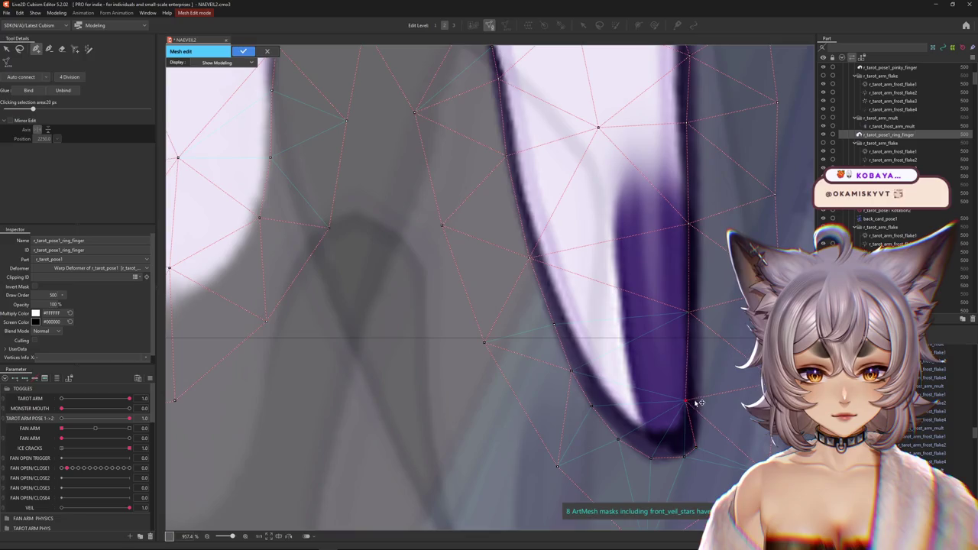
pyautogui.moveTo(690, 311); pyautogui.dragTo(700, 310)
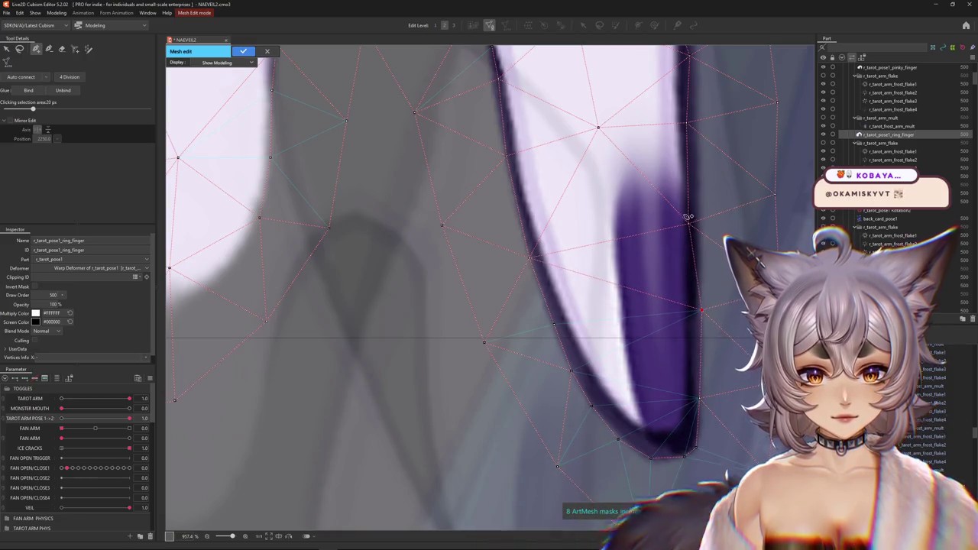
pyautogui.moveTo(697, 221); pyautogui.dragTo(642, 311, button='middle')
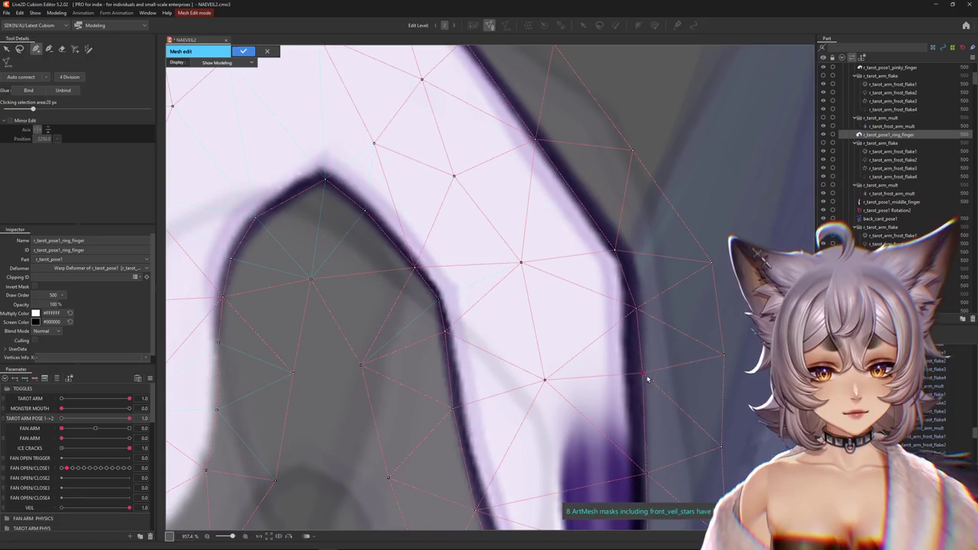
pyautogui.moveTo(635, 308); pyautogui.dragTo(641, 302)
pyautogui.moveTo(613, 250); pyautogui.dragTo(623, 239)
pyautogui.click(639, 265)
pyautogui.moveTo(639, 260); pyautogui.dragTo(601, 380, button='middle')
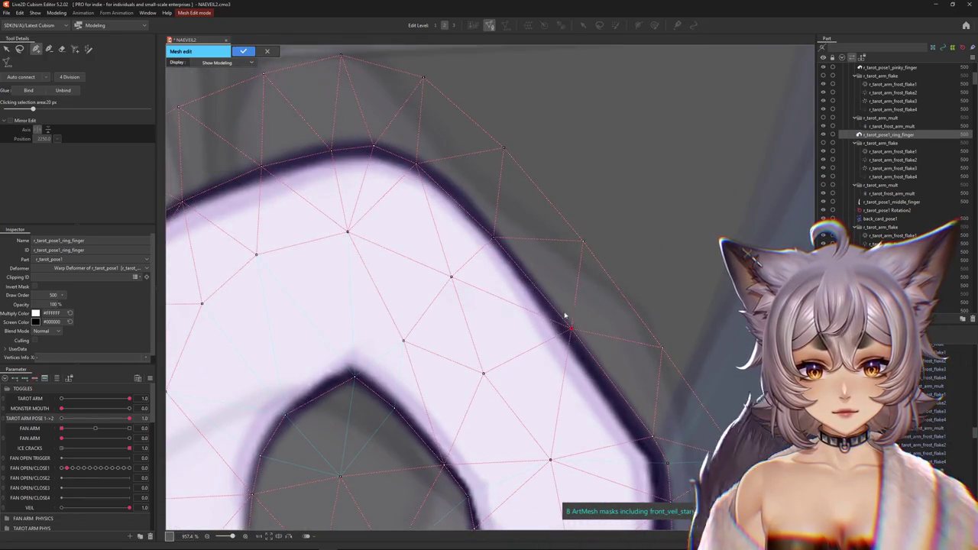
# Step: Snap the arch vertices onto the dark outline and shift a vertex along the lower edge
pyautogui.moveTo(416, 162); pyautogui.dragTo(422, 161)
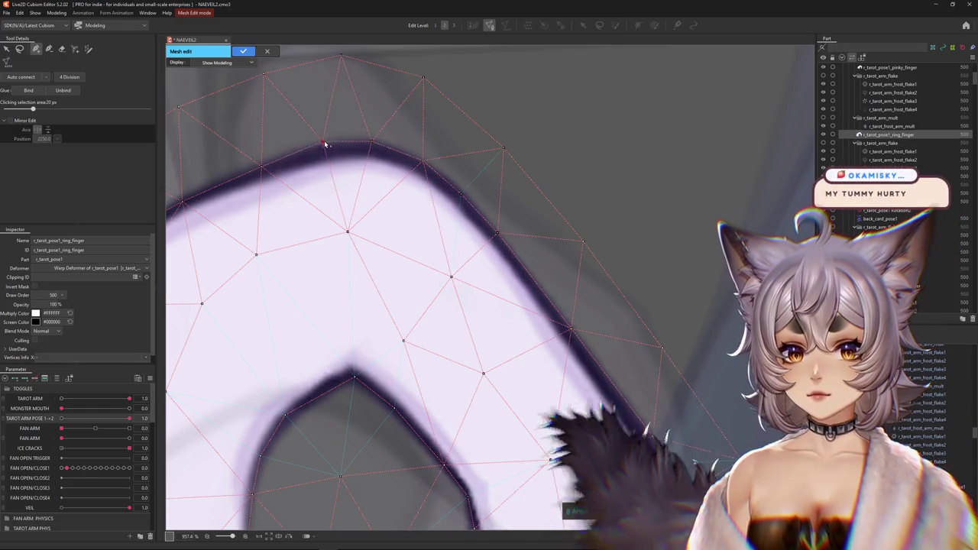
pyautogui.moveTo(326, 146); pyautogui.dragTo(534, 187, button='middle')
pyautogui.click(465, 205)
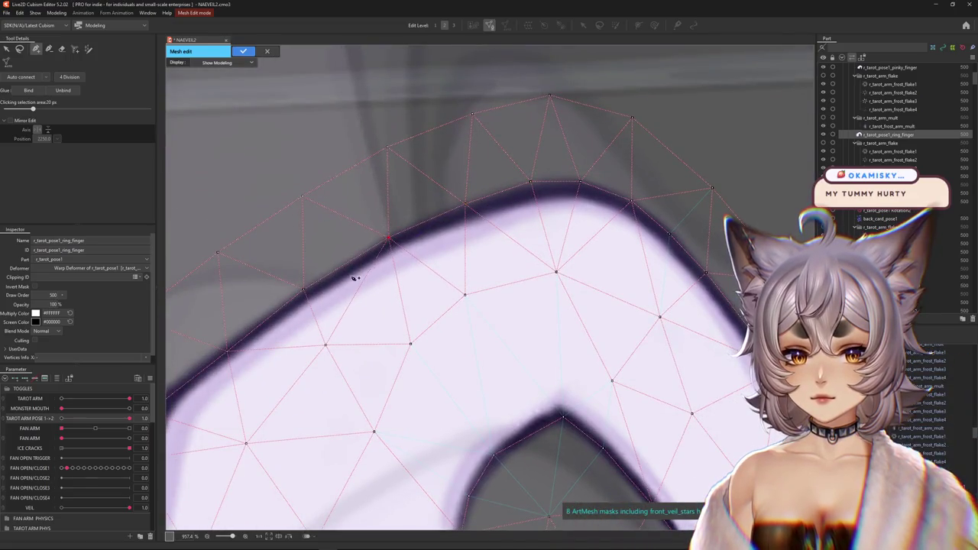
pyautogui.moveTo(298, 295); pyautogui.dragTo(511, 229, button='middle')
pyautogui.click(380, 314)
pyautogui.moveTo(380, 314); pyautogui.dragTo(383, 308)
pyautogui.scroll(-4, 365, 367)
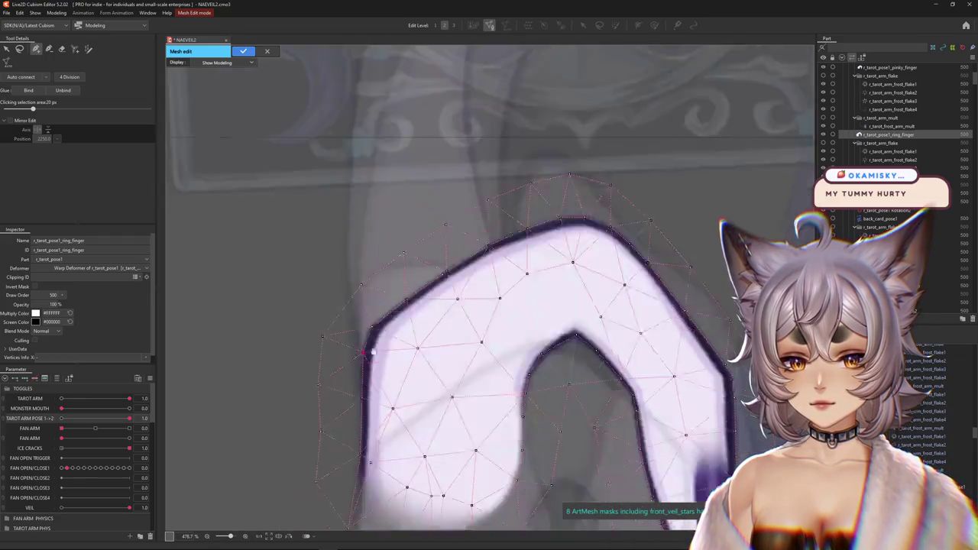
pyautogui.moveTo(354, 462); pyautogui.dragTo(343, 332, button='middle')
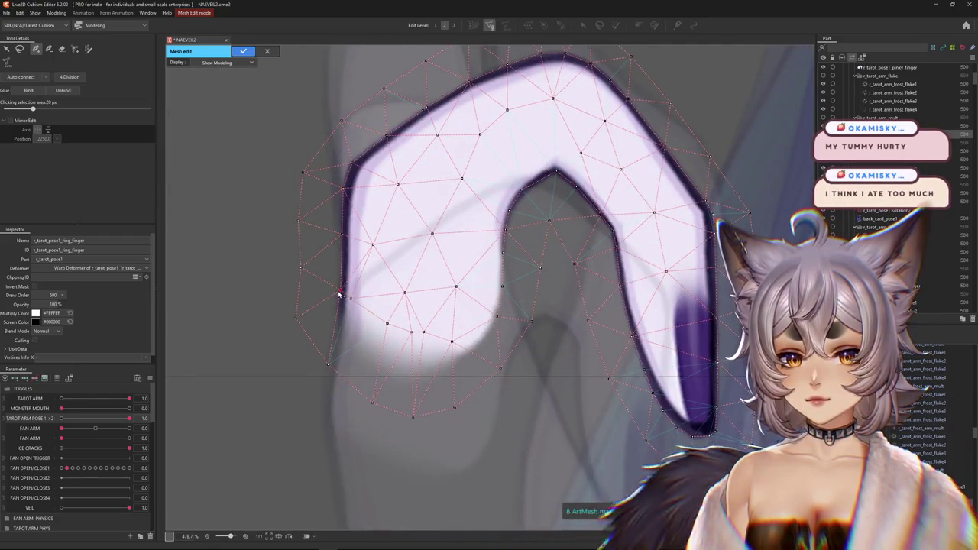
pyautogui.click(350, 299)
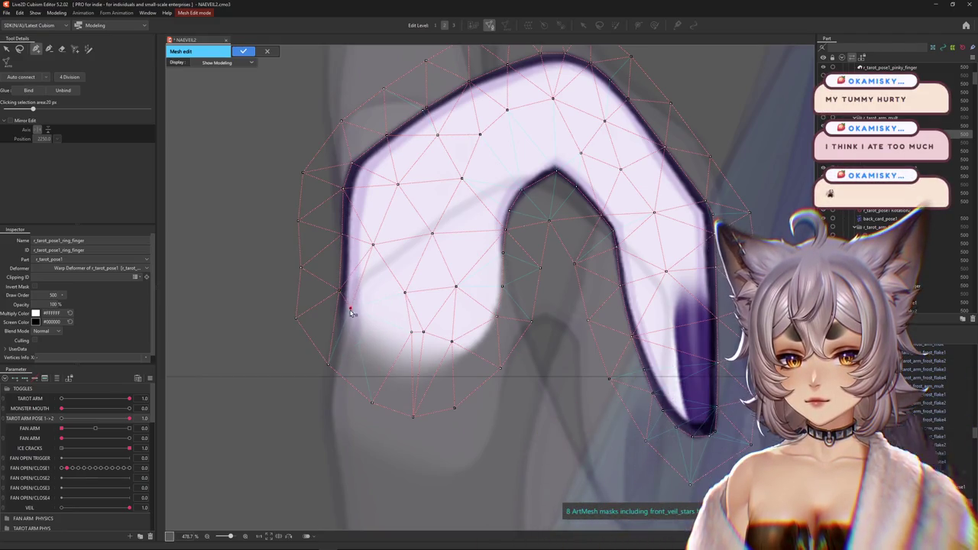
pyautogui.moveTo(422, 337)
pyautogui.mouseDown()
pyautogui.moveTo(435, 342)
pyautogui.moveTo(400, 341)
pyautogui.mouseUp()
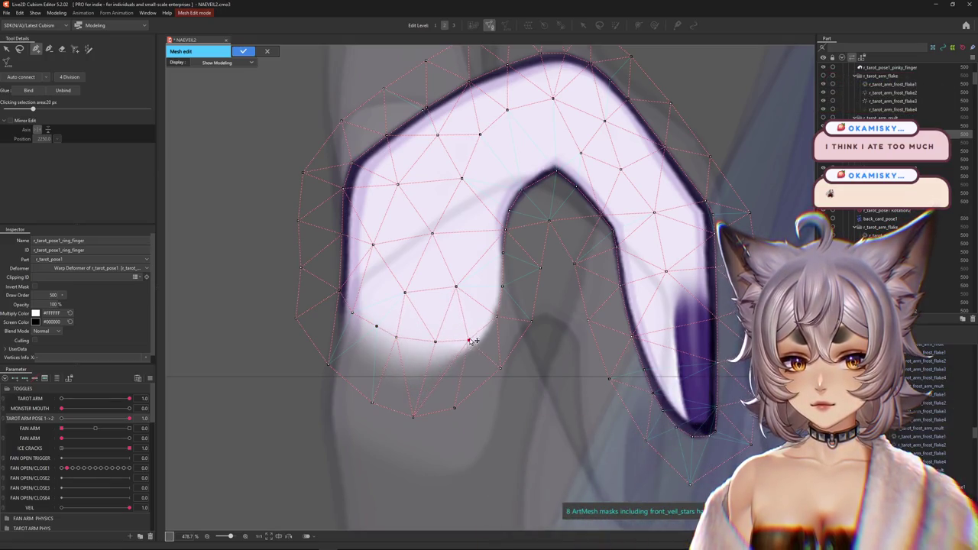
# Step: Zoom in and add a vertex near the purple fingertip
pyautogui.scroll(-2, 504, 263)
pyautogui.scroll(3, 543, 379)
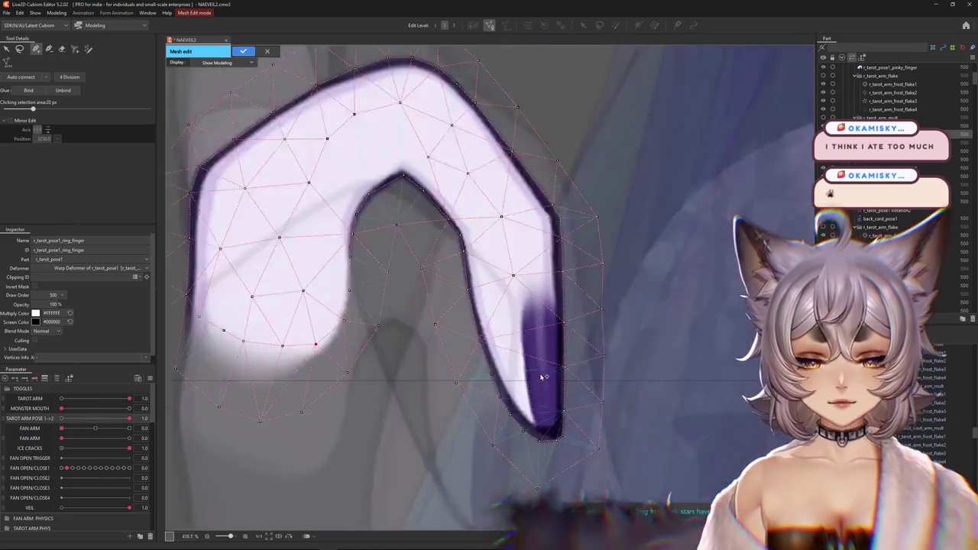
pyautogui.scroll(2, 544, 380)
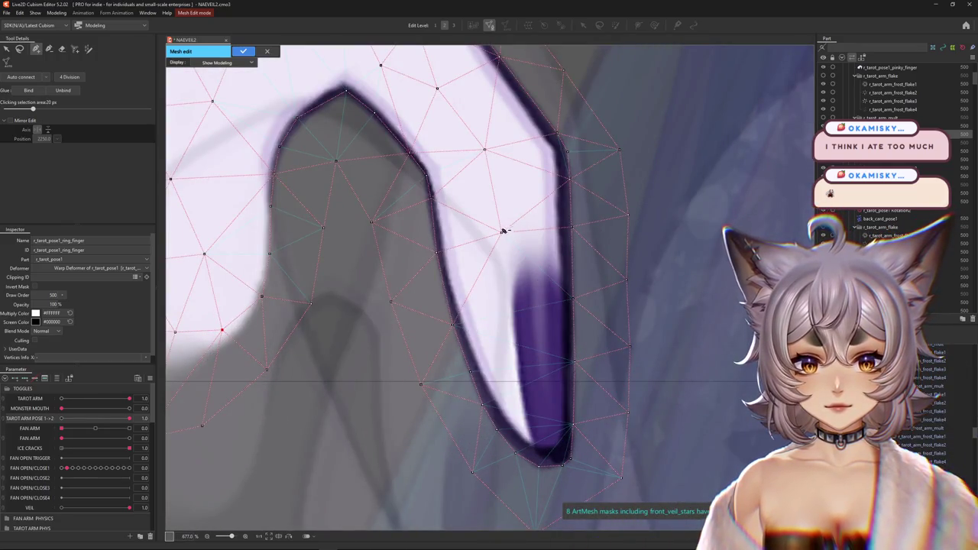
pyautogui.scroll(1, 527, 321)
pyautogui.scroll(1, 525, 360)
pyautogui.scroll(1, 466, 295)
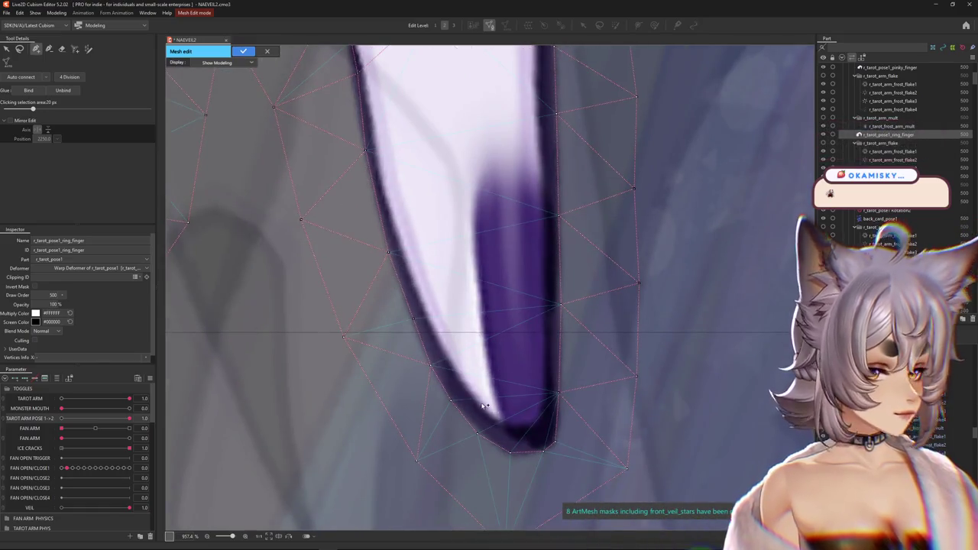
pyautogui.click(545, 378)
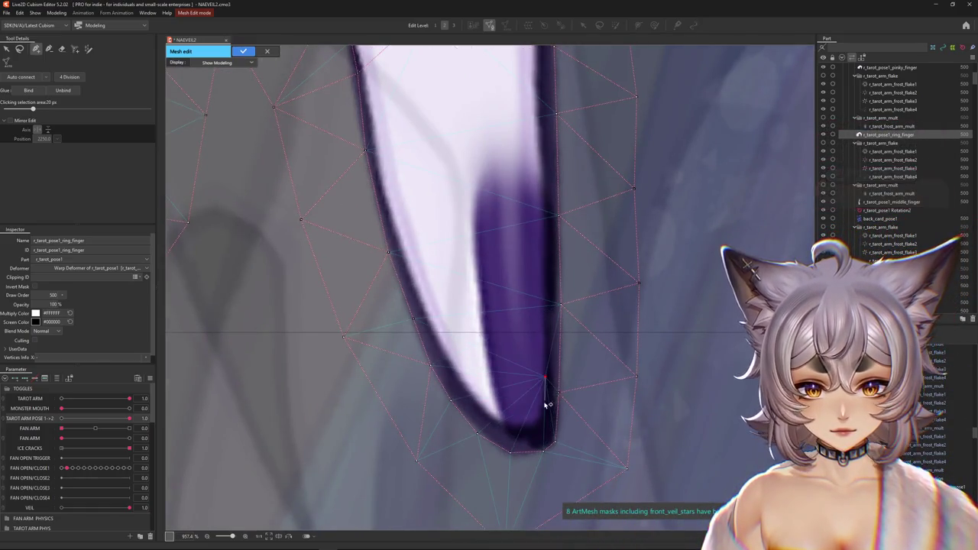
# Step: Add vertices around the ring fingertip and tracing the top and edge of the purple shading
pyautogui.click(500, 405)
pyautogui.click(489, 366)
pyautogui.click(471, 189)
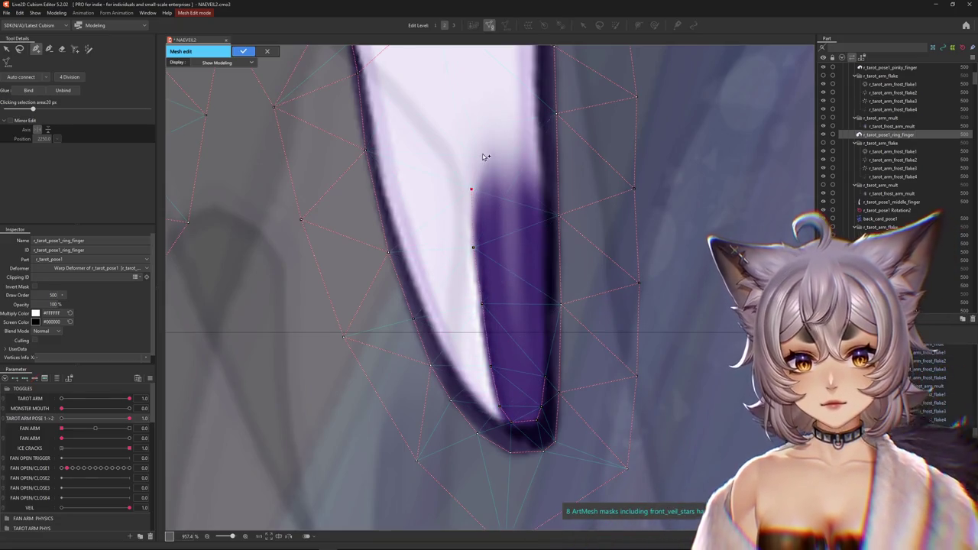
pyautogui.click(480, 156)
pyautogui.click(523, 138)
pyautogui.click(539, 146)
pyautogui.click(546, 209)
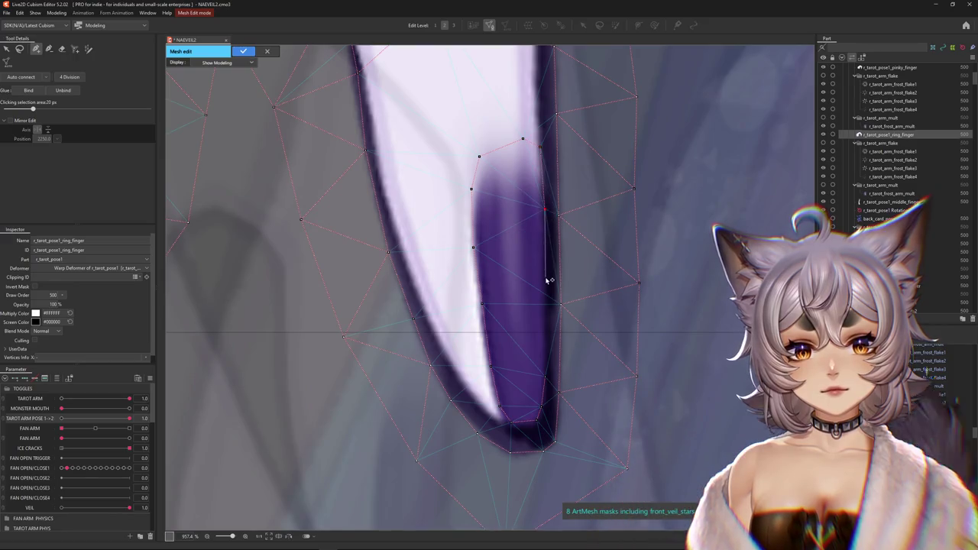
pyautogui.click(557, 391)
pyautogui.click(510, 421)
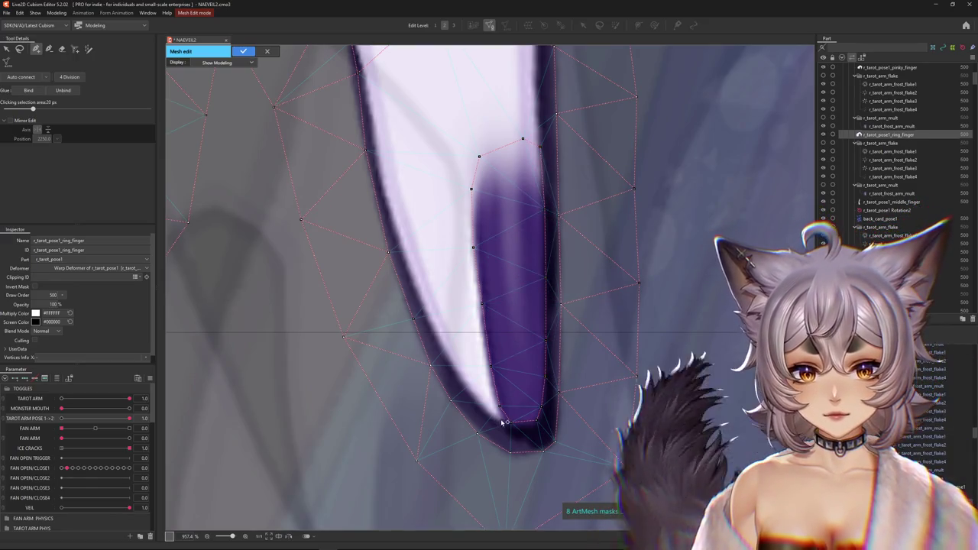
pyautogui.click(461, 371)
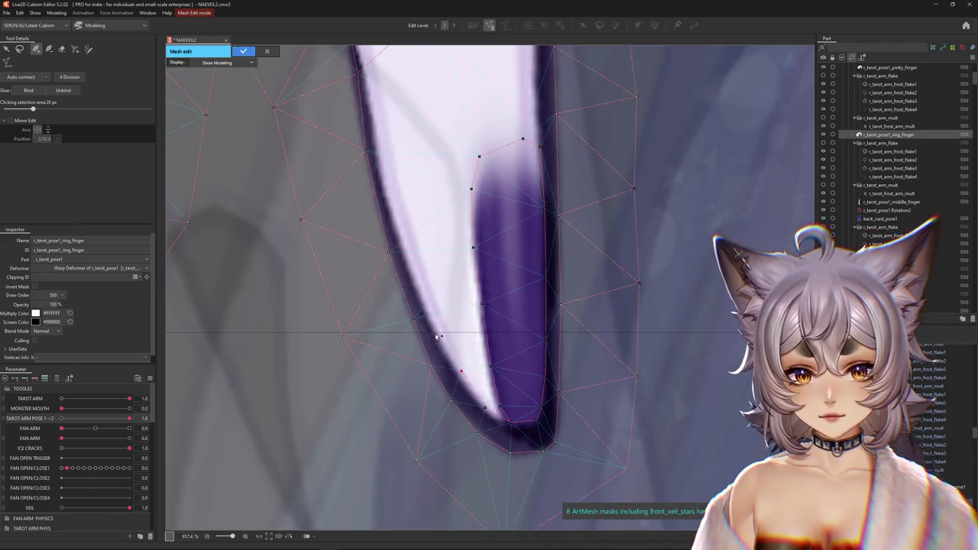
# Step: Add vertices on the finger's upper bend and inner outline, dismissing a popup message
pyautogui.moveTo(381, 153); pyautogui.dragTo(435, 354, button='middle')
pyautogui.click(424, 282)
pyautogui.click(406, 277)
pyautogui.click(518, 285)
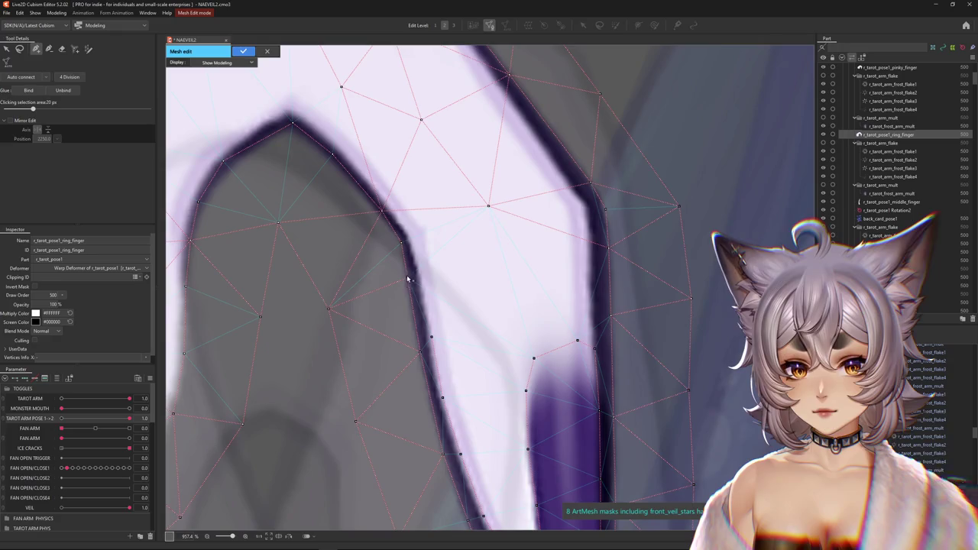
pyautogui.click(263, 136)
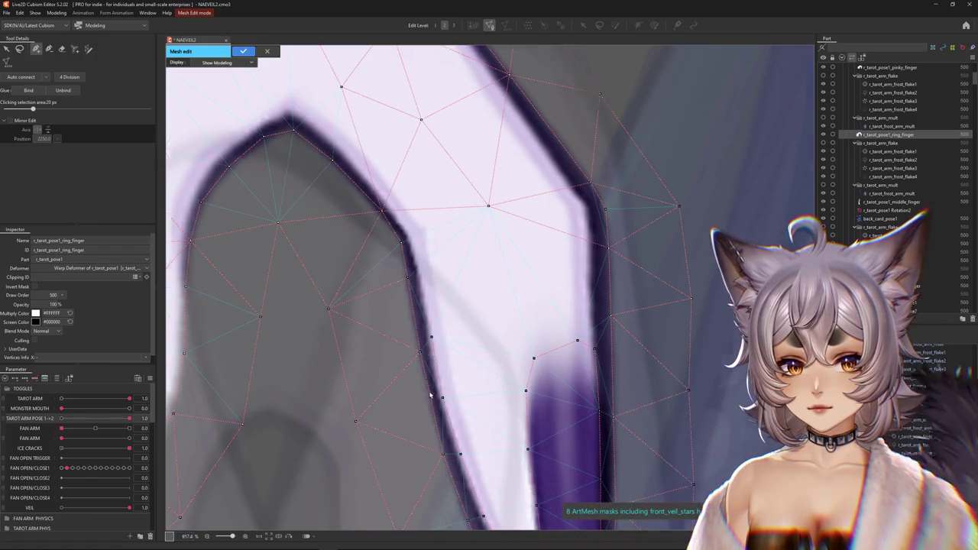
pyautogui.scroll(-3, 429, 394)
pyautogui.scroll(-2, 426, 336)
pyautogui.scroll(-3, 431, 330)
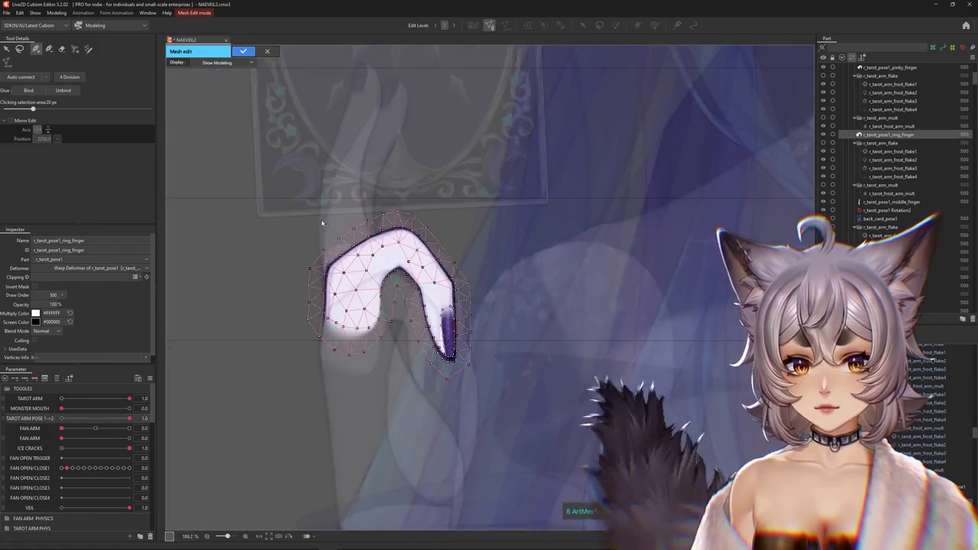
pyautogui.scroll(2, 405, 256)
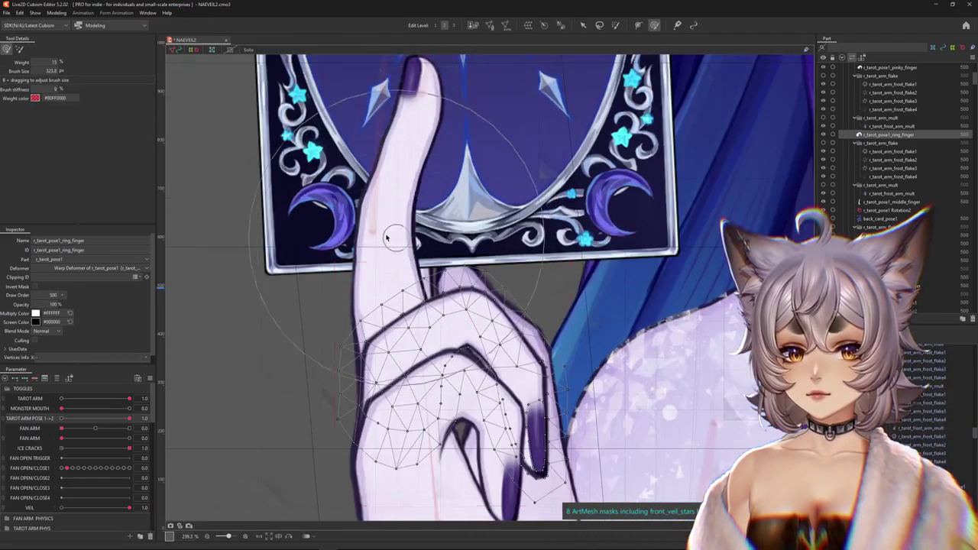
pyautogui.rightClick(405, 243)
# Step: Open the middle_finger mesh in Mesh Edit and select a vertex on the finger's left edge
pyautogui.click(432, 263)
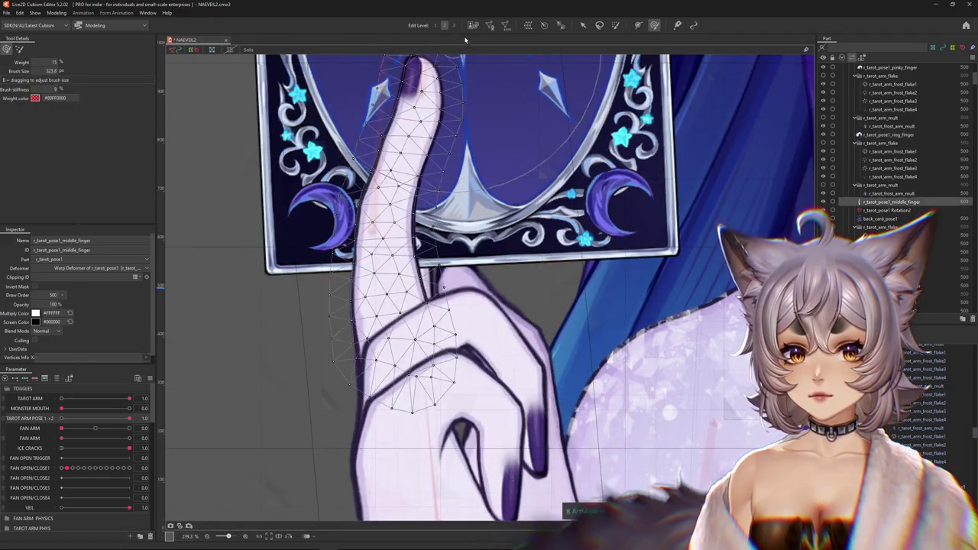
pyautogui.click(492, 26)
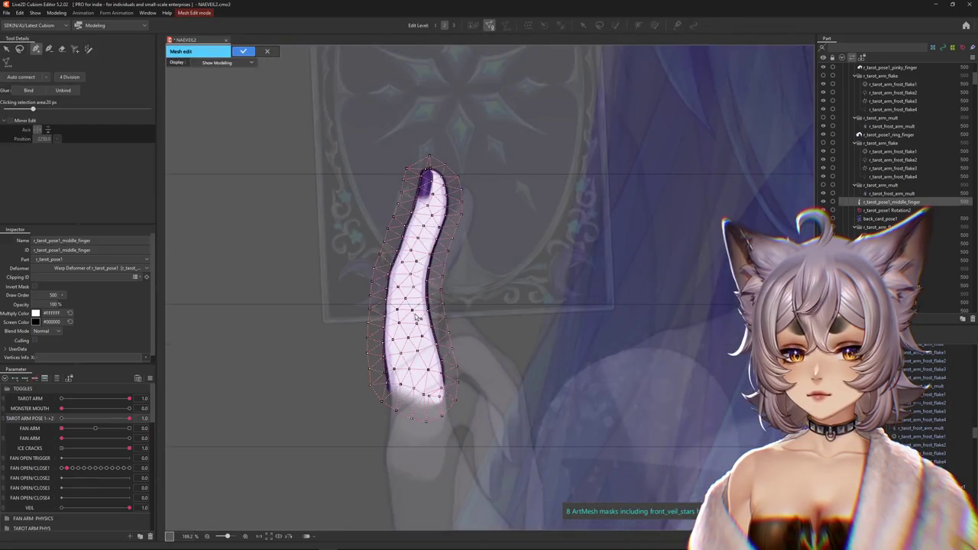
pyautogui.scroll(5, 391, 378)
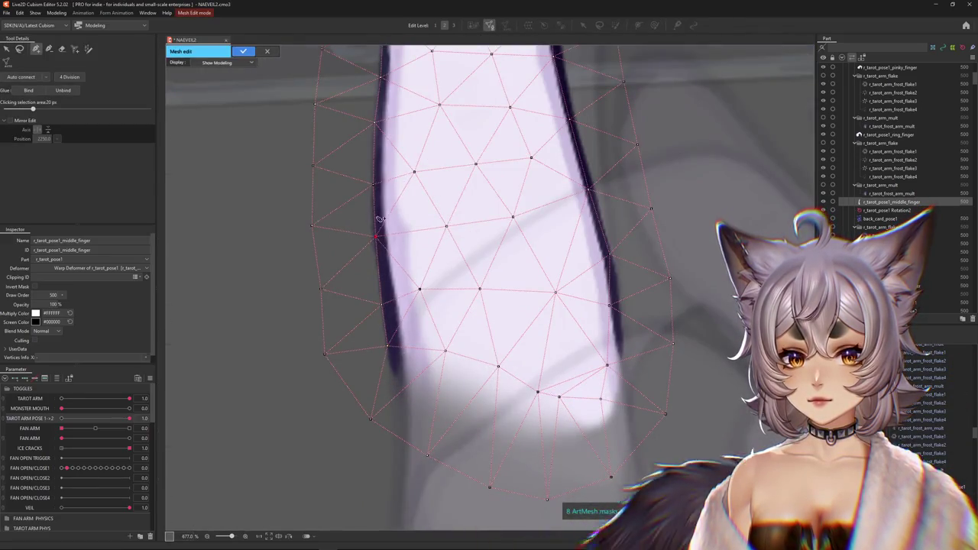
pyautogui.moveTo(381, 126); pyautogui.dragTo(372, 357, button='middle')
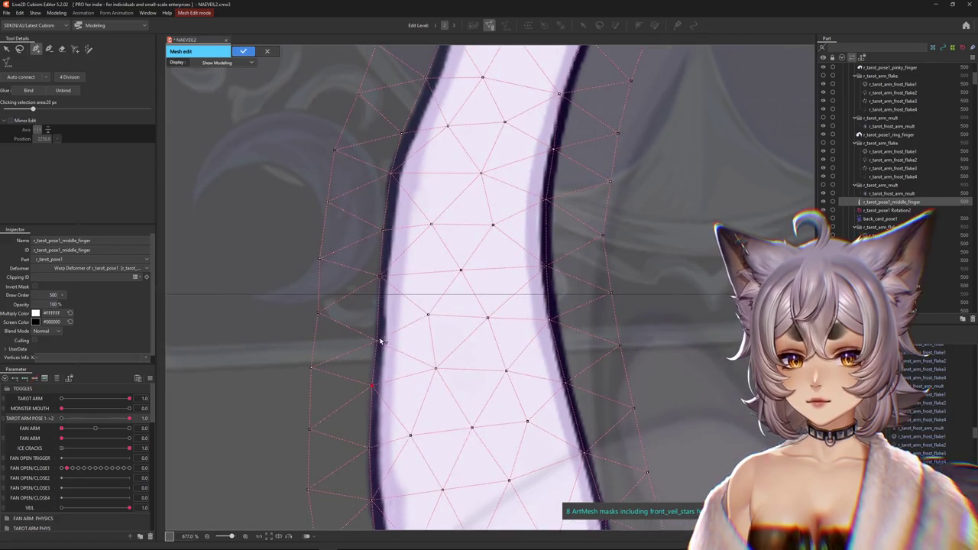
pyautogui.click(370, 351)
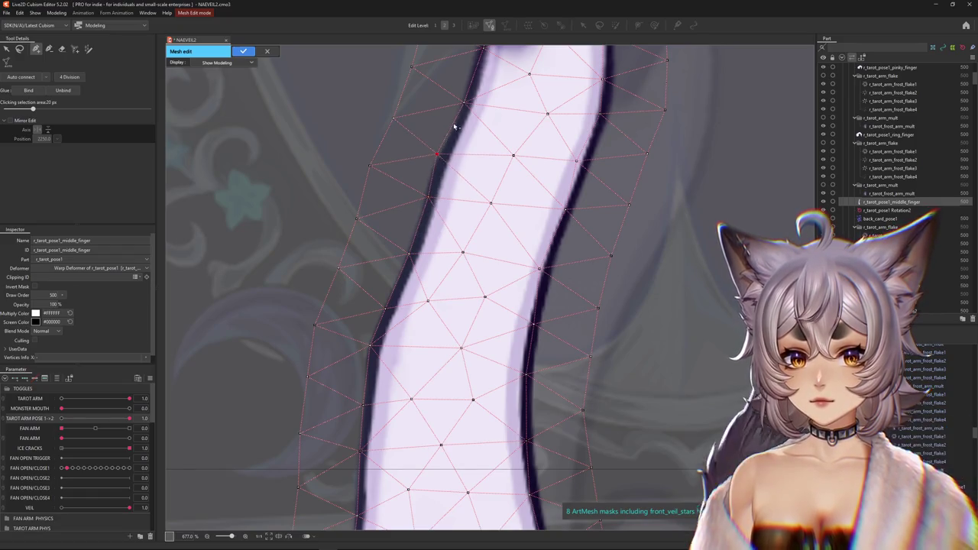
pyautogui.moveTo(452, 131); pyautogui.dragTo(450, 159, button='middle')
pyautogui.moveTo(450, 244); pyautogui.dragTo(390, 349, button='middle')
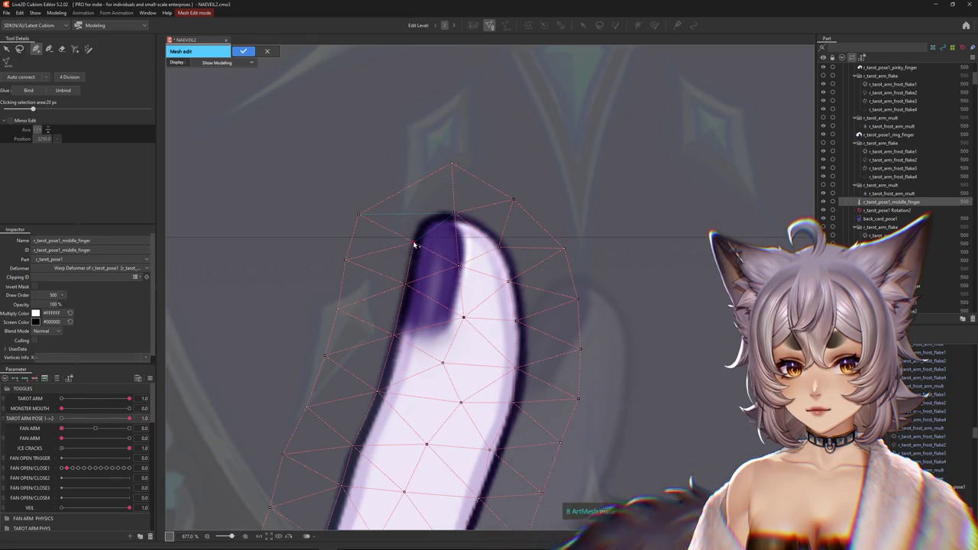
# Step: Add vertices above the fingertip and at its edge, and mark a vertex on the right edge
pyautogui.click(437, 213)
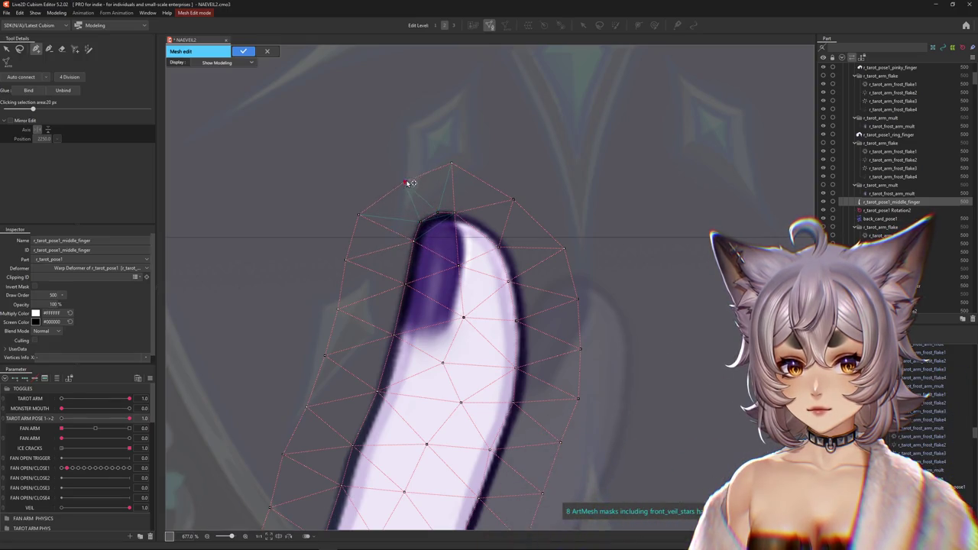
pyautogui.click(486, 227)
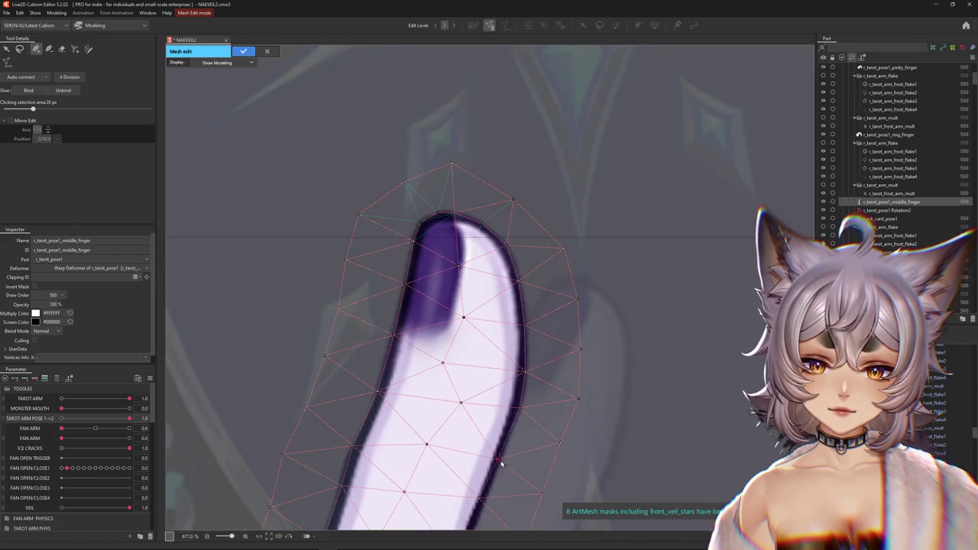
pyautogui.moveTo(500, 456); pyautogui.dragTo(511, 333, button='middle')
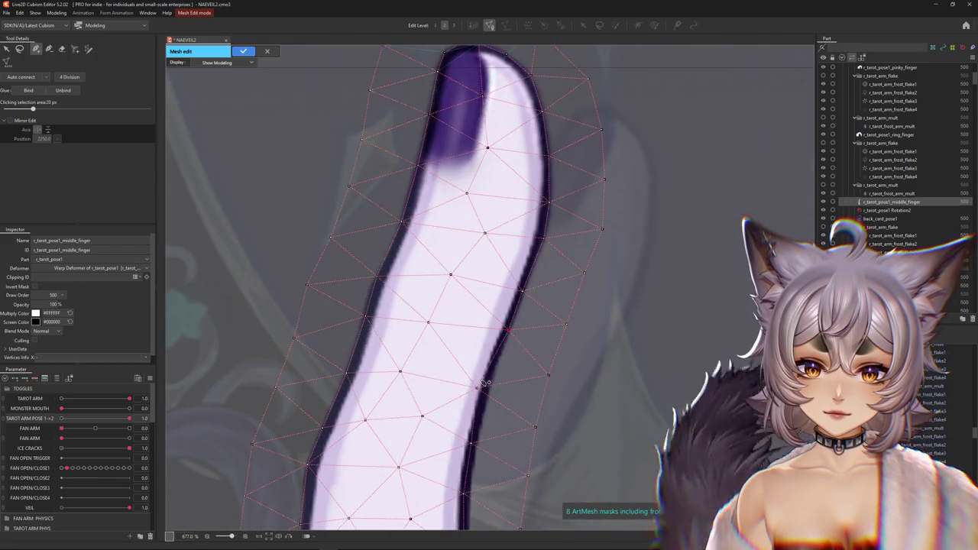
pyautogui.moveTo(476, 450); pyautogui.dragTo(475, 338, button='middle')
pyautogui.click(474, 333)
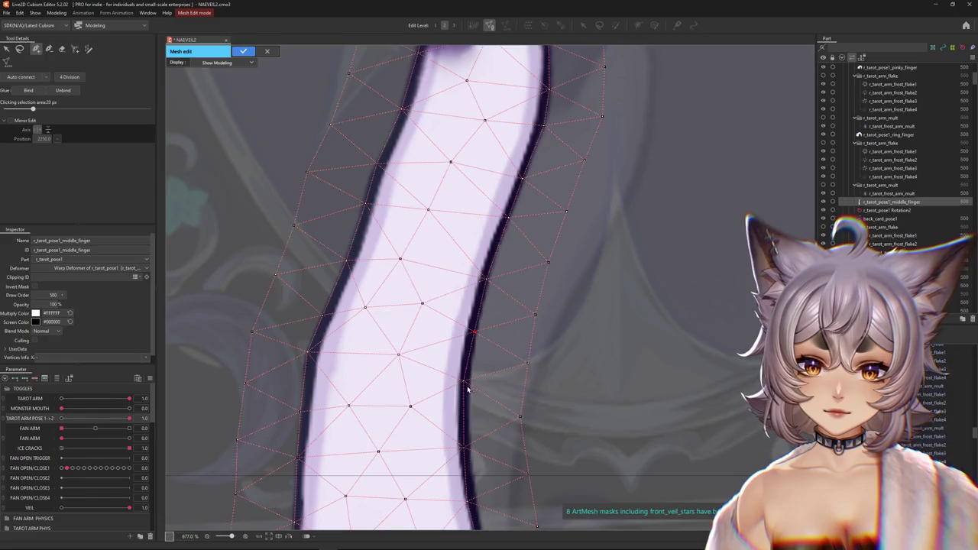
pyautogui.moveTo(472, 453); pyautogui.dragTo(438, 339, button='middle')
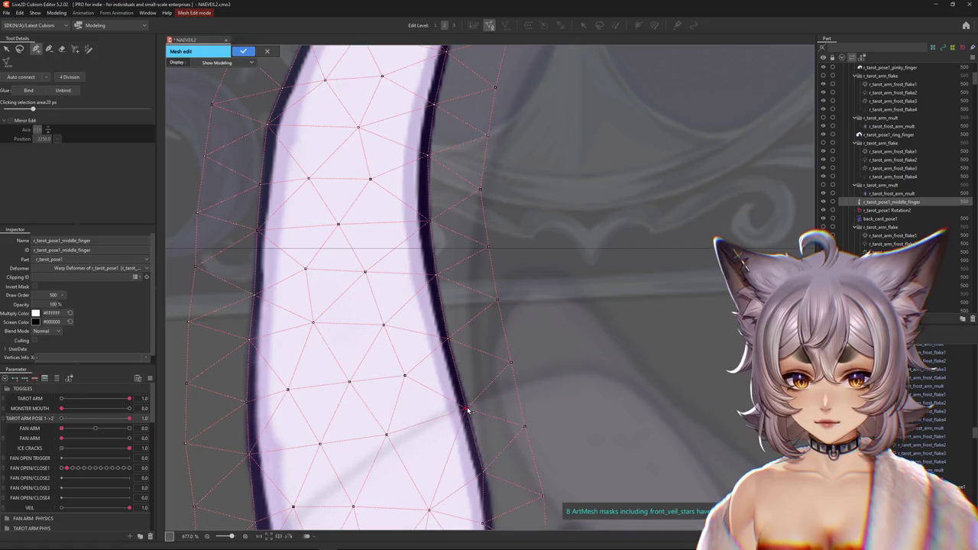
pyautogui.moveTo(465, 413); pyautogui.dragTo(441, 378, button='middle')
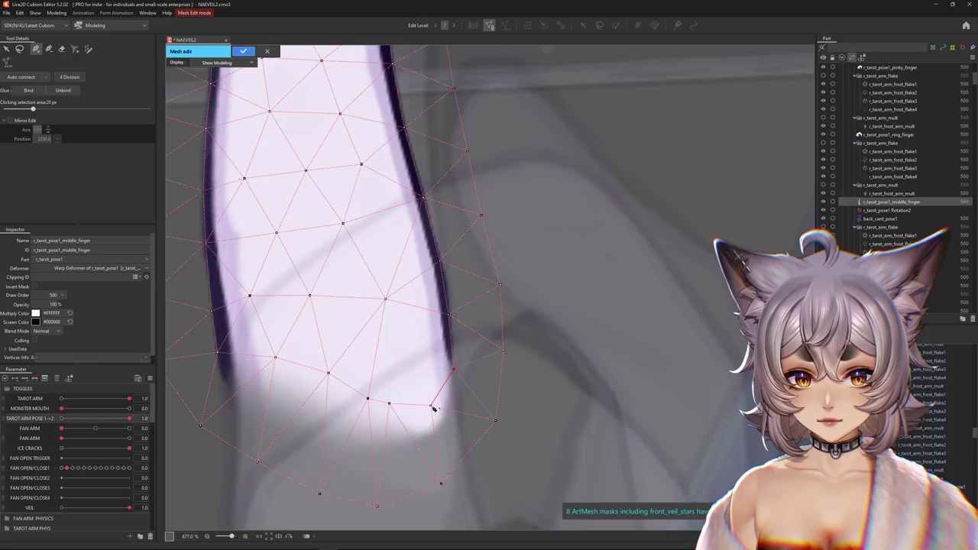
# Step: Reposition the vertices at the finger's base and nudge a left-edge vertex upward
pyautogui.moveTo(389, 403)
pyautogui.mouseDown()
pyautogui.moveTo(397, 434)
pyautogui.moveTo(347, 425)
pyautogui.mouseUp()
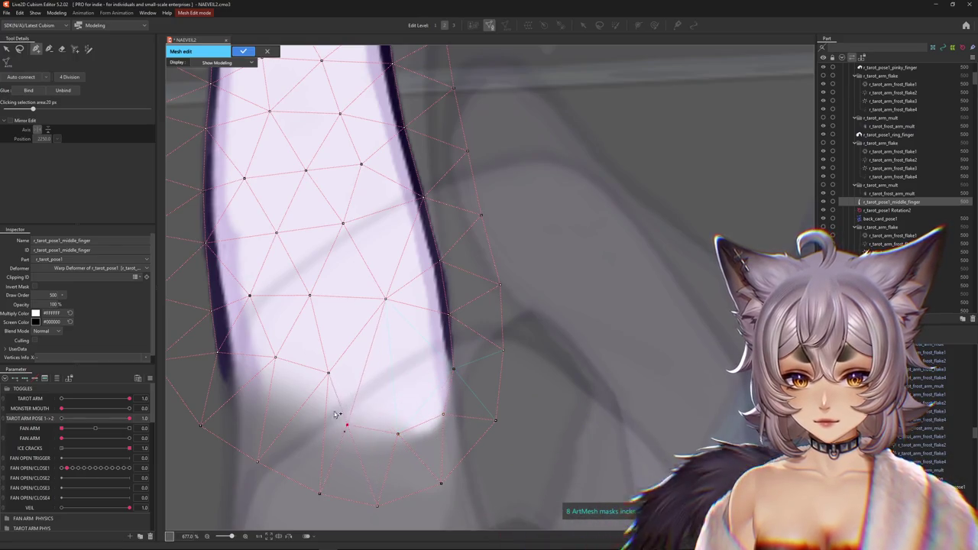
pyautogui.moveTo(327, 373); pyautogui.dragTo(320, 386)
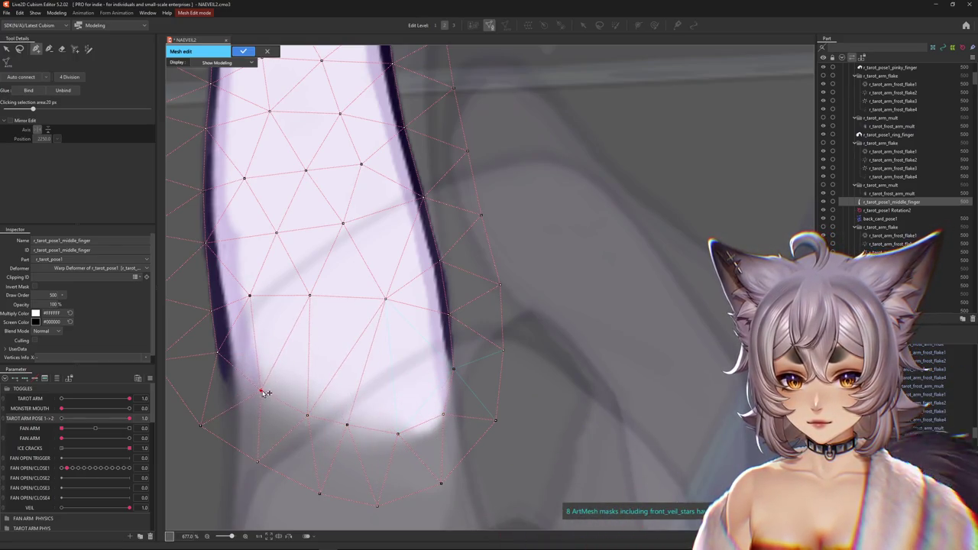
pyautogui.moveTo(284, 225)
pyautogui.mouseDown(button='middle')
pyautogui.moveTo(365, 278)
pyautogui.moveTo(363, 453)
pyautogui.mouseUp(button='middle')
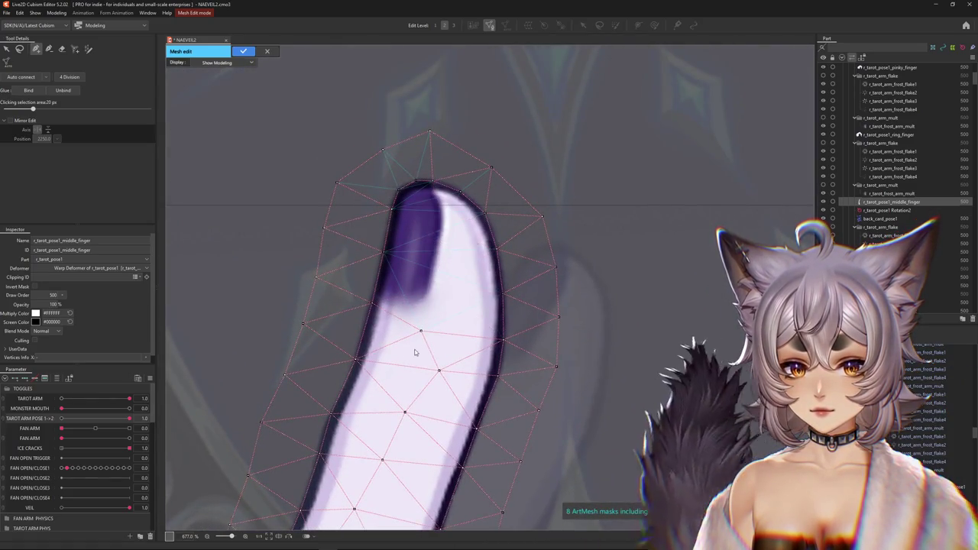
pyautogui.moveTo(374, 303); pyautogui.dragTo(375, 294)
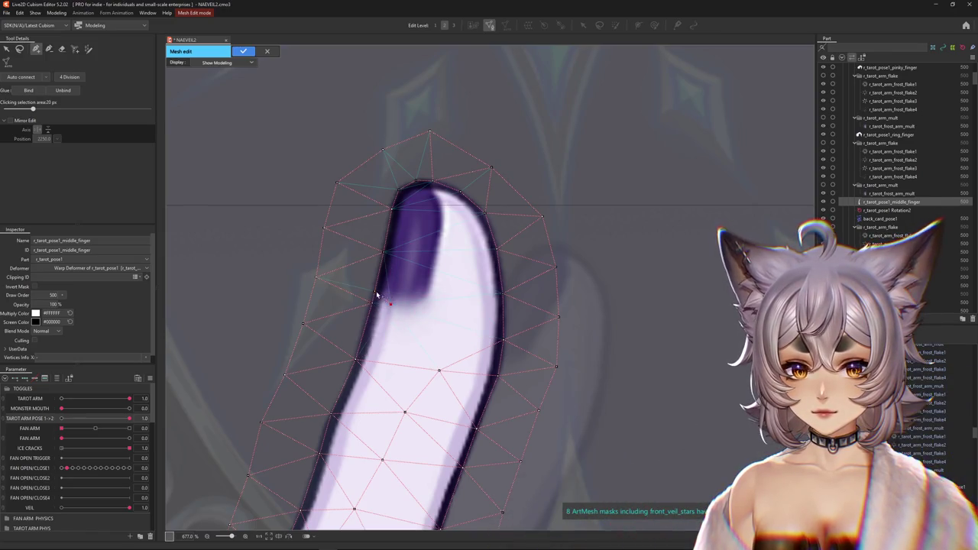
# Step: Add three vertices along the nail's lower edge and apply the mesh changes
pyautogui.click(415, 306)
pyautogui.click(428, 297)
pyautogui.click(435, 269)
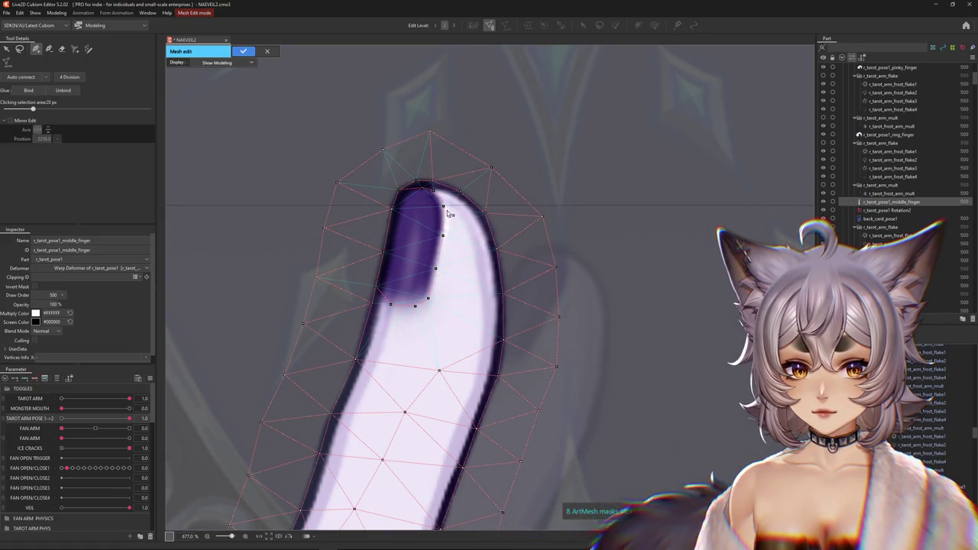
pyautogui.scroll(-5, 439, 214)
pyautogui.click(265, 52)
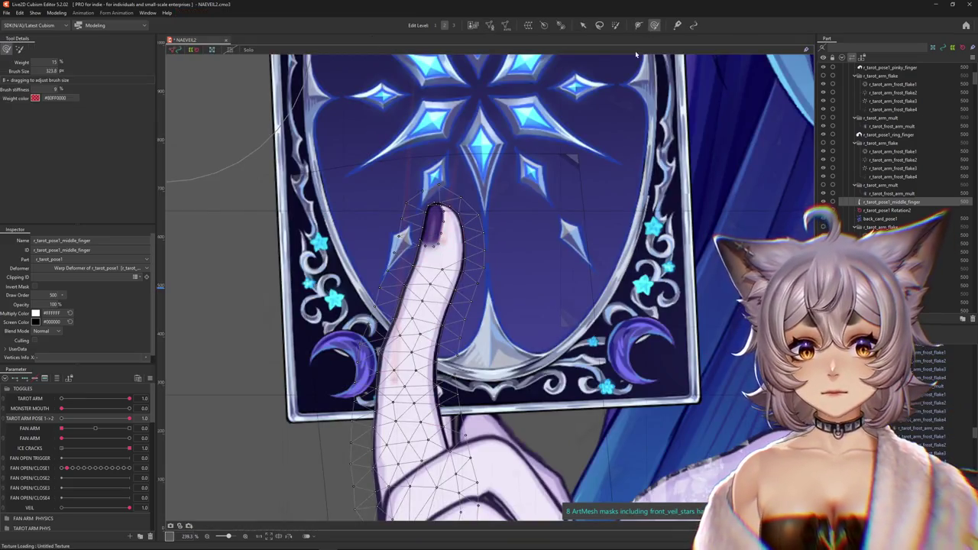
# Step: Brush-adjust the middle finger mesh near the fingertip with a smaller brush, hiding the wireframe to check
pyautogui.scroll(2, 461, 267)
pyautogui.moveTo(461, 267); pyautogui.dragTo(463, 185)
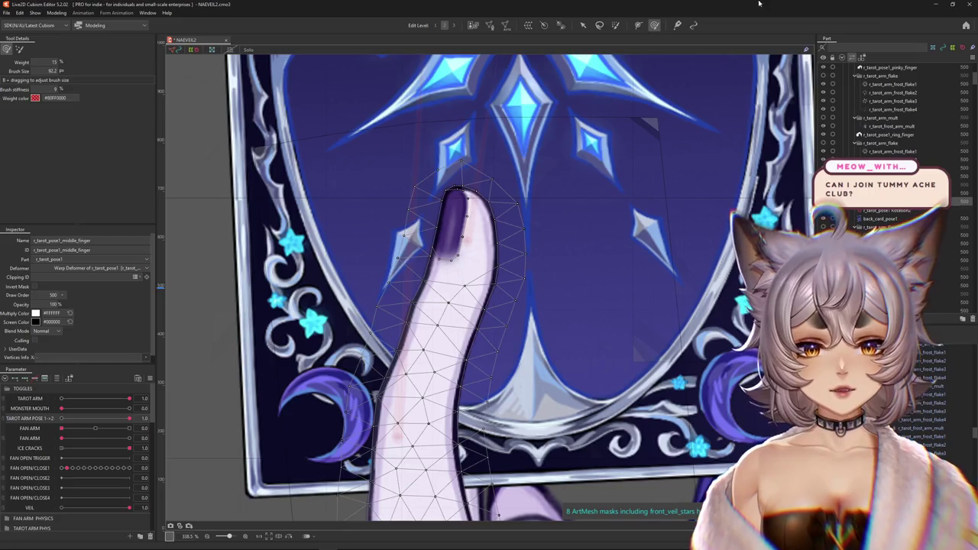
pyautogui.moveTo(407, 361); pyautogui.dragTo(431, 300, button='middle')
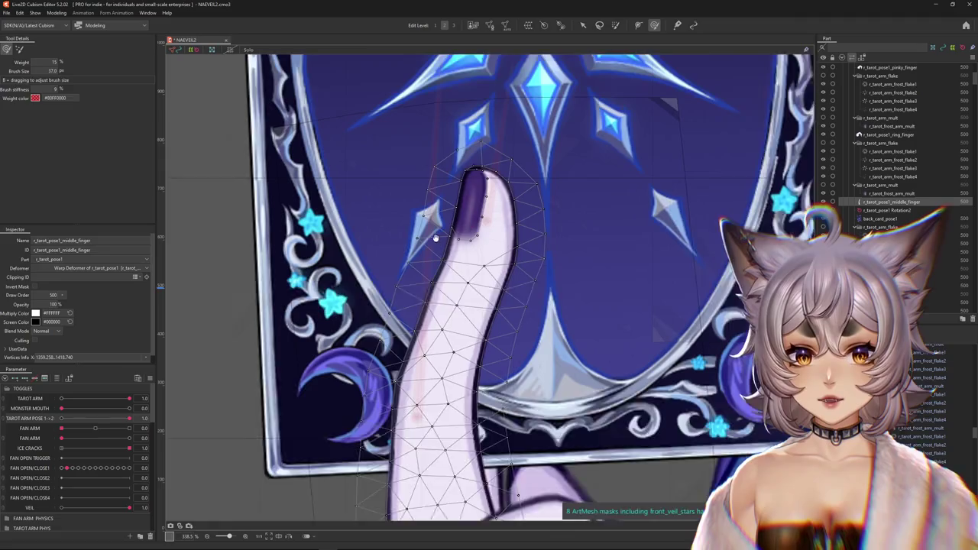
pyautogui.moveTo(462, 132); pyautogui.dragTo(440, 238, button='middle')
pyautogui.moveTo(434, 196); pyautogui.dragTo(547, 278)
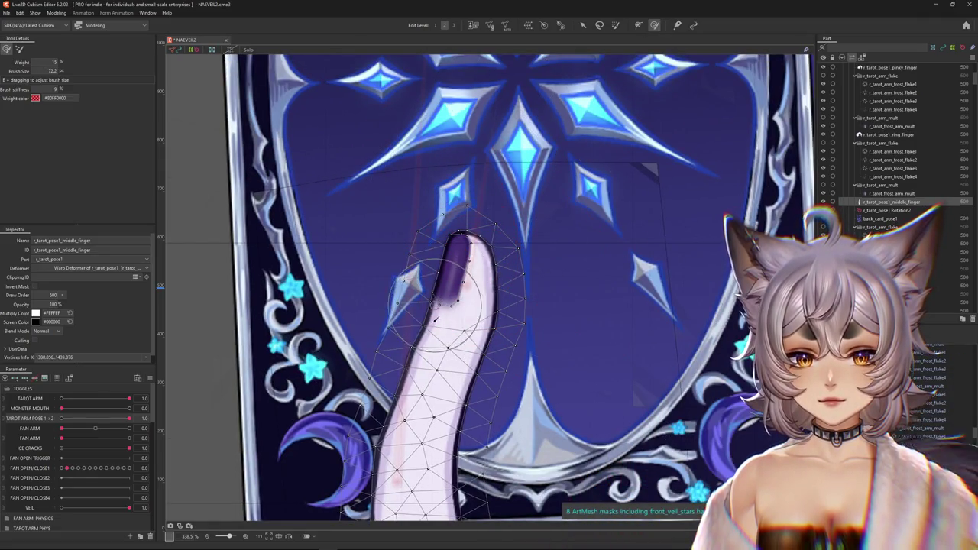
pyautogui.moveTo(469, 348)
pyautogui.mouseDown()
pyautogui.moveTo(514, 302)
pyautogui.moveTo(511, 285)
pyautogui.moveTo(482, 262)
pyautogui.moveTo(494, 258)
pyautogui.mouseUp()
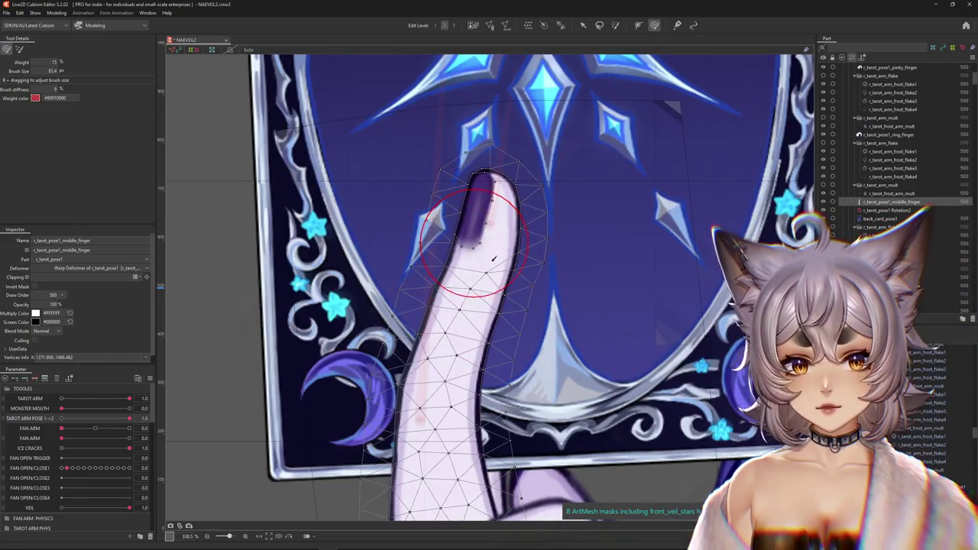
pyautogui.moveTo(497, 214)
pyautogui.mouseDown()
pyautogui.moveTo(495, 184)
pyautogui.moveTo(475, 233)
pyautogui.mouseUp()
pyautogui.hotkey('ctrl', 'h')
pyautogui.hotkey('ctrl', 'h')
# Step: Brush-adjust the lower part of the middle finger and check the result
pyautogui.moveTo(517, 336); pyautogui.dragTo(502, 313)
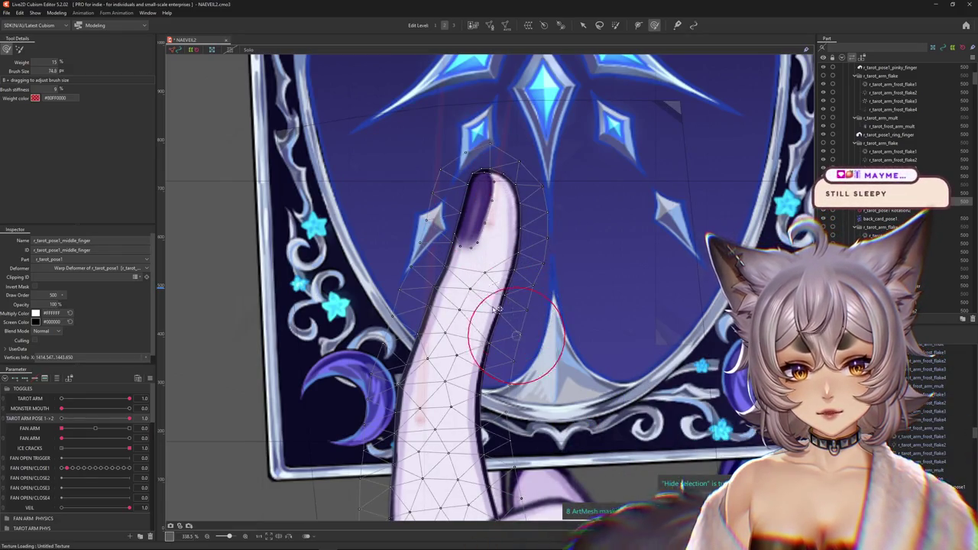
pyautogui.moveTo(495, 315); pyautogui.dragTo(489, 256, button='middle')
pyautogui.moveTo(489, 256)
pyautogui.mouseDown()
pyautogui.moveTo(467, 296)
pyautogui.moveTo(415, 306)
pyautogui.mouseUp()
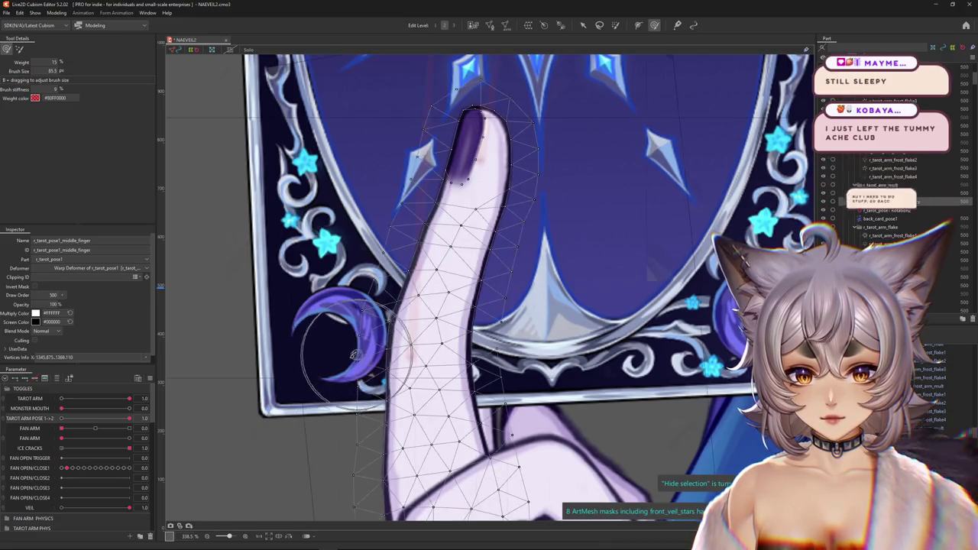
pyautogui.moveTo(354, 439); pyautogui.dragTo(406, 411)
pyautogui.moveTo(406, 411); pyautogui.dragTo(436, 327, button='middle')
pyautogui.moveTo(470, 295); pyautogui.dragTo(444, 362, button='middle')
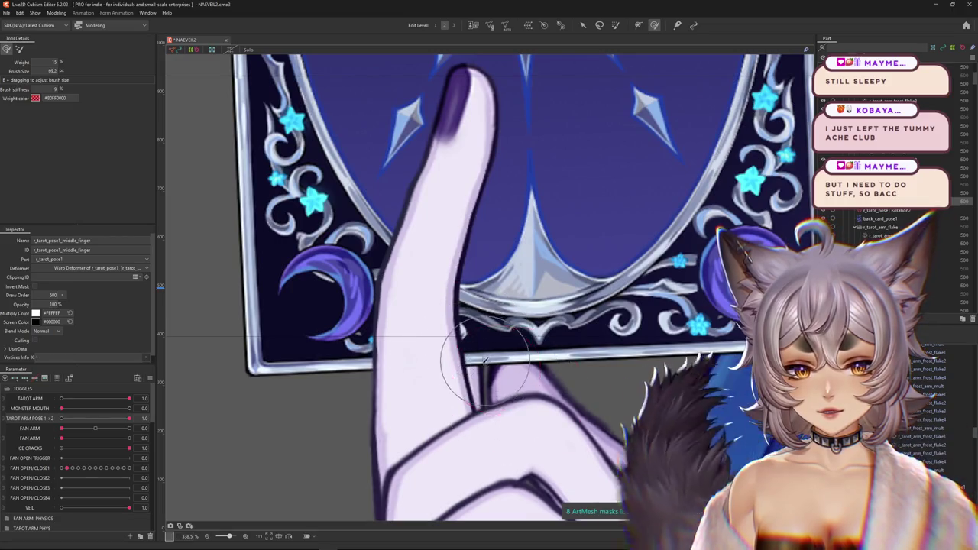
pyautogui.scroll(-5, 483, 376)
pyautogui.scroll(6, 474, 371)
pyautogui.scroll(-2, 468, 100)
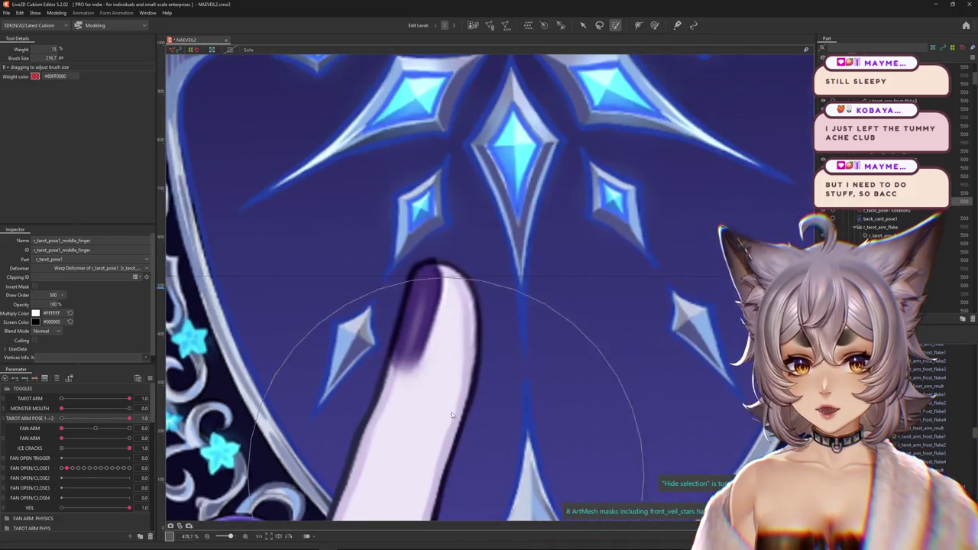
# Step: Refine the fingertip edge with a tiny brush and preview the finger without the wireframe
pyautogui.moveTo(376, 207); pyautogui.dragTo(348, 208)
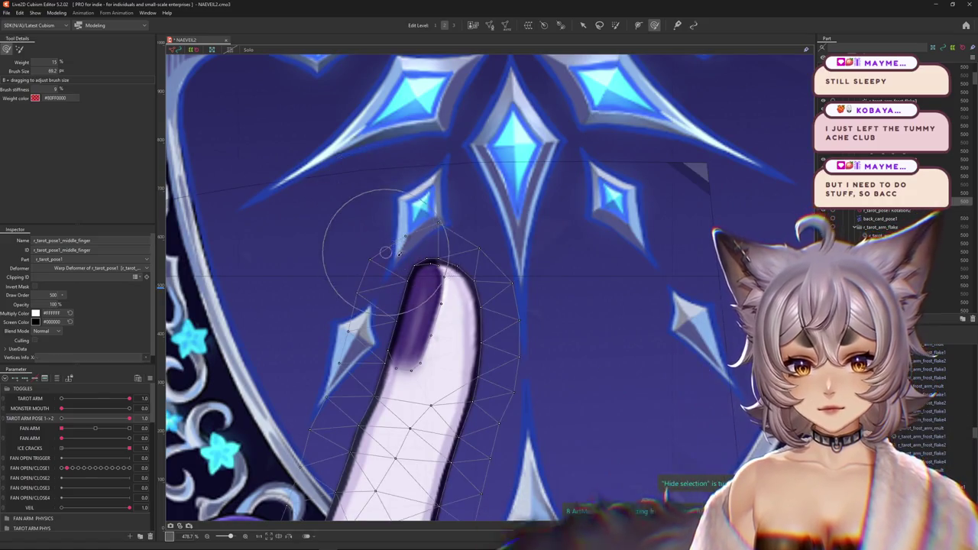
pyautogui.moveTo(498, 285); pyautogui.dragTo(517, 216, button='middle')
pyautogui.moveTo(405, 327); pyautogui.dragTo(426, 324)
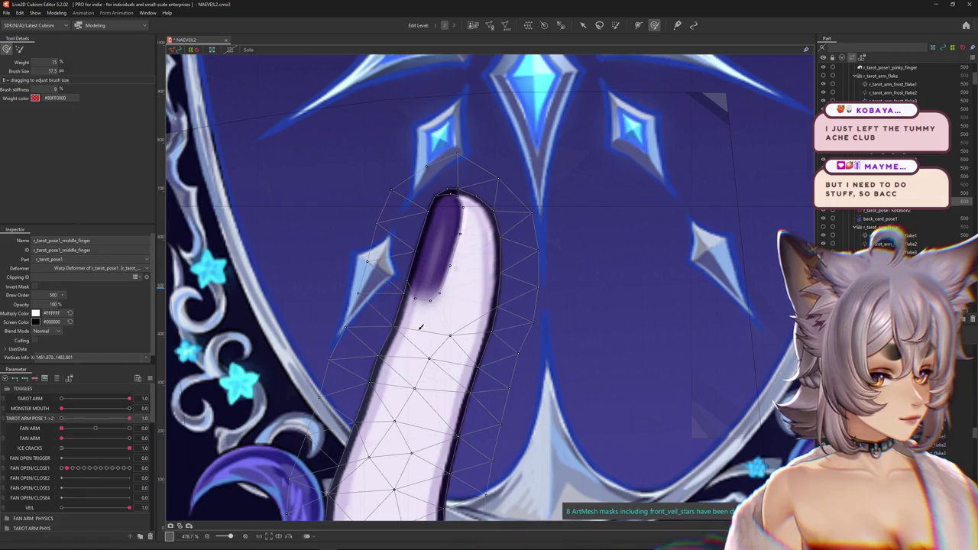
pyautogui.moveTo(413, 276); pyautogui.dragTo(380, 275)
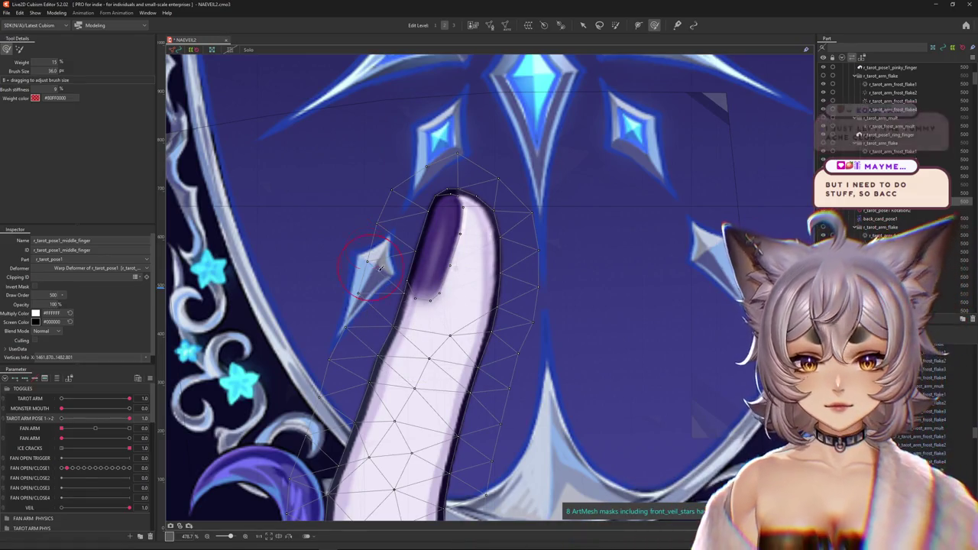
pyautogui.moveTo(401, 310)
pyautogui.mouseDown()
pyautogui.moveTo(398, 321)
pyautogui.moveTo(447, 316)
pyautogui.mouseUp()
pyautogui.moveTo(447, 306); pyautogui.dragTo(459, 282, button='middle')
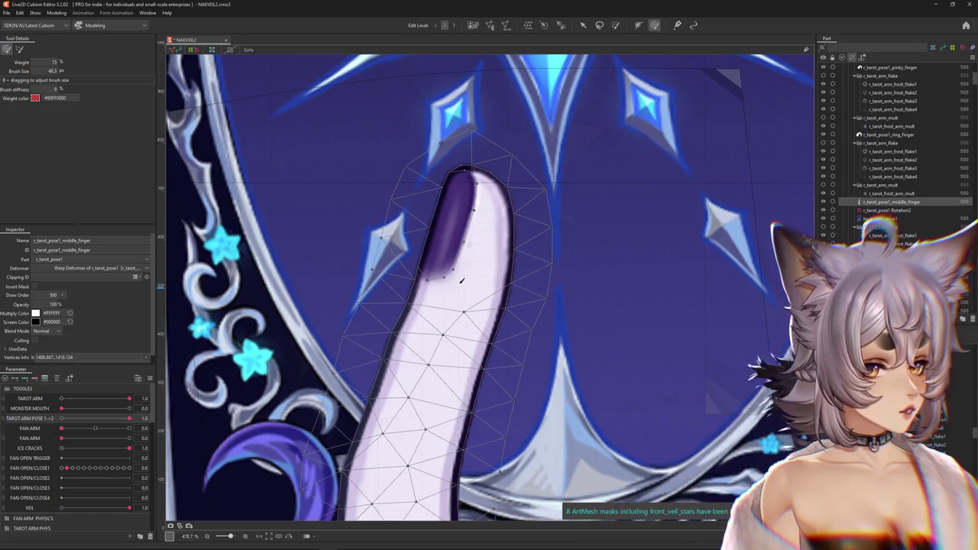
pyautogui.scroll(-5, 461, 281)
pyautogui.hotkey('ctrl', 'h')
pyautogui.moveTo(459, 373); pyautogui.dragTo(454, 312, button='middle')
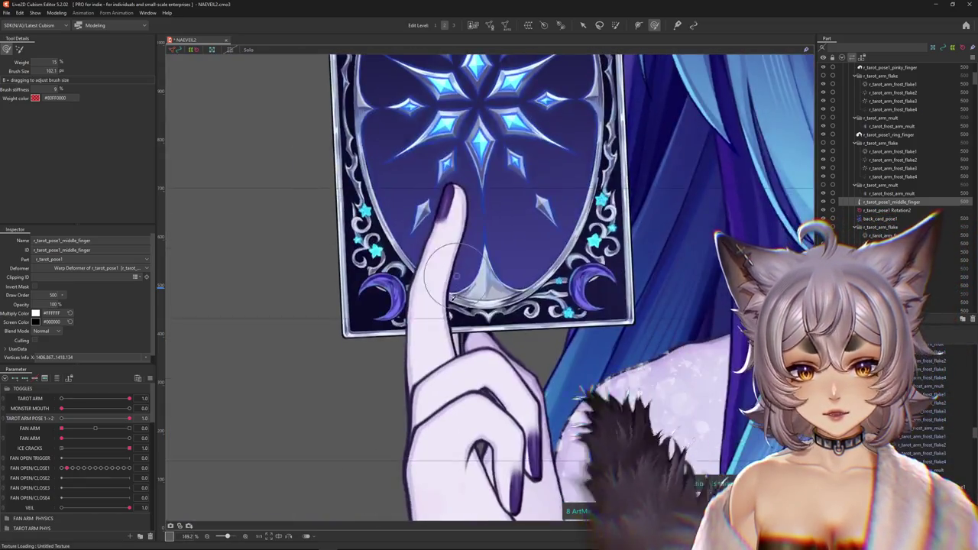
# Step: Enlarge the brush over the fingers and recentre on the middle finger
pyautogui.moveTo(458, 335); pyautogui.dragTo(475, 392)
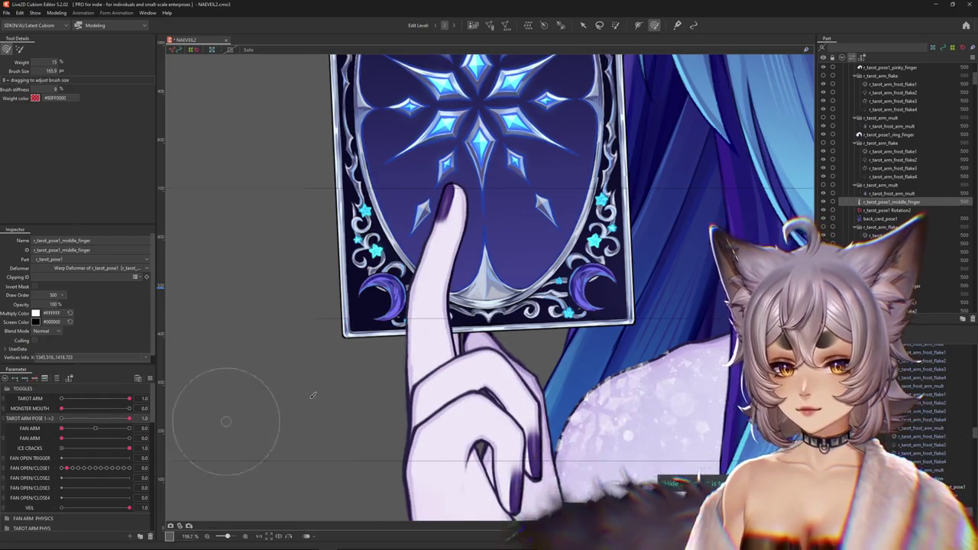
pyautogui.scroll(-3, 360, 321)
pyautogui.scroll(5, 358, 315)
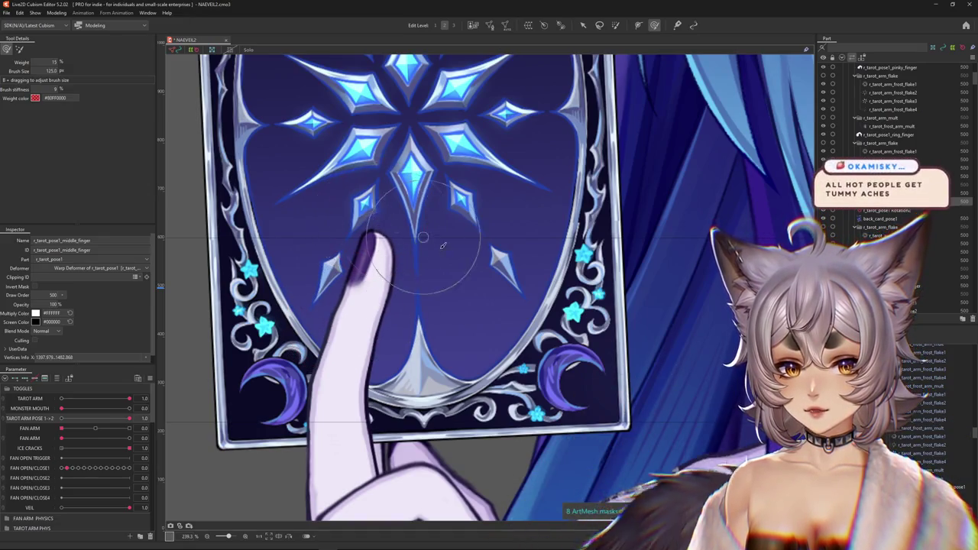
pyautogui.moveTo(462, 302); pyautogui.dragTo(500, 302, button='middle')
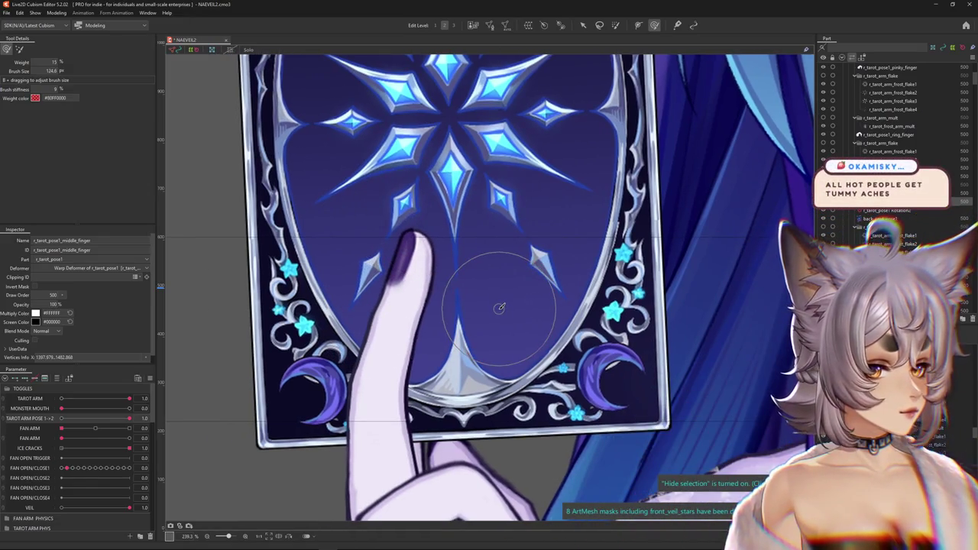
pyautogui.scroll(-3, 499, 308)
pyautogui.scroll(3, 489, 275)
pyautogui.scroll(3, 478, 245)
pyautogui.moveTo(478, 245)
pyautogui.mouseDown(button='middle')
pyautogui.moveTo(430, 306)
pyautogui.moveTo(447, 359)
pyautogui.mouseUp(button='middle')
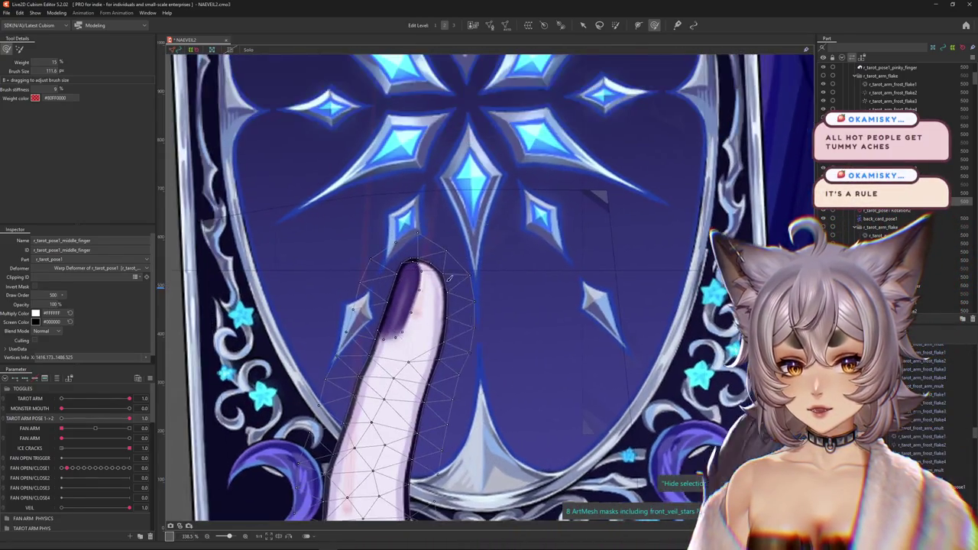
# Step: Switch to the stiffness-controlled brush and size it to 154.3 px over the middle fingertip
pyautogui.click(654, 25)
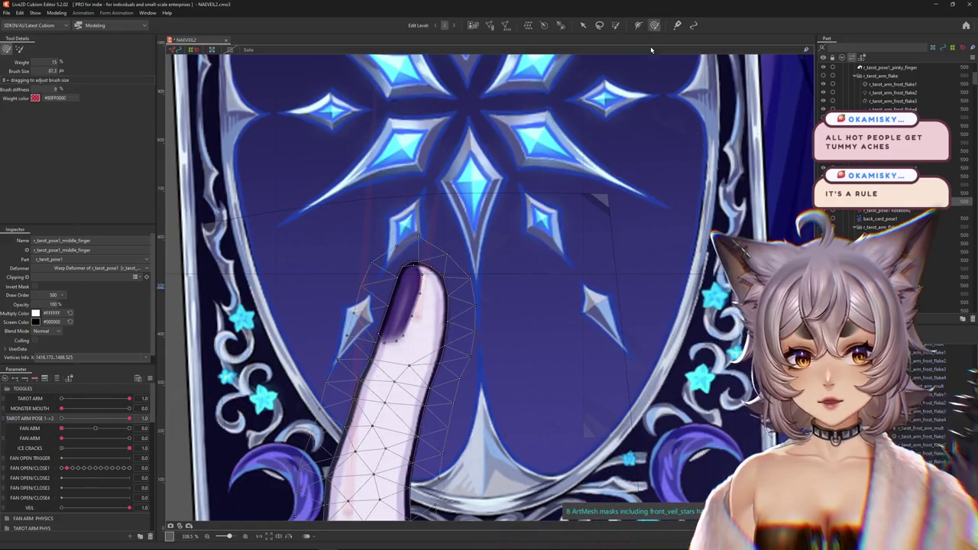
pyautogui.moveTo(428, 290); pyautogui.dragTo(489, 248, button='middle')
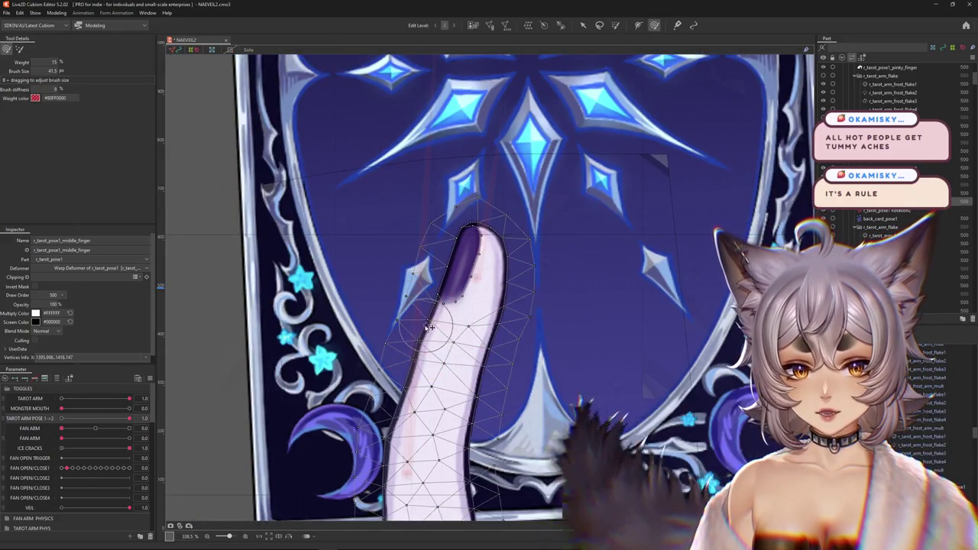
pyautogui.moveTo(454, 241); pyautogui.dragTo(522, 241)
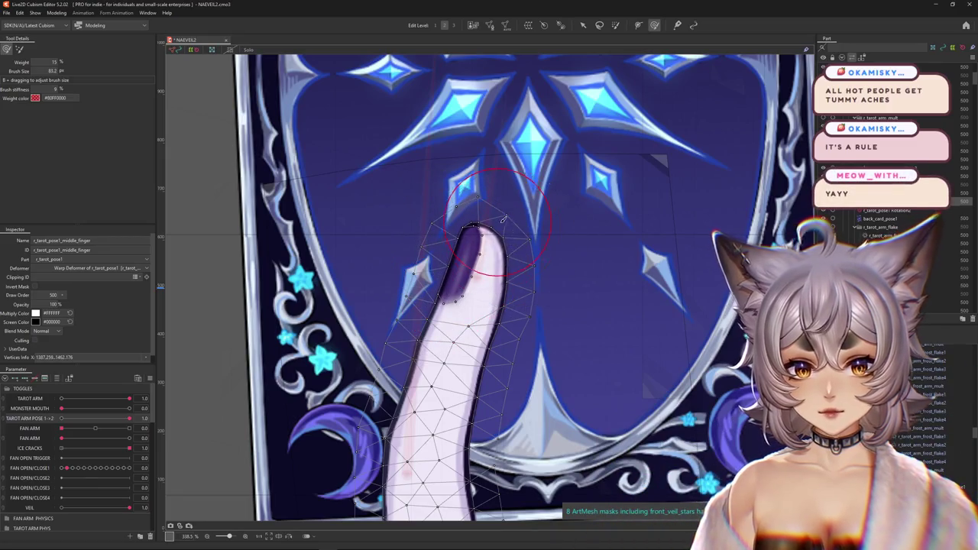
pyautogui.moveTo(472, 300); pyautogui.dragTo(520, 294)
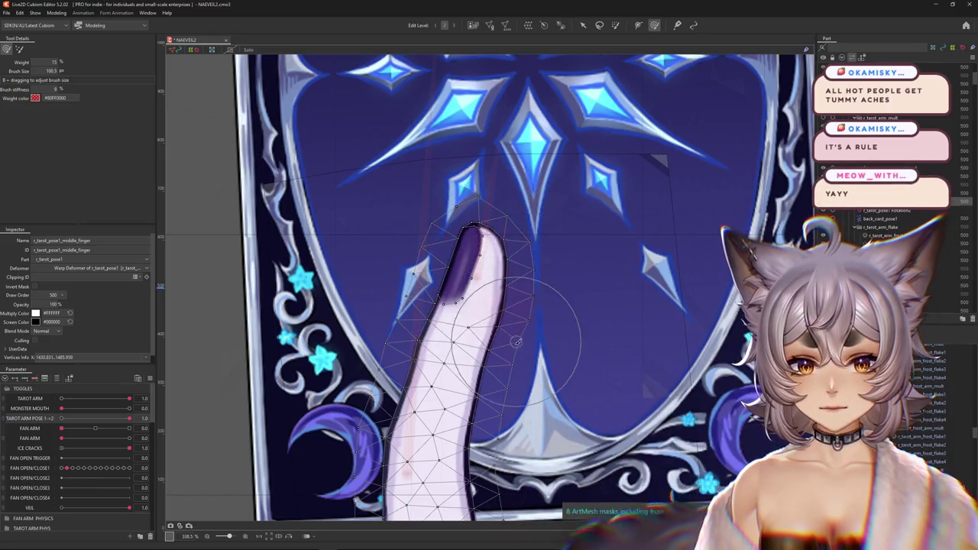
pyautogui.moveTo(498, 417); pyautogui.dragTo(506, 337, button='middle')
pyautogui.moveTo(505, 336); pyautogui.dragTo(504, 337)
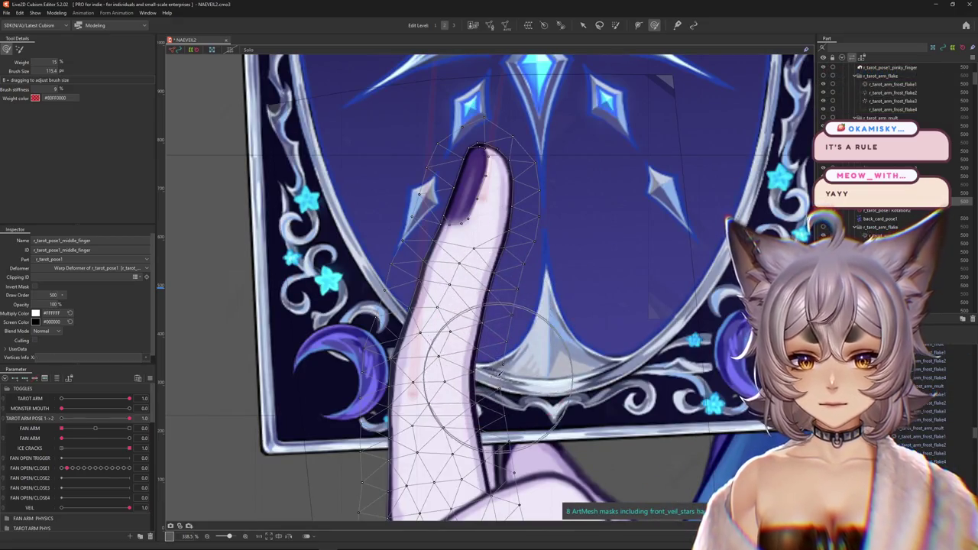
pyautogui.scroll(-3, 500, 374)
pyautogui.moveTo(366, 321); pyautogui.dragTo(398, 320)
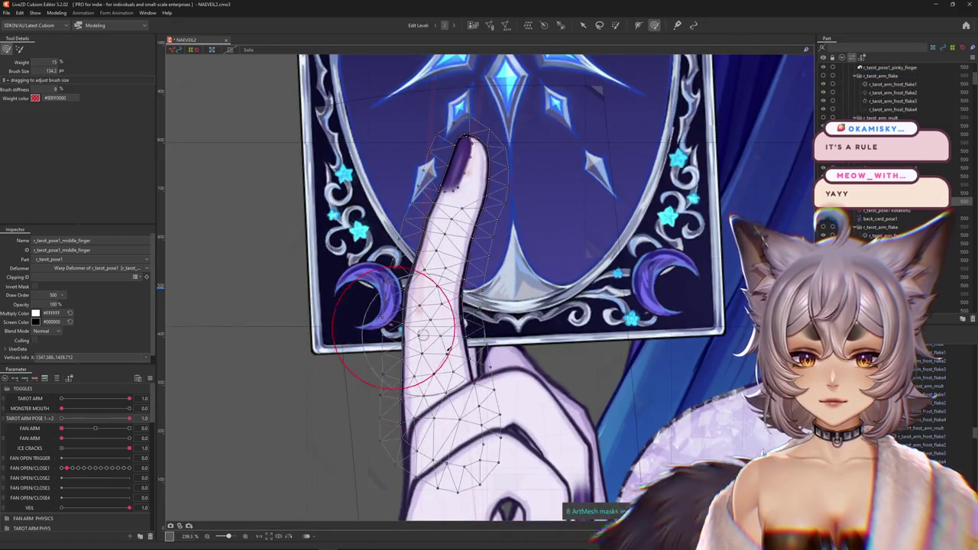
pyautogui.moveTo(447, 348); pyautogui.dragTo(431, 354)
pyautogui.scroll(-5, 454, 347)
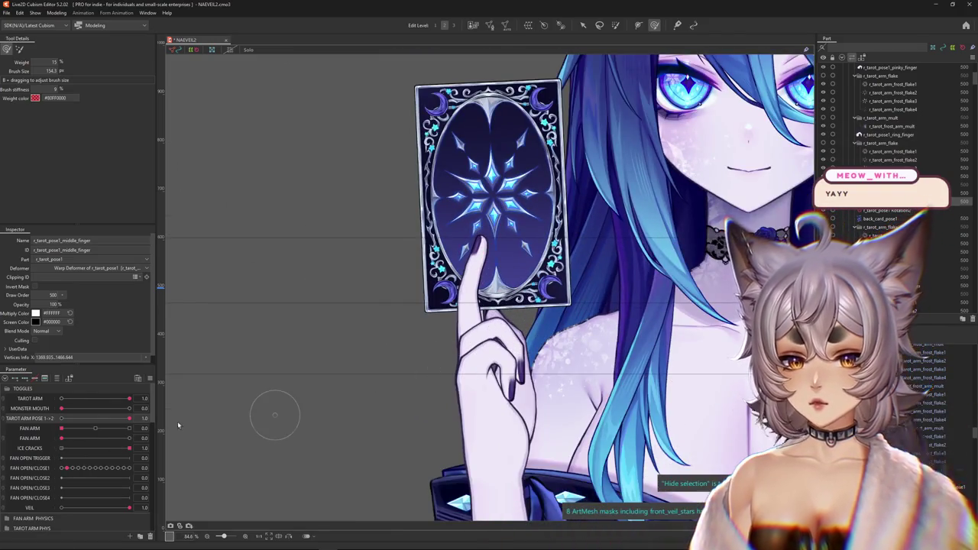
pyautogui.scroll(3, 479, 310)
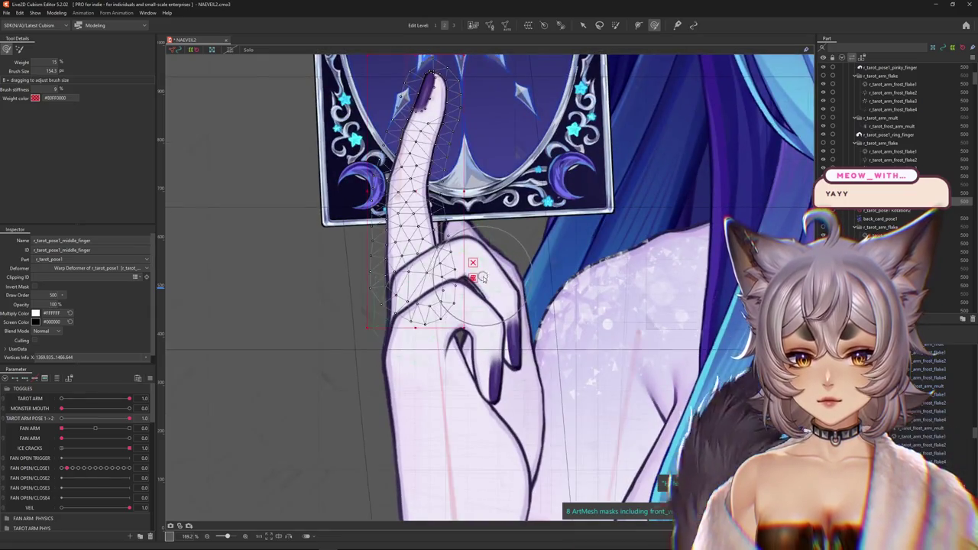
# Step: Select the ring_finger mesh, show it in Solo, and brush-adjust its upper and inner bends
pyautogui.rightClick(480, 310)
pyautogui.click(520, 295)
pyautogui.scroll(2, 481, 311)
pyautogui.moveTo(481, 311); pyautogui.dragTo(453, 312)
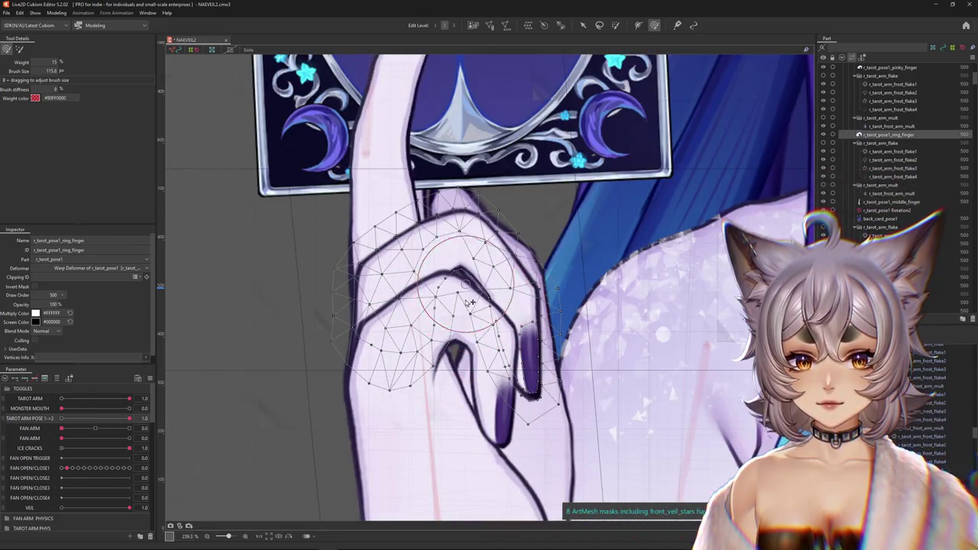
pyautogui.click(249, 50)
pyautogui.moveTo(491, 398)
pyautogui.mouseDown()
pyautogui.moveTo(470, 279)
pyautogui.moveTo(448, 289)
pyautogui.mouseUp()
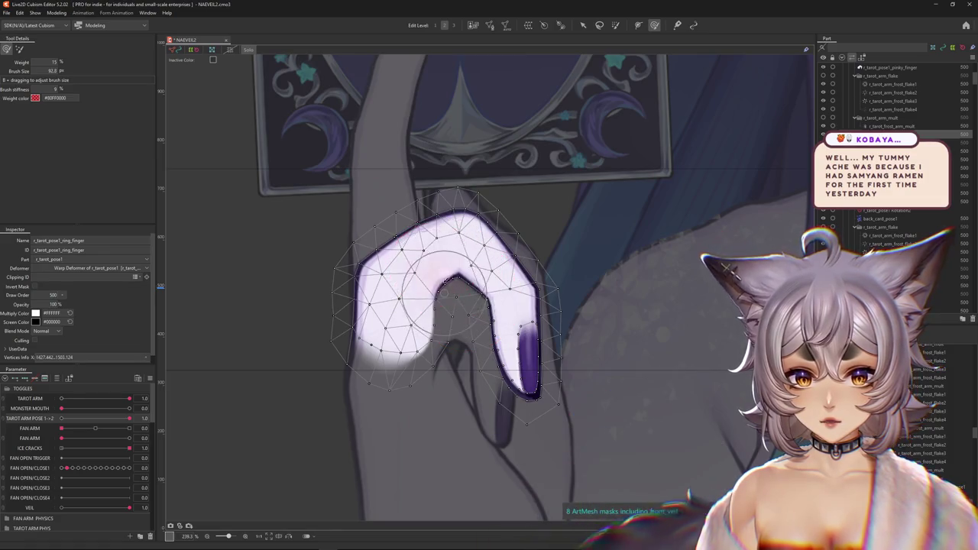
pyautogui.moveTo(421, 250); pyautogui.dragTo(502, 229)
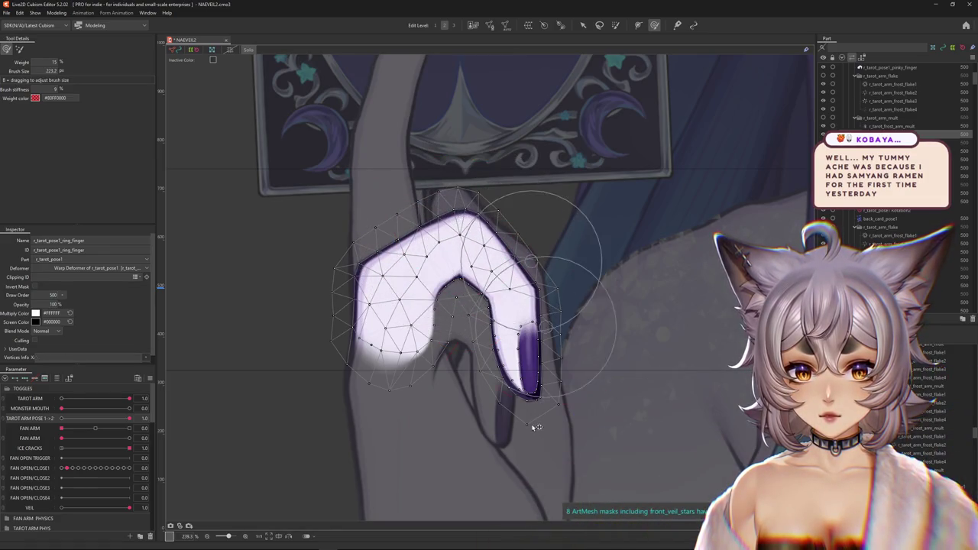
pyautogui.moveTo(533, 392); pyautogui.dragTo(587, 374)
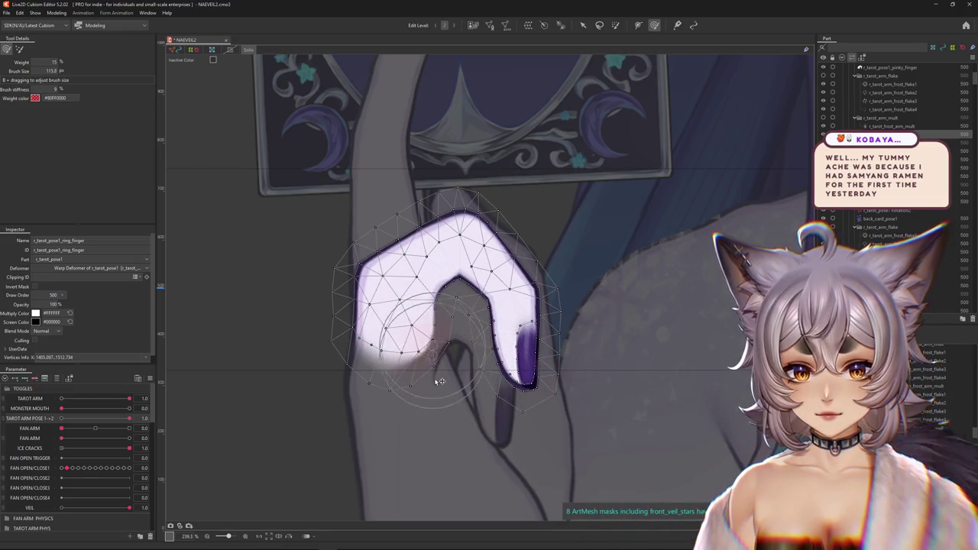
pyautogui.moveTo(441, 381); pyautogui.dragTo(432, 289)
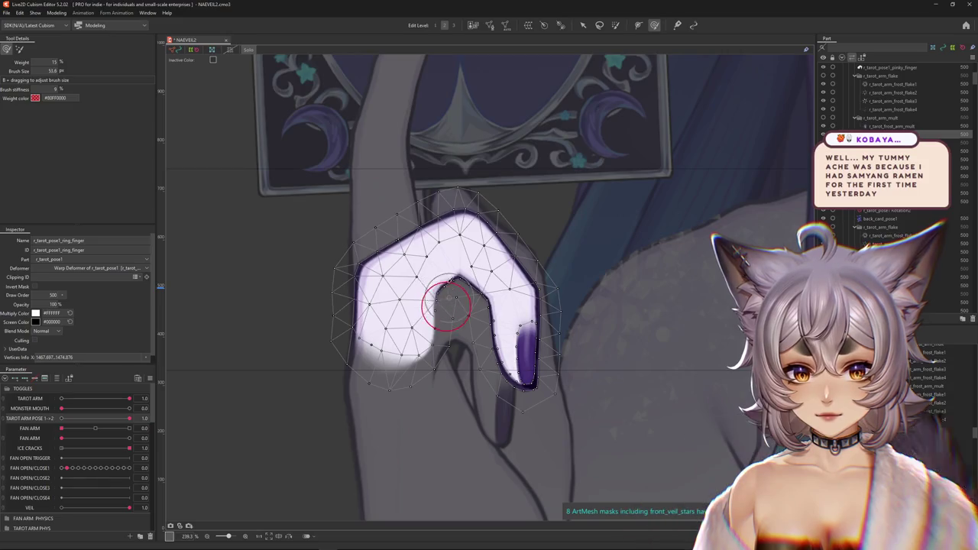
pyautogui.scroll(-1, 562, 265)
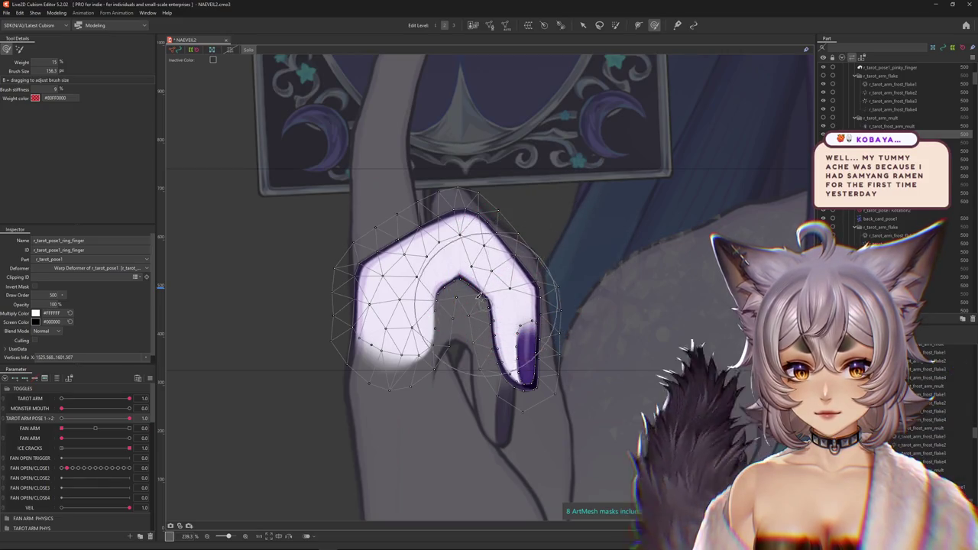
pyautogui.scroll(-3, 561, 265)
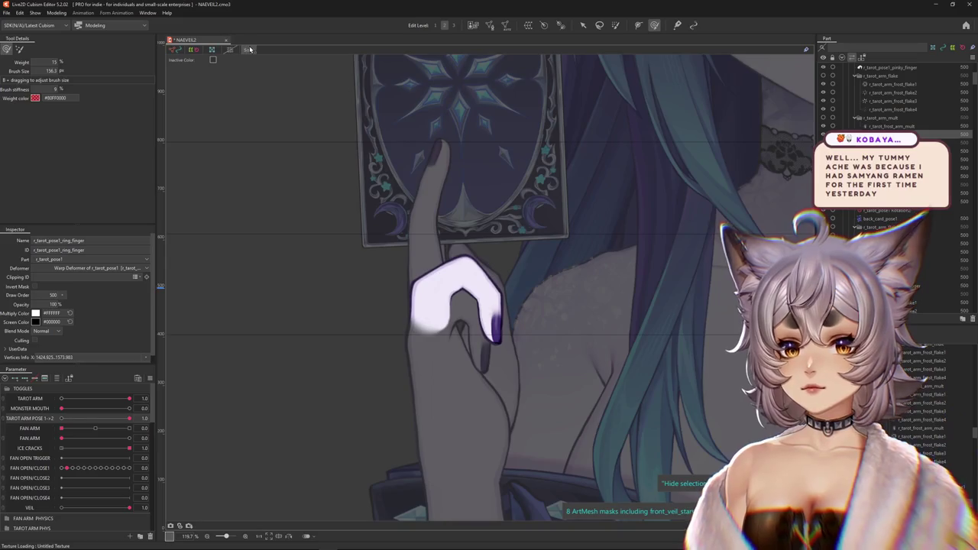
pyautogui.scroll(2, 471, 313)
pyautogui.scroll(1, 481, 321)
# Step: Brush-adjust the pinky_finger mesh around its nail, then select the pointer finger mesh
pyautogui.rightClick(493, 334)
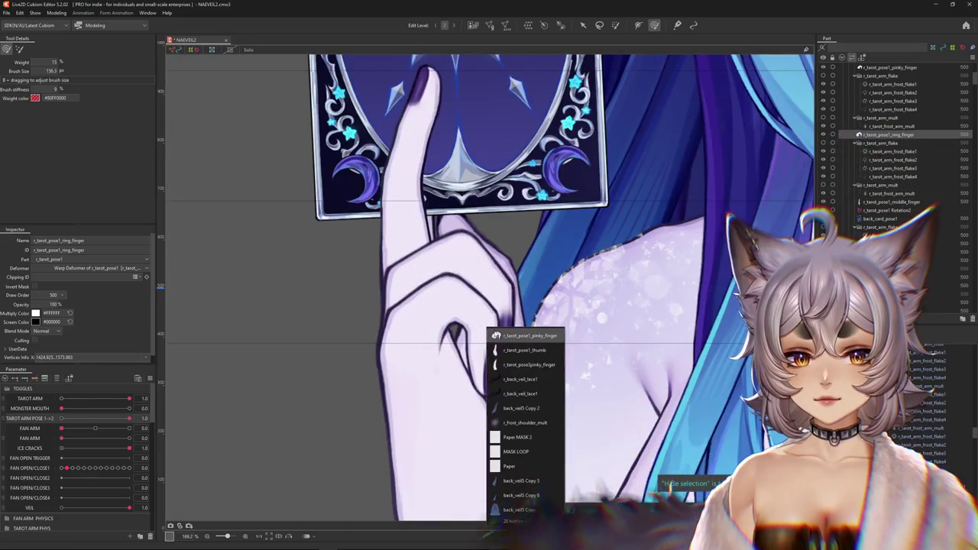
pyautogui.click(468, 396)
pyautogui.scroll(5, 462, 318)
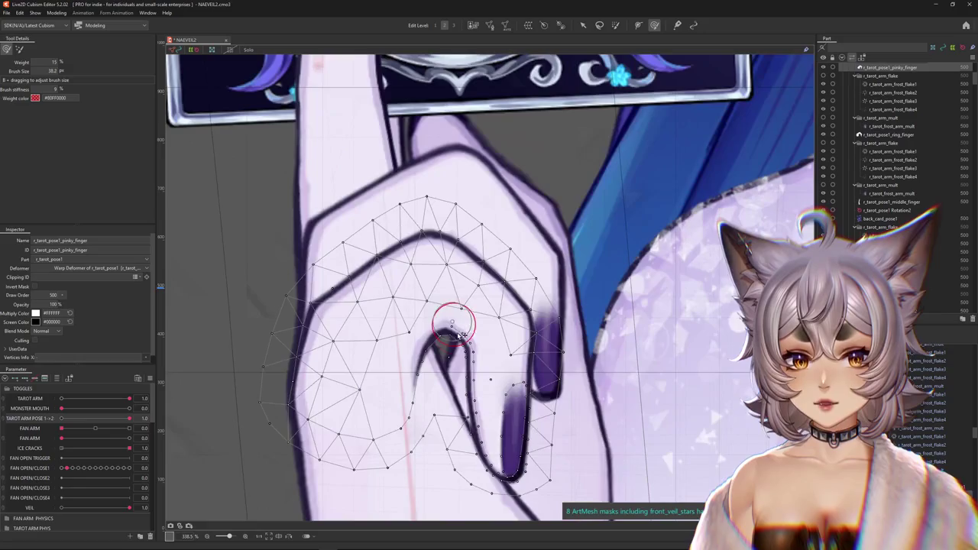
pyautogui.moveTo(436, 469); pyautogui.dragTo(469, 382)
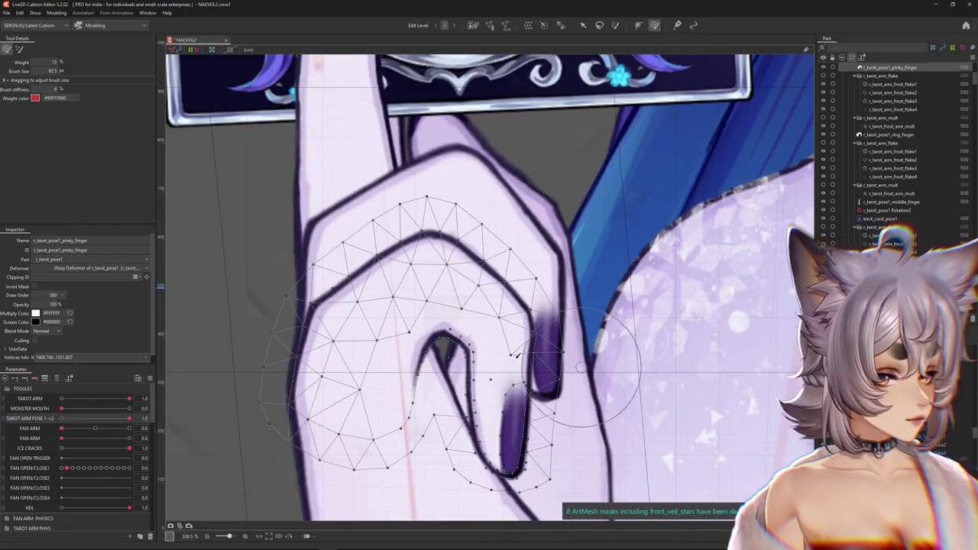
pyautogui.moveTo(485, 413); pyautogui.dragTo(501, 344)
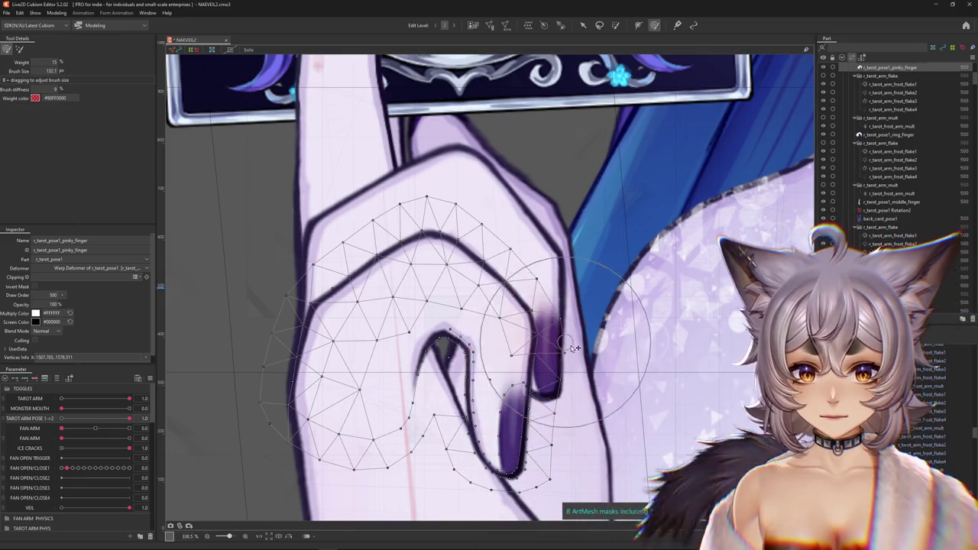
pyautogui.scroll(-3, 439, 459)
pyautogui.hotkey('ctrl', 'h')
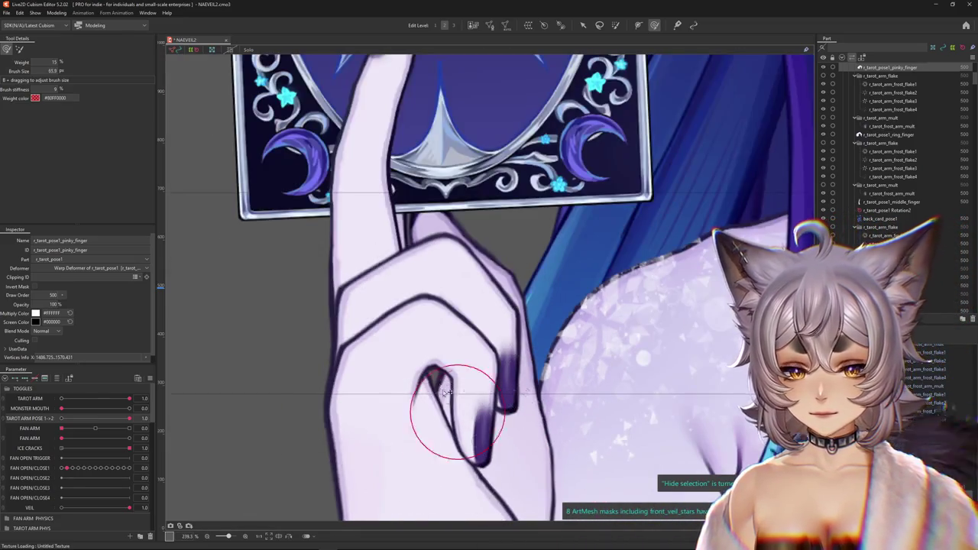
pyautogui.rightClick(415, 239)
pyautogui.click(427, 246)
# Step: Open r_tarot_pose1_pointer_finger in Mesh Edit, zoomed in, with the weight brush at 190.7 px and 15%
pyautogui.scroll(-2, 430, 239)
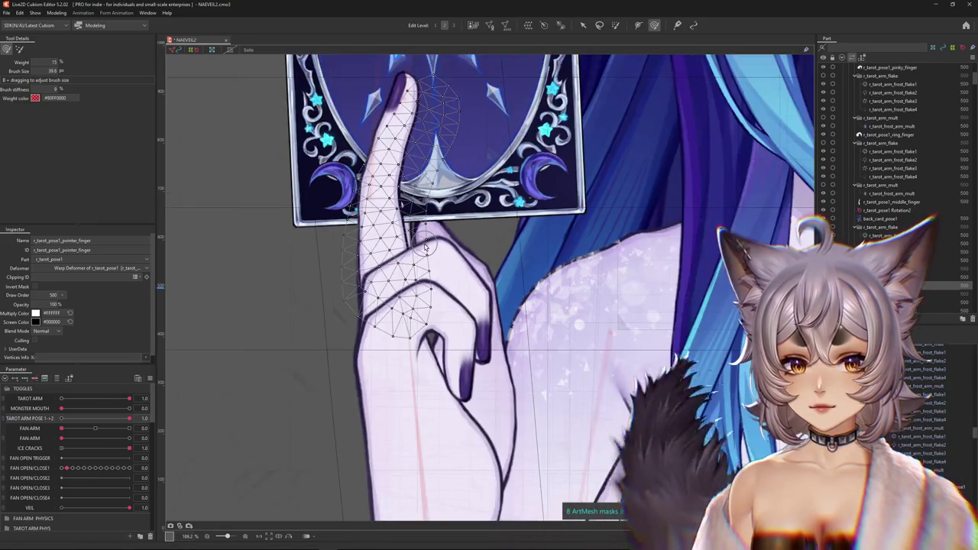
pyautogui.click(490, 26)
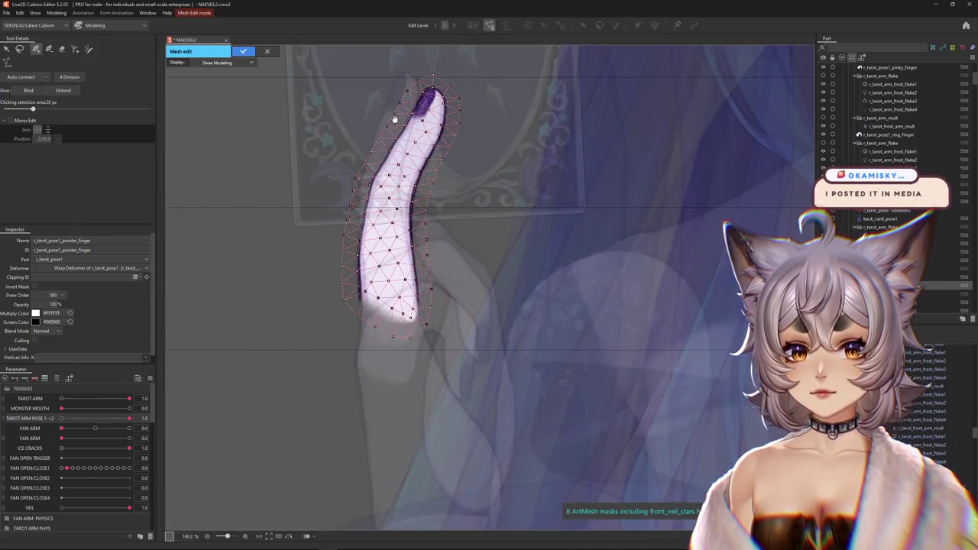
pyautogui.scroll(2, 386, 201)
pyautogui.scroll(2, 373, 338)
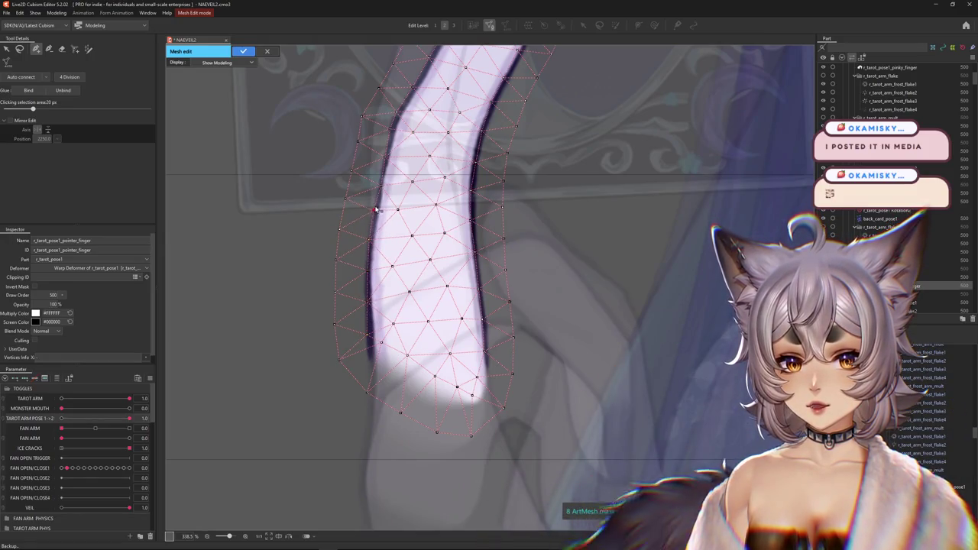
pyautogui.scroll(1, 382, 344)
pyautogui.scroll(1, 389, 397)
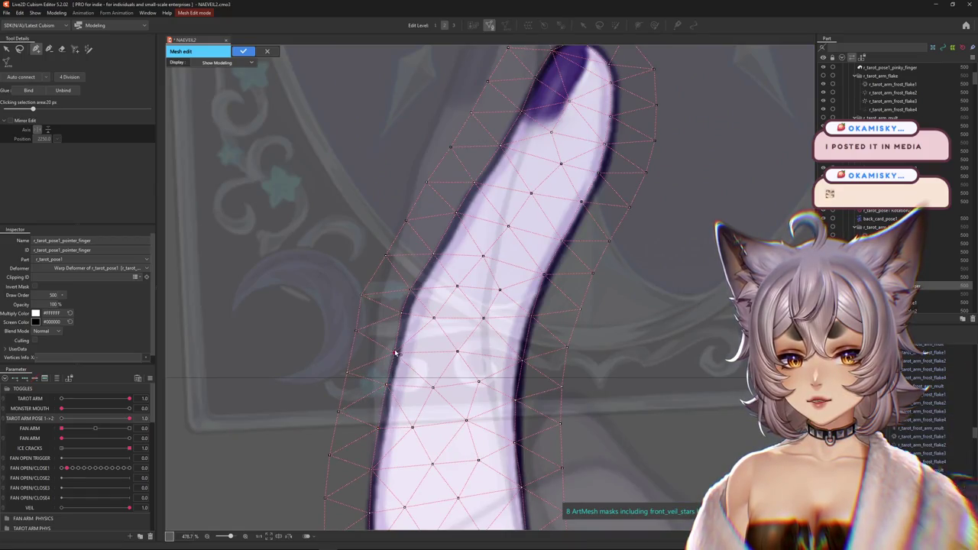
pyautogui.press('b')
pyautogui.scroll(-1, 405, 325)
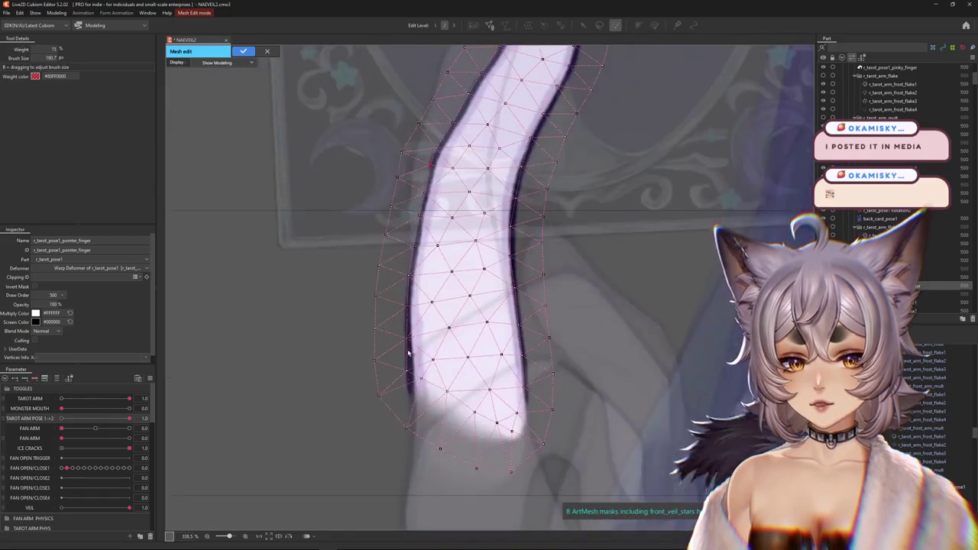
pyautogui.scroll(2, 408, 373)
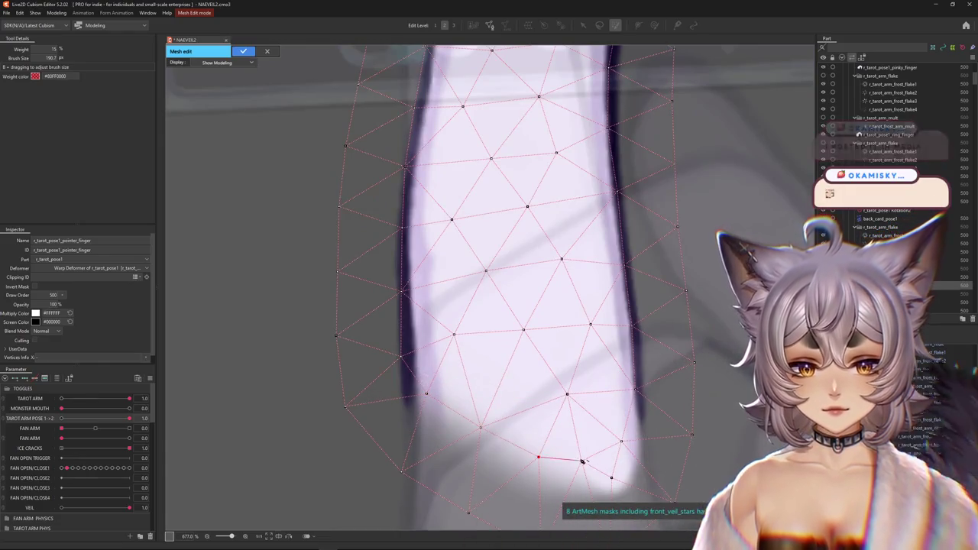
pyautogui.moveTo(592, 464); pyautogui.dragTo(523, 412, button='middle')
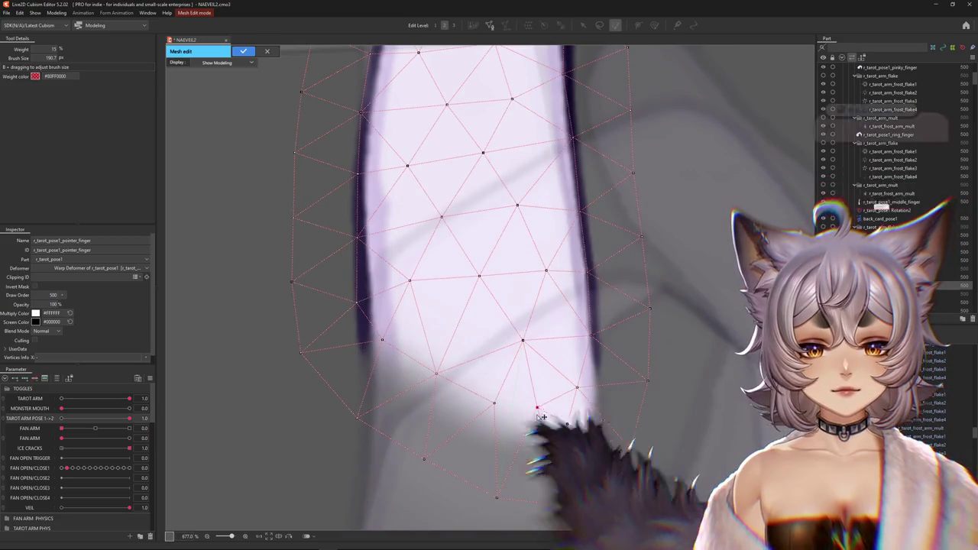